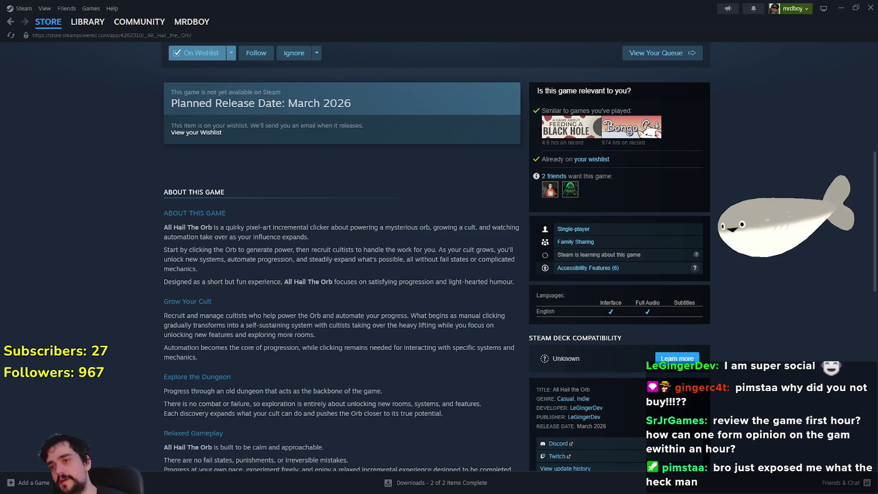
Step: Page through the All Hail the Orb screenshots in the large preview
{"action": "scroll", "coordinate": [296, 345], "scroll_direction": "down", "scroll_amount": 3}
{"action": "scroll", "coordinate": [325, 404], "scroll_direction": "up", "scroll_amount": 10}
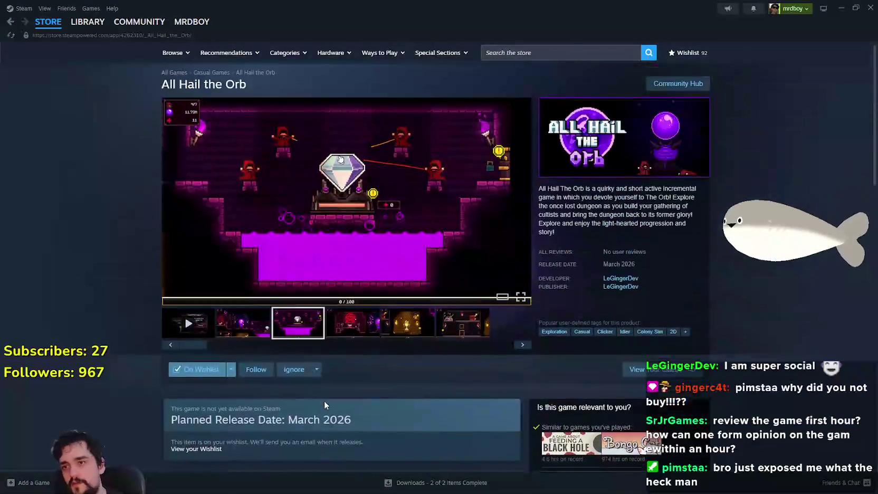
{"action": "left_click", "coordinate": [352, 326]}
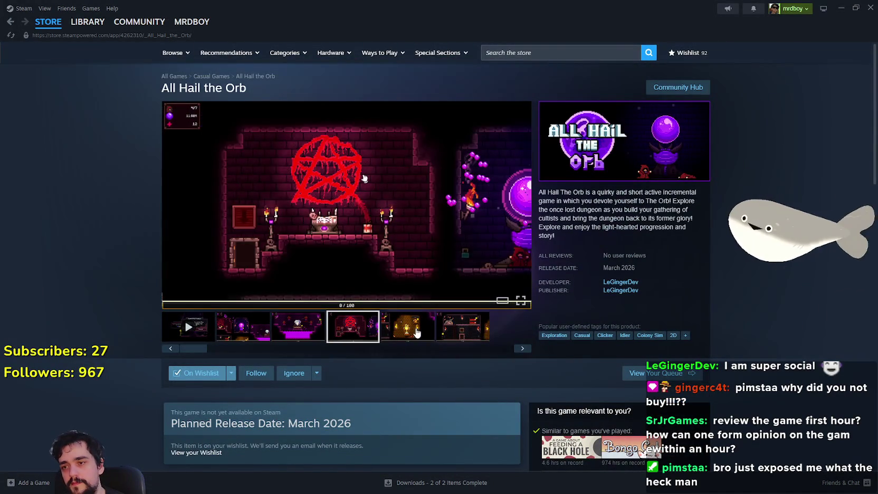
{"action": "left_click", "coordinate": [407, 327]}
{"action": "left_click", "coordinate": [448, 333]}
{"action": "left_click", "coordinate": [224, 329]}
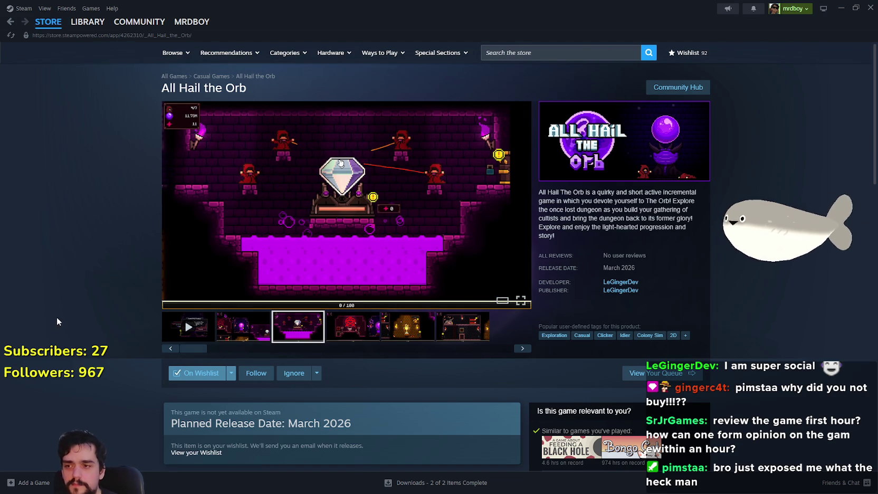
{"action": "left_click", "coordinate": [250, 335]}
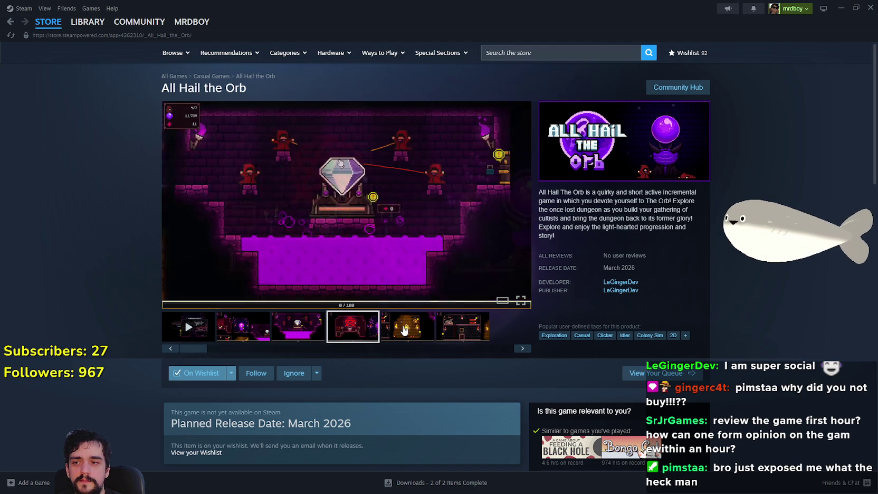
{"action": "left_click", "coordinate": [261, 336]}
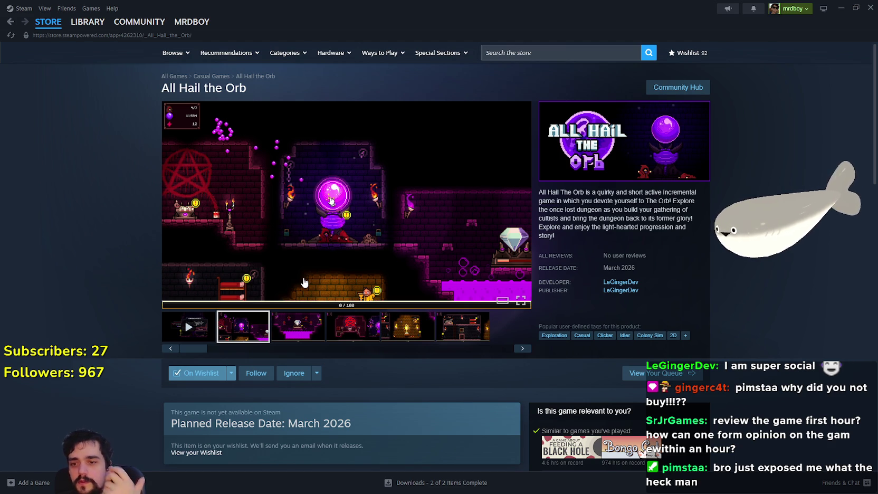
{"action": "scroll", "coordinate": [304, 283], "scroll_direction": "down", "scroll_amount": 3}
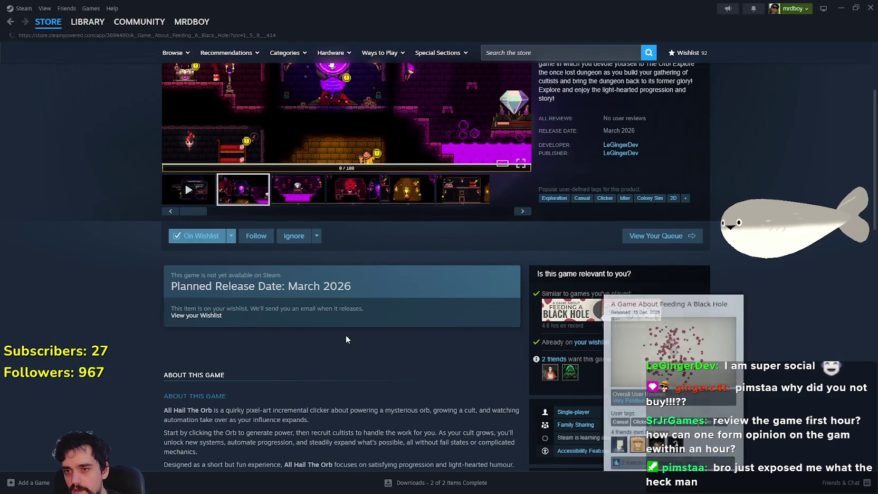
Step: View the red-asteroid and green gameplay screenshots of the Black Hole game
{"action": "scroll", "coordinate": [275, 272], "scroll_direction": "down", "scroll_amount": 3}
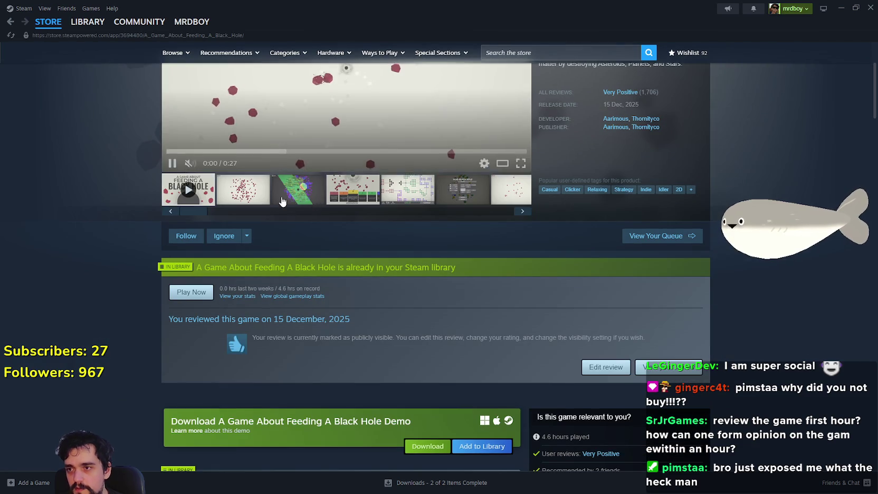
{"action": "scroll", "coordinate": [361, 290], "scroll_direction": "up", "scroll_amount": 3}
{"action": "left_click", "coordinate": [242, 326]}
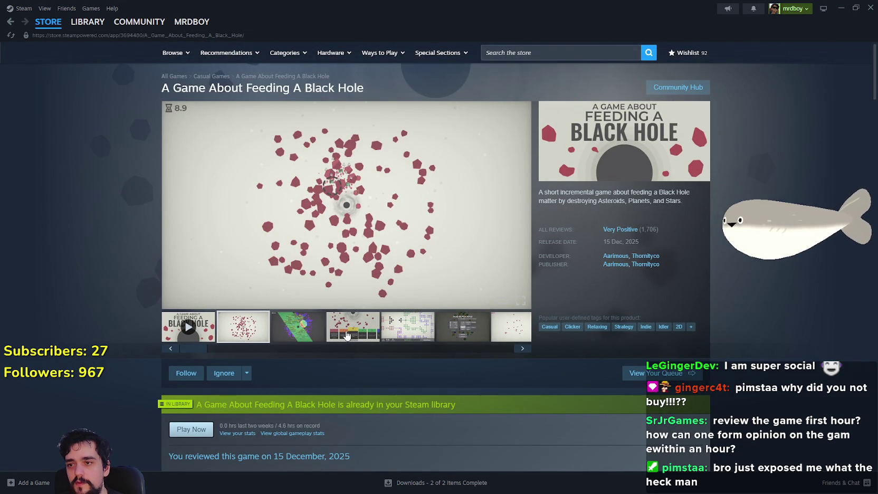
{"action": "left_click", "coordinate": [280, 326]}
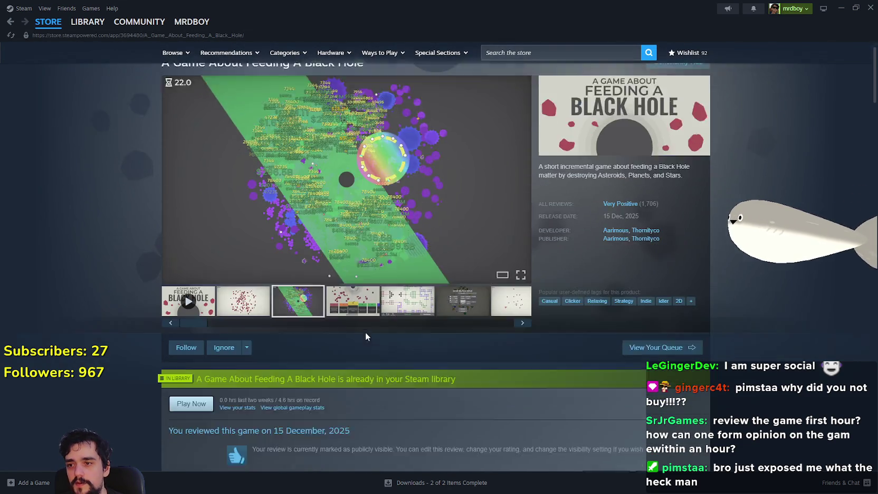
Step: Scroll through the reviews, then back up to the Very Positive Customer Reviews header
{"action": "scroll", "coordinate": [366, 334], "scroll_direction": "down", "scroll_amount": 15}
{"action": "scroll", "coordinate": [298, 391], "scroll_direction": "down", "scroll_amount": 20}
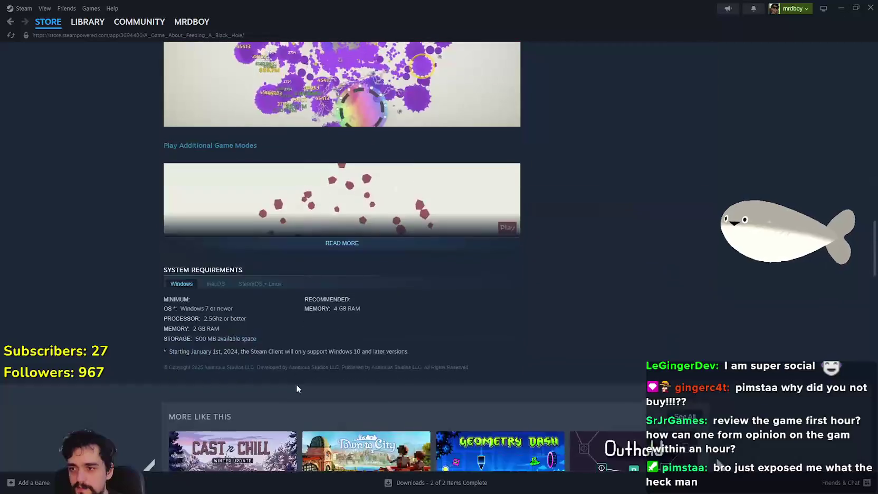
{"action": "scroll", "coordinate": [299, 375], "scroll_direction": "down", "scroll_amount": 15}
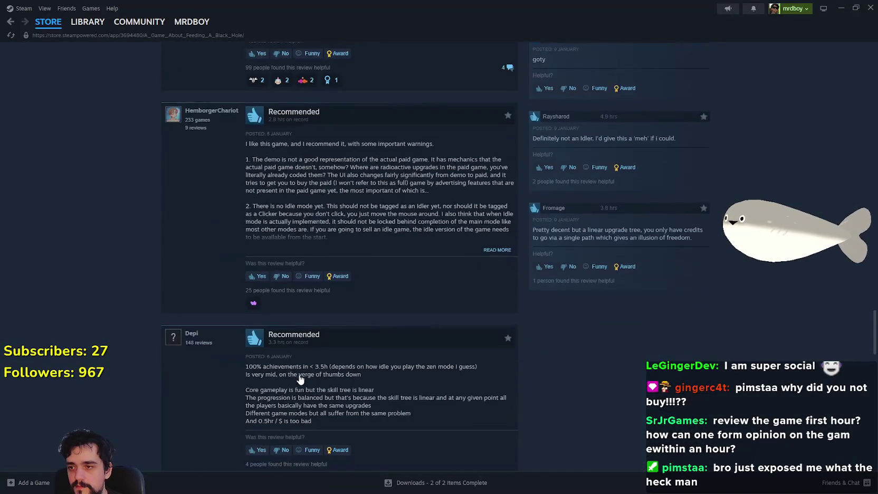
{"action": "scroll", "coordinate": [298, 374], "scroll_direction": "up", "scroll_amount": 4}
{"action": "scroll", "coordinate": [299, 373], "scroll_direction": "down", "scroll_amount": 12}
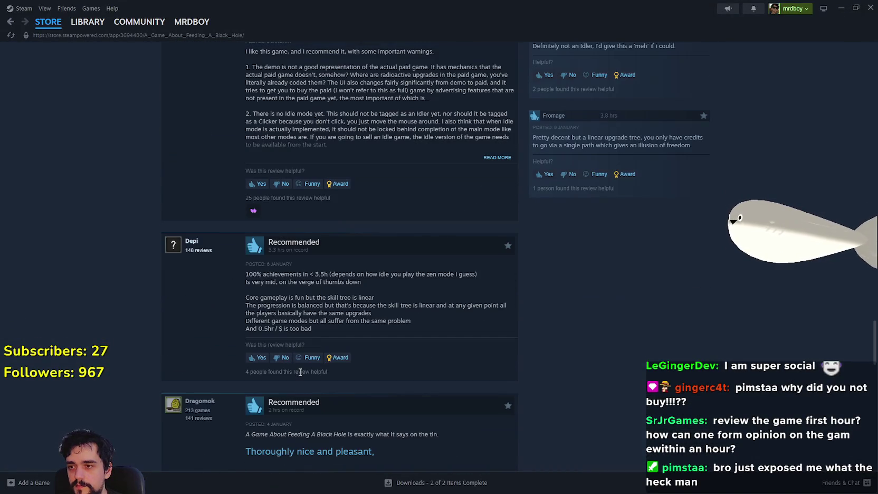
{"action": "scroll", "coordinate": [299, 375], "scroll_direction": "down", "scroll_amount": 7}
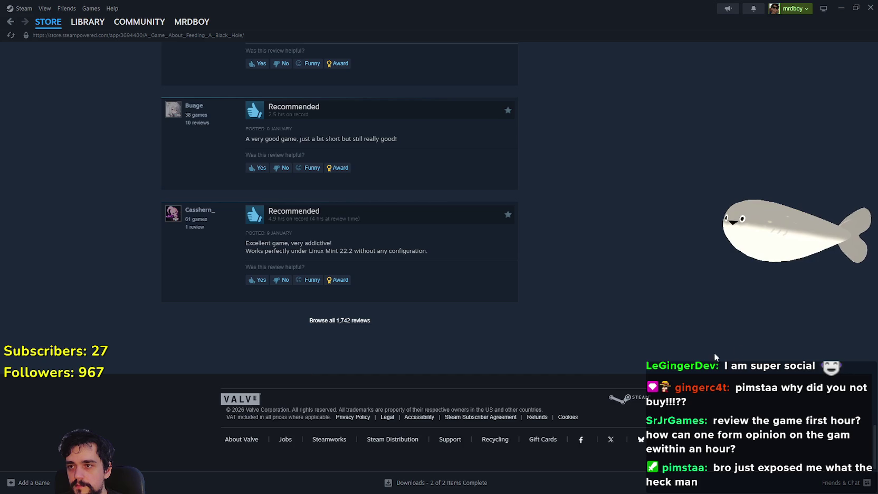
{"action": "scroll", "coordinate": [714, 336], "scroll_direction": "up", "scroll_amount": 6}
{"action": "scroll", "coordinate": [676, 359], "scroll_direction": "up", "scroll_amount": 10}
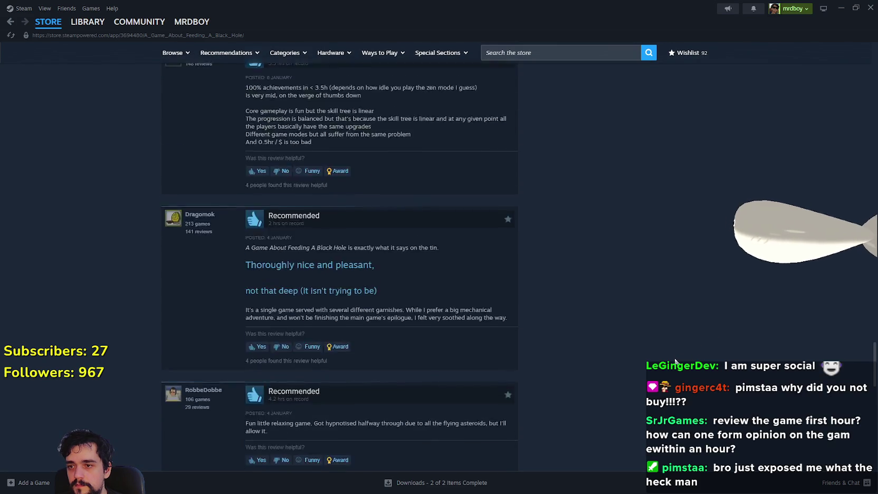
{"action": "scroll", "coordinate": [643, 425], "scroll_direction": "up", "scroll_amount": 3}
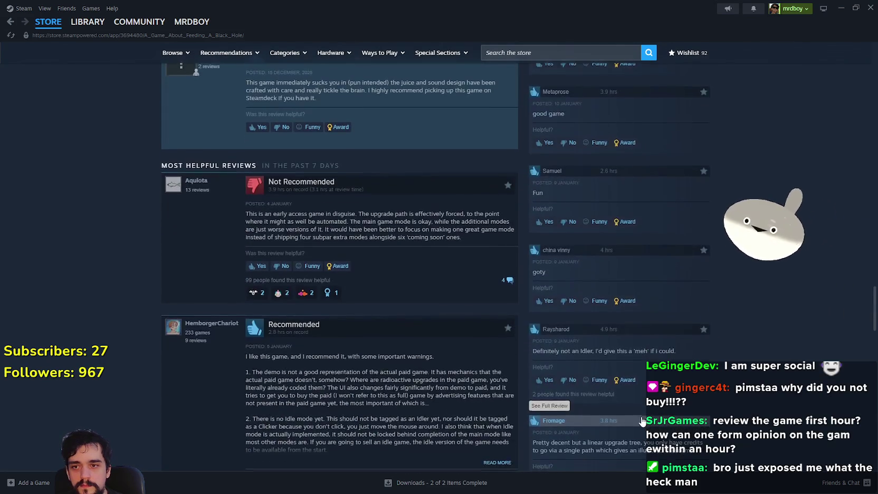
{"action": "scroll", "coordinate": [532, 303], "scroll_direction": "up", "scroll_amount": 4}
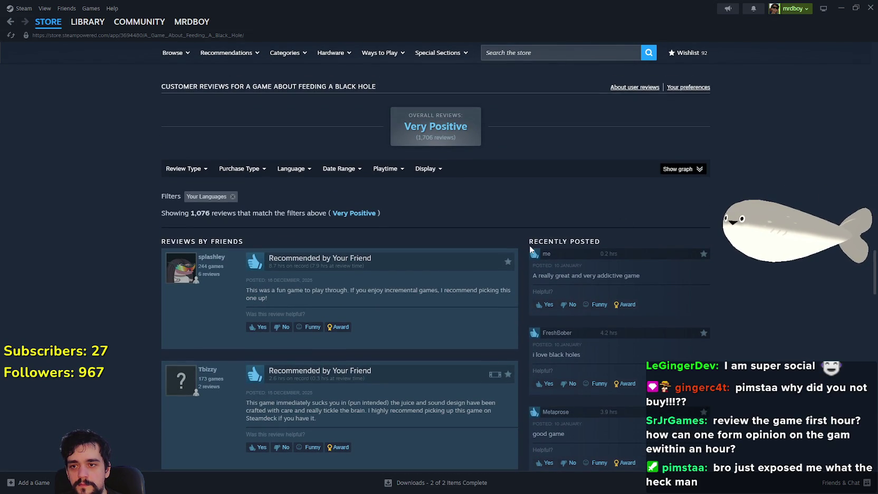
Step: Adjust the Playtime slider handles so reviews show only 0 to 1 hours played
{"action": "mouse_move", "coordinate": [318, 169]}
{"action": "mouse_move", "coordinate": [379, 171]}
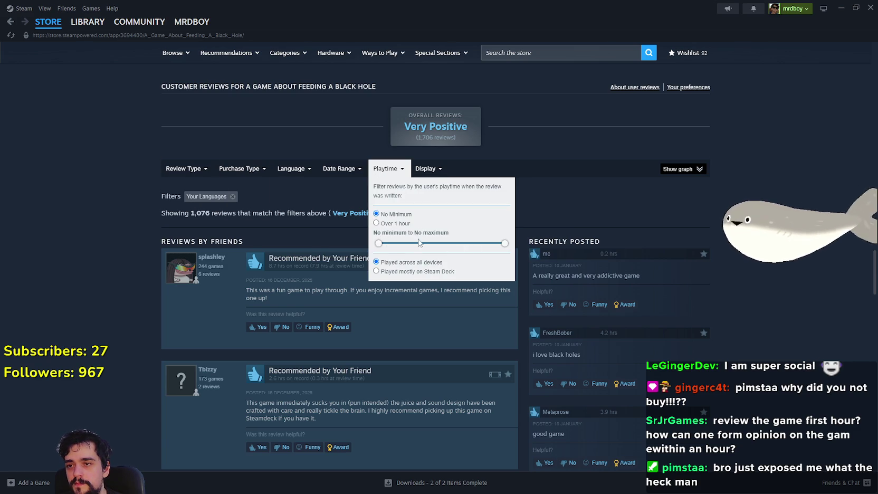
{"action": "mouse_move", "coordinate": [386, 248]}
{"action": "left_mouse_down"}
{"action": "mouse_move", "coordinate": [393, 249]}
{"action": "mouse_move", "coordinate": [384, 250]}
{"action": "left_mouse_up"}
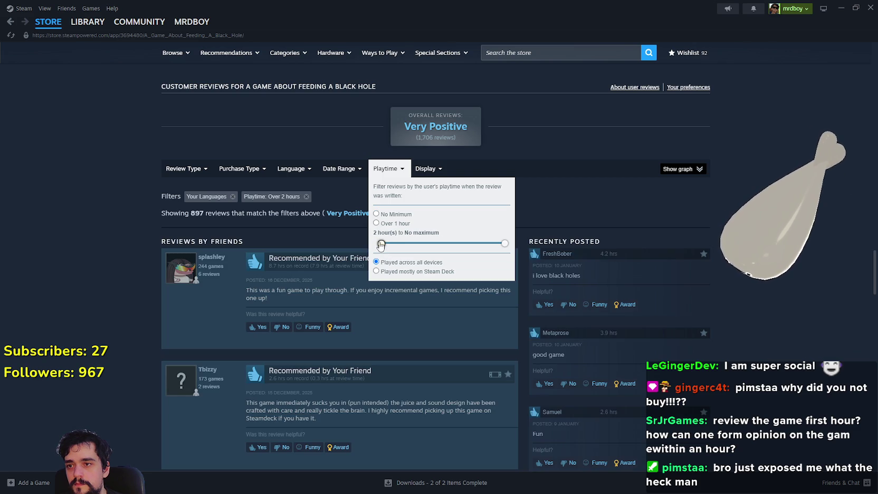
{"action": "left_click_drag", "start_coordinate": [381, 244], "coordinate": [380, 245]}
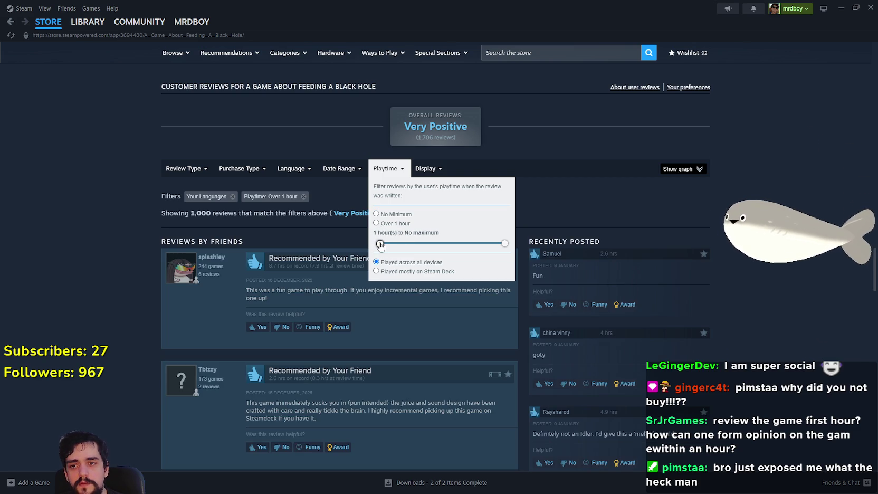
{"action": "mouse_move", "coordinate": [386, 168]}
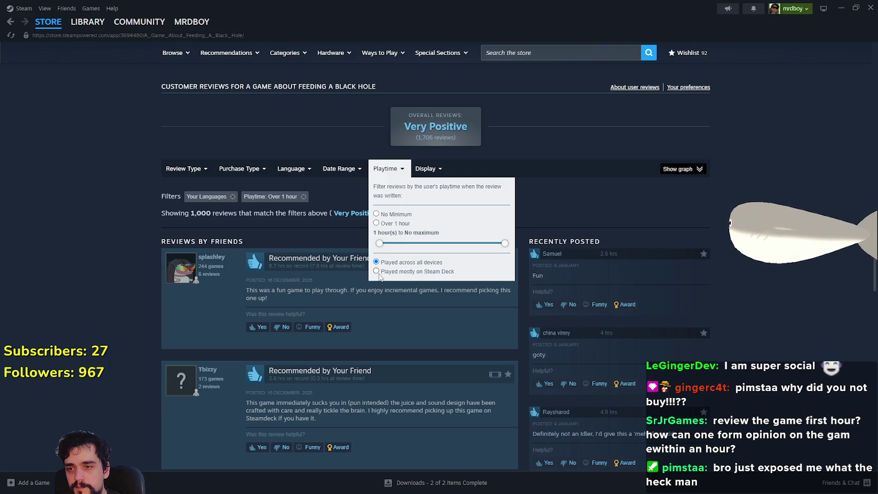
{"action": "left_click_drag", "start_coordinate": [378, 248], "coordinate": [510, 252]}
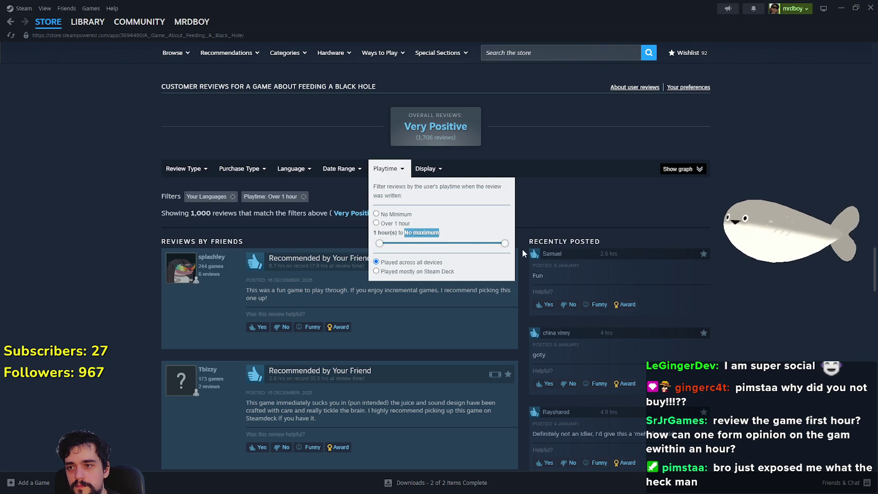
{"action": "mouse_move", "coordinate": [429, 179]}
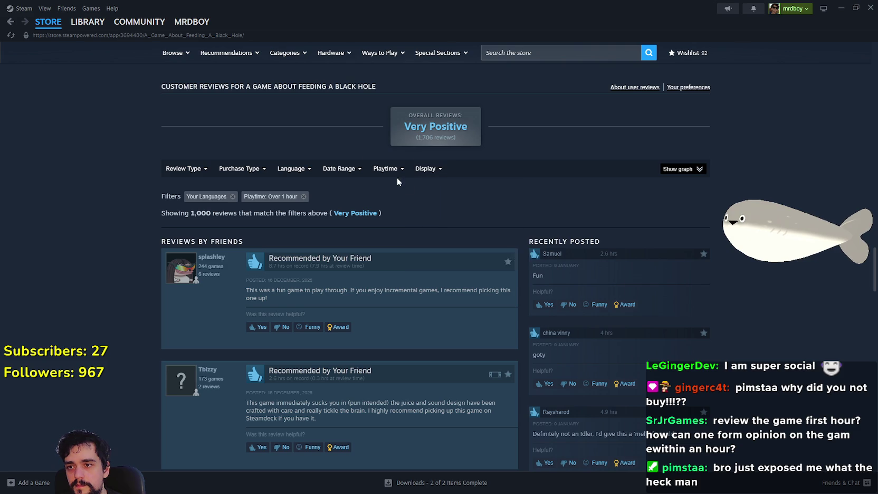
{"action": "mouse_move", "coordinate": [401, 256]}
{"action": "left_click_drag", "start_coordinate": [382, 249], "coordinate": [377, 249]}
{"action": "left_click_drag", "start_coordinate": [504, 249], "coordinate": [380, 246]}
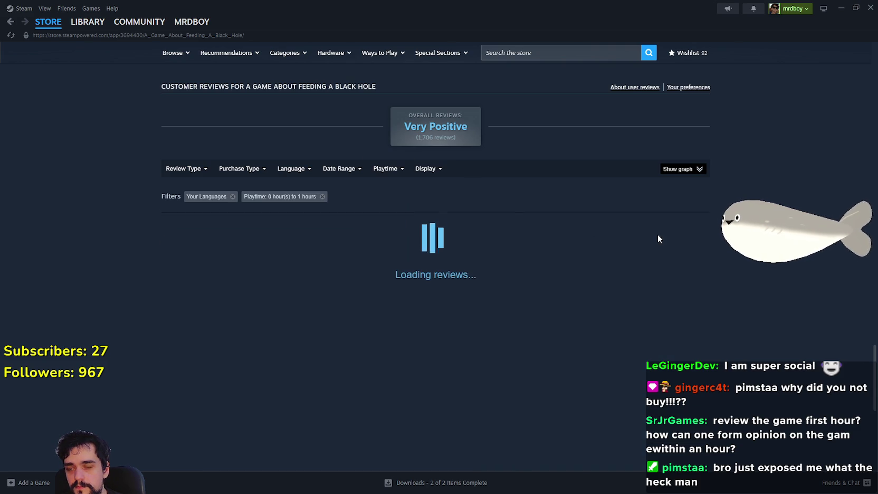
{"action": "scroll", "coordinate": [789, 323], "scroll_direction": "down", "scroll_amount": 6}
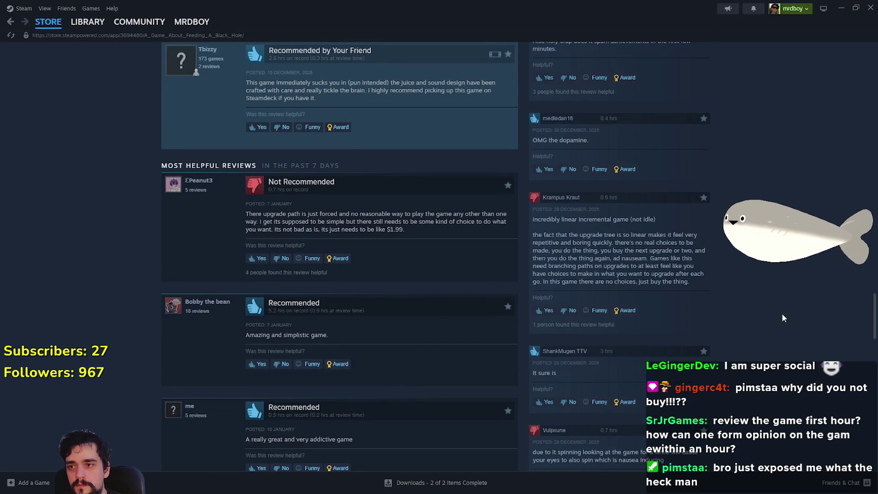
{"action": "scroll", "coordinate": [782, 313], "scroll_direction": "down", "scroll_amount": 2}
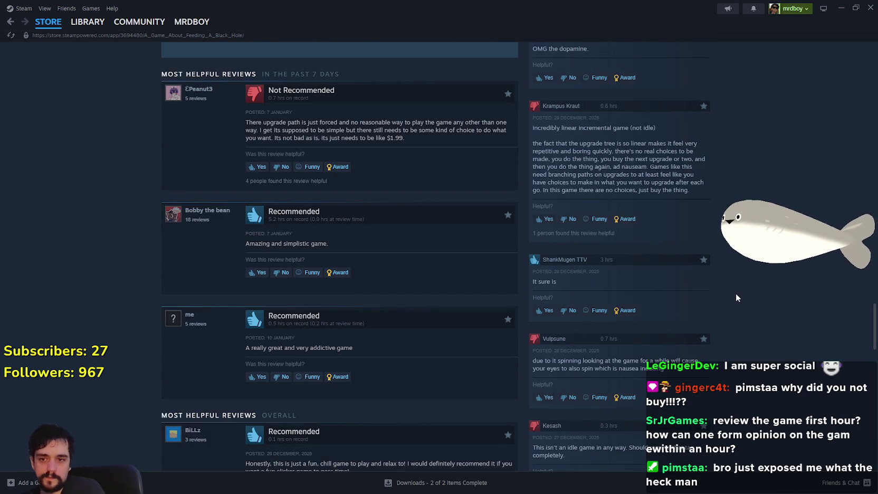
{"action": "scroll", "coordinate": [736, 293], "scroll_direction": "down", "scroll_amount": 2}
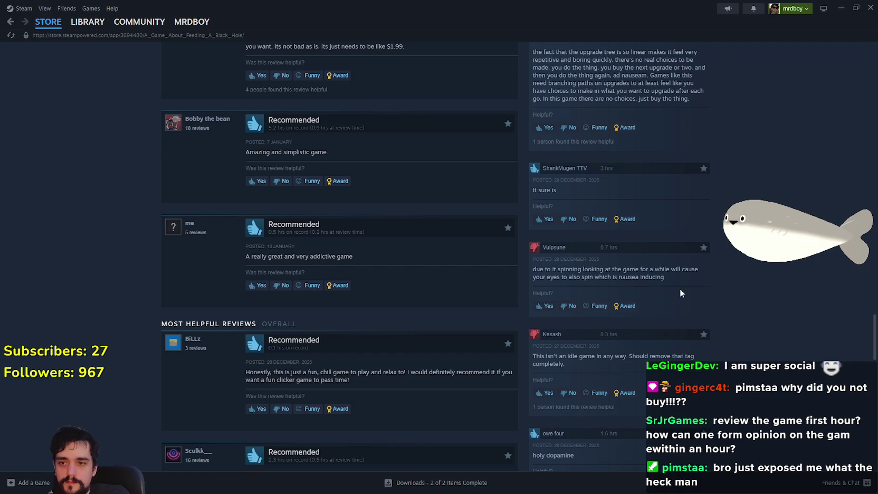
{"action": "scroll", "coordinate": [772, 371], "scroll_direction": "down", "scroll_amount": 6}
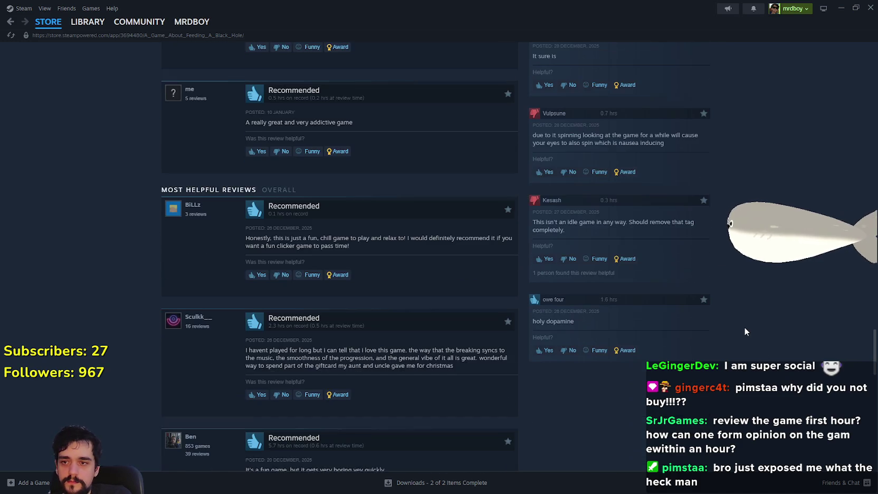
{"action": "scroll", "coordinate": [744, 331], "scroll_direction": "up", "scroll_amount": 5}
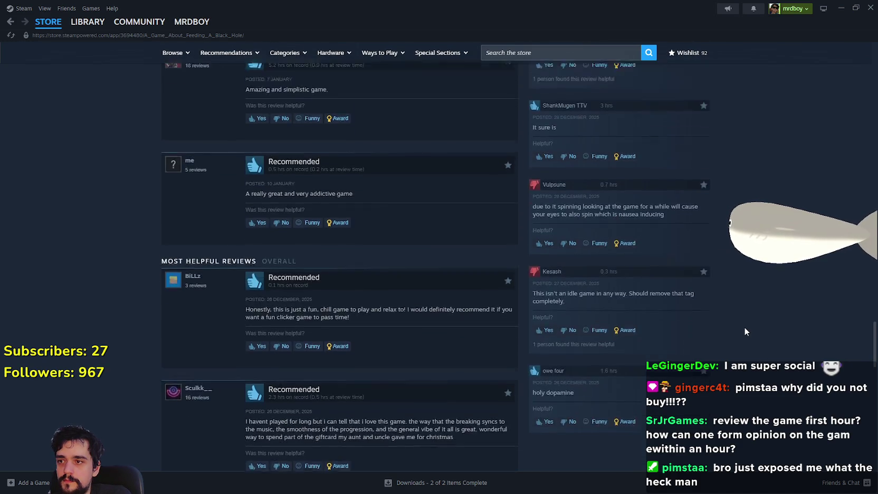
{"action": "scroll", "coordinate": [303, 255], "scroll_direction": "up", "scroll_amount": 1}
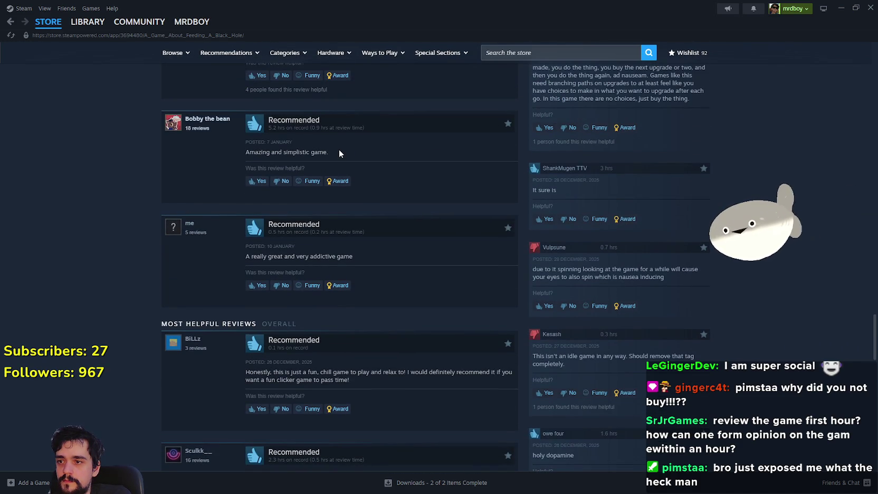
{"action": "scroll", "coordinate": [281, 227], "scroll_direction": "down", "scroll_amount": 3}
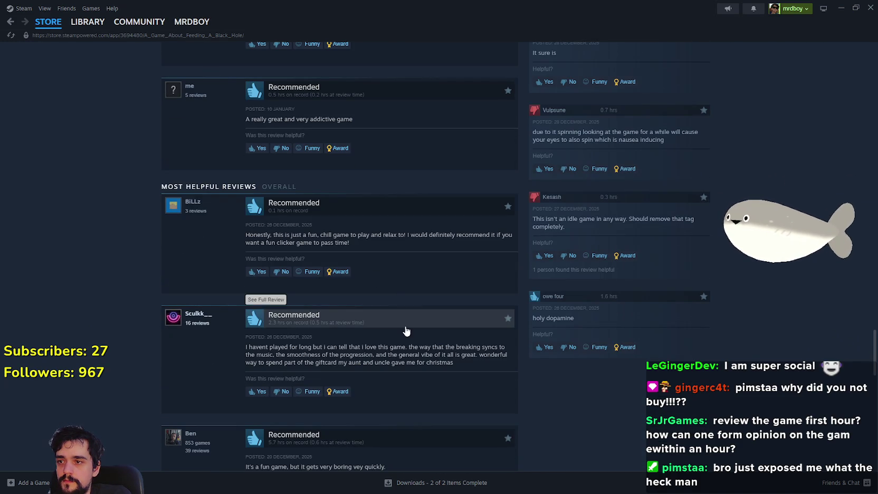
{"action": "scroll", "coordinate": [316, 264], "scroll_direction": "down", "scroll_amount": 2}
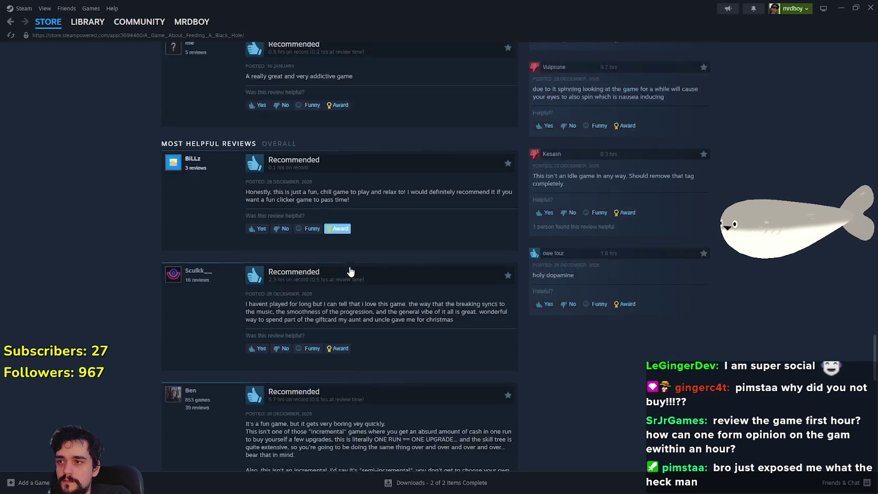
{"action": "scroll", "coordinate": [214, 256], "scroll_direction": "down", "scroll_amount": 2}
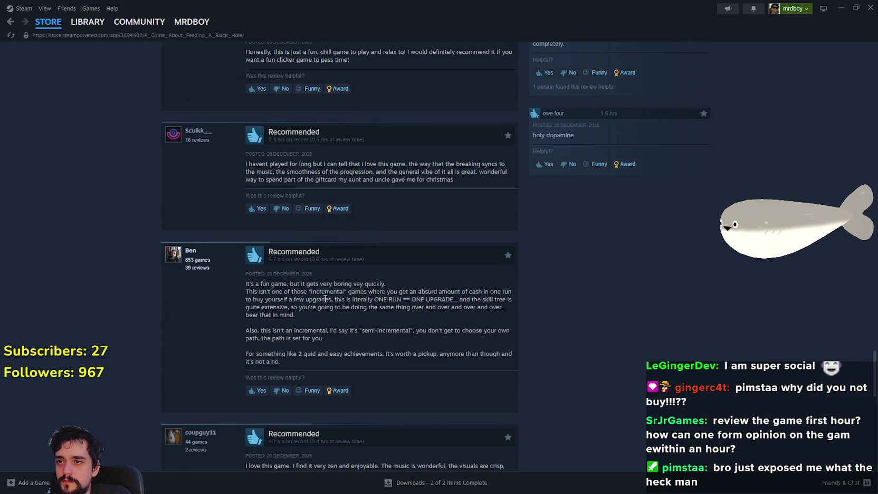
{"action": "scroll", "coordinate": [320, 299], "scroll_direction": "down", "scroll_amount": 1}
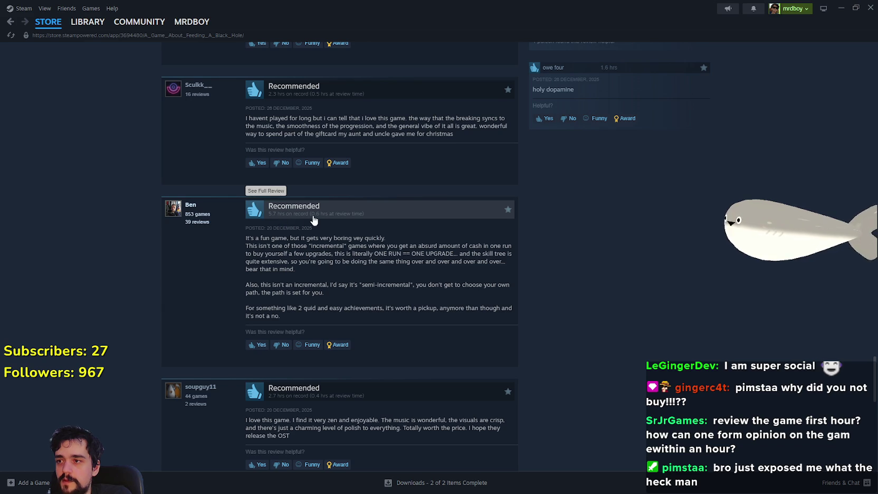
{"action": "scroll", "coordinate": [312, 220], "scroll_direction": "down", "scroll_amount": 3}
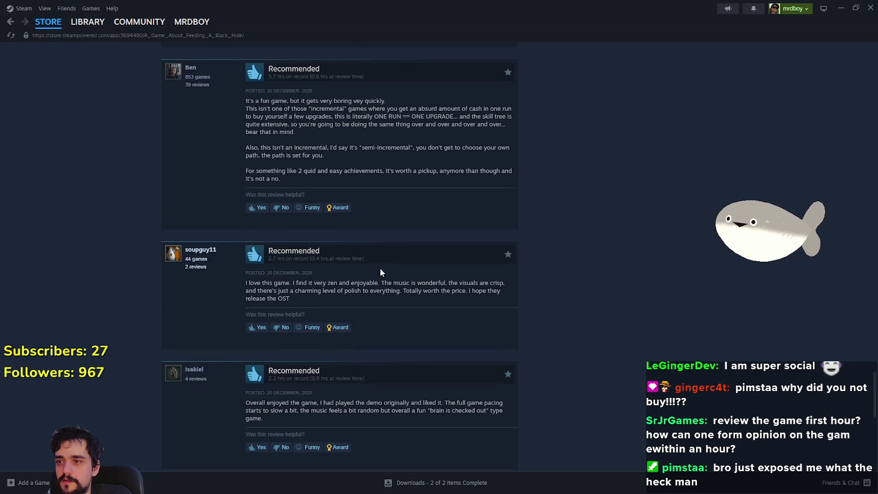
{"action": "scroll", "coordinate": [380, 268], "scroll_direction": "down", "scroll_amount": 2}
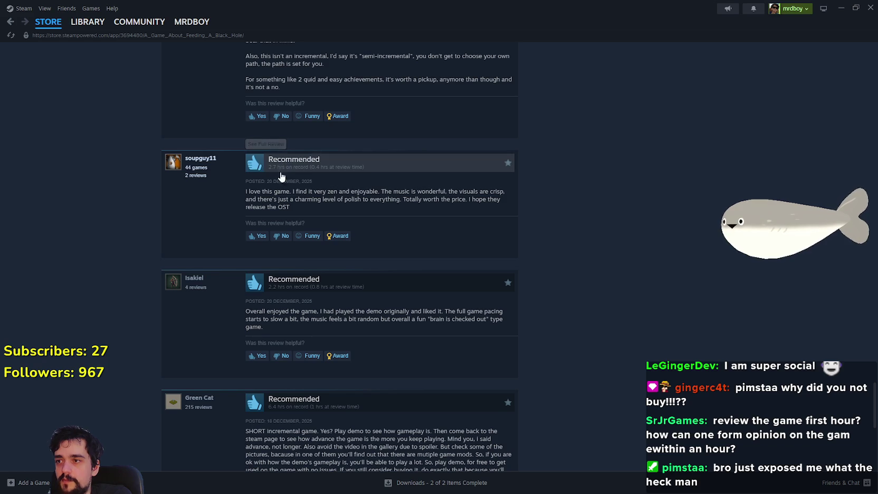
{"action": "scroll", "coordinate": [328, 196], "scroll_direction": "down", "scroll_amount": 3}
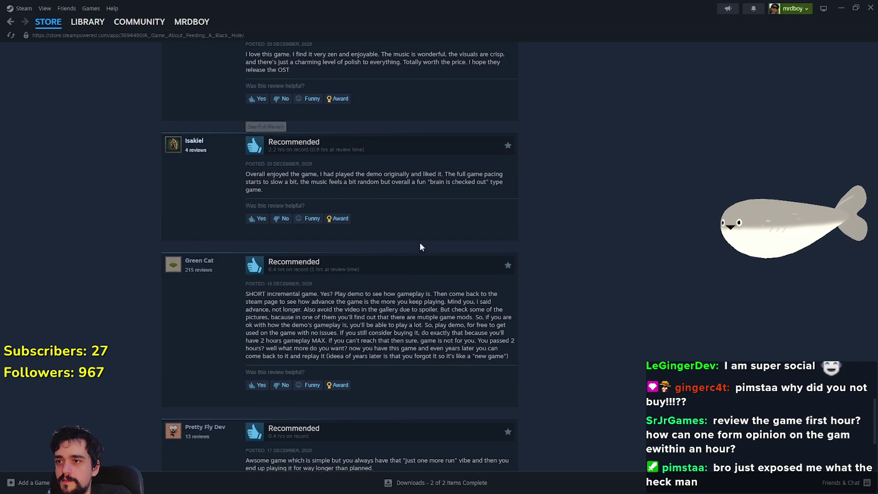
{"action": "scroll", "coordinate": [400, 227], "scroll_direction": "down", "scroll_amount": 4}
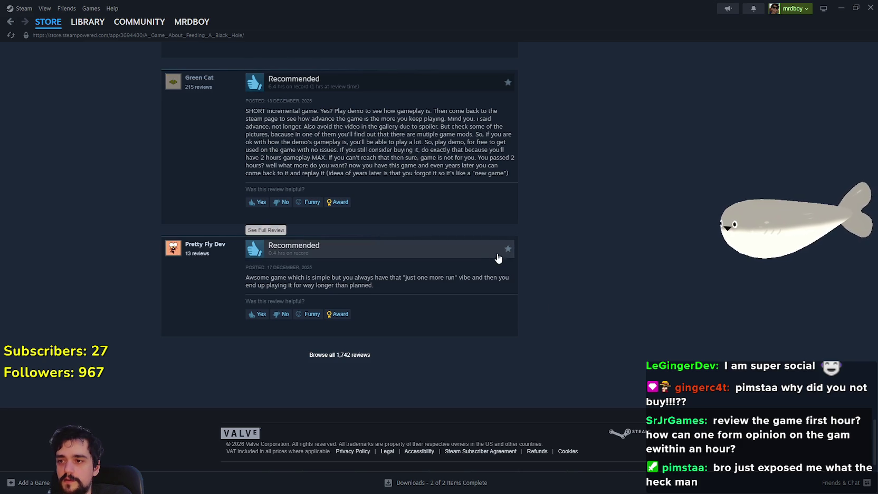
{"action": "scroll", "coordinate": [276, 92], "scroll_direction": "up", "scroll_amount": 2}
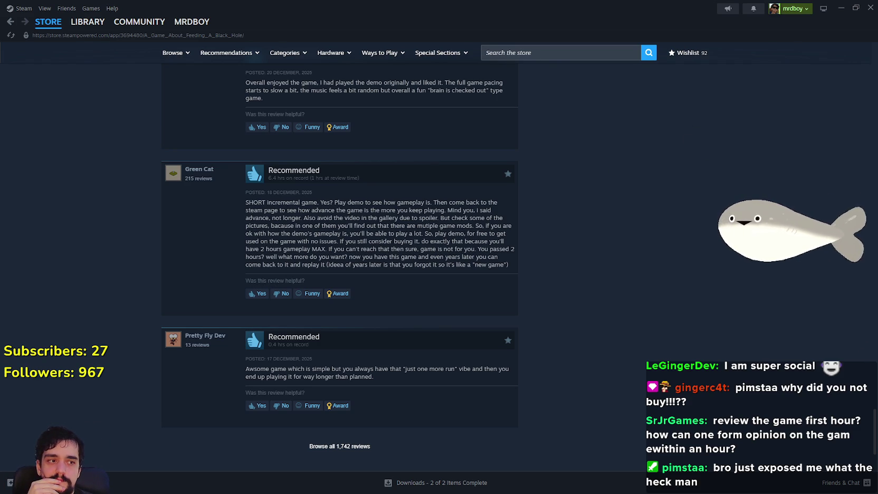
Step: Restore the Steam window from full screen, scroll to the top, and return to the store front
{"action": "double_click", "coordinate": [562, 5]}
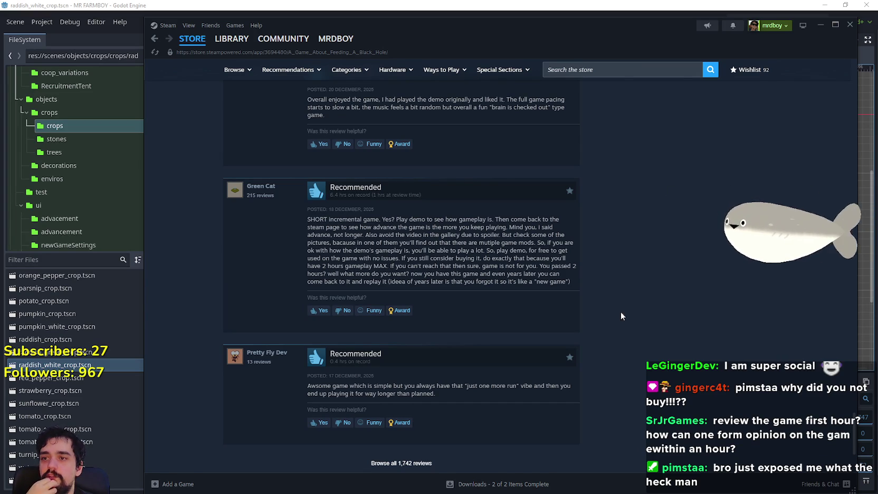
{"action": "scroll", "coordinate": [721, 334], "scroll_direction": "up", "scroll_amount": 12}
{"action": "scroll", "coordinate": [656, 290], "scroll_direction": "up", "scroll_amount": 15}
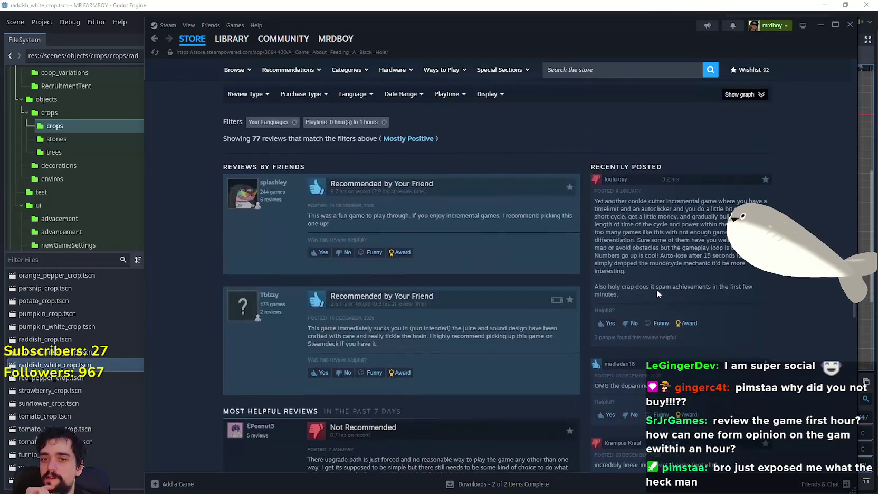
{"action": "scroll", "coordinate": [635, 280], "scroll_direction": "up", "scroll_amount": 5}
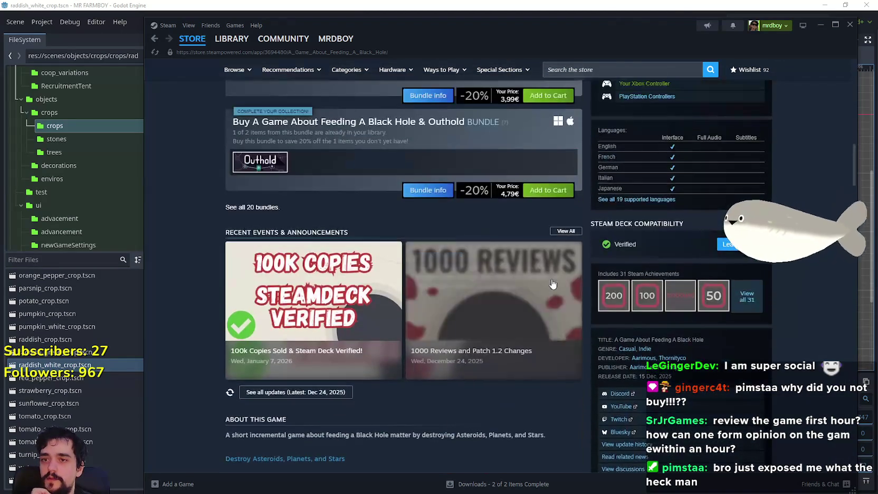
{"action": "scroll", "coordinate": [580, 285], "scroll_direction": "up", "scroll_amount": 10}
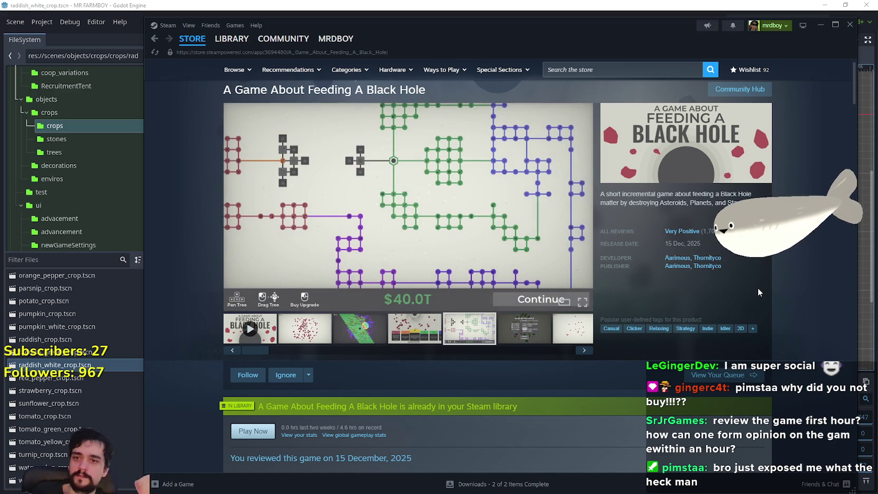
{"action": "left_click", "coordinate": [192, 38]}
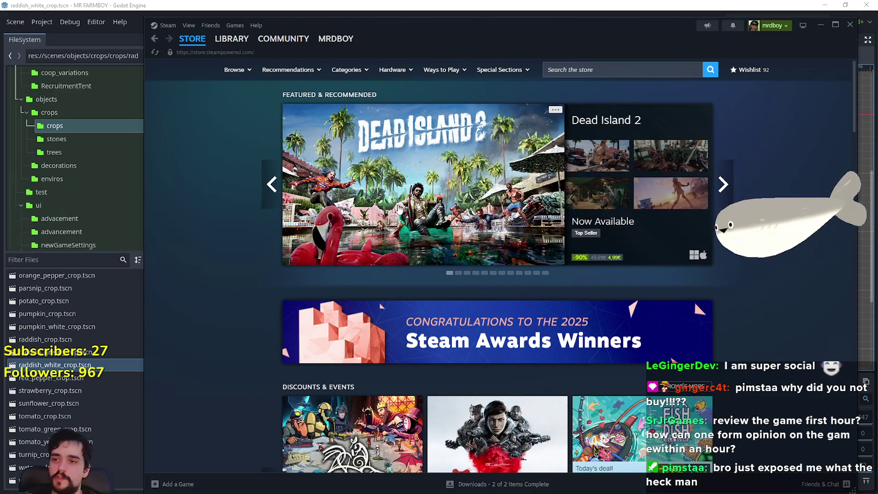
Step: Cycle the featured carousel back to Dinkum, scroll the front page, then go to the Library
{"action": "left_click", "coordinate": [731, 183]}
{"action": "left_click", "coordinate": [731, 183]}
{"action": "left_click", "coordinate": [272, 183]}
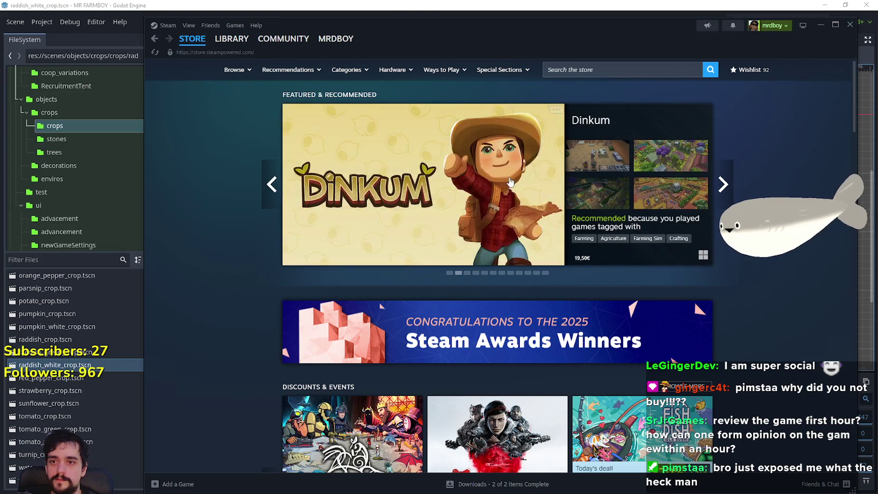
{"action": "scroll", "coordinate": [764, 345], "scroll_direction": "down", "scroll_amount": 3}
{"action": "scroll", "coordinate": [764, 344], "scroll_direction": "down", "scroll_amount": 15}
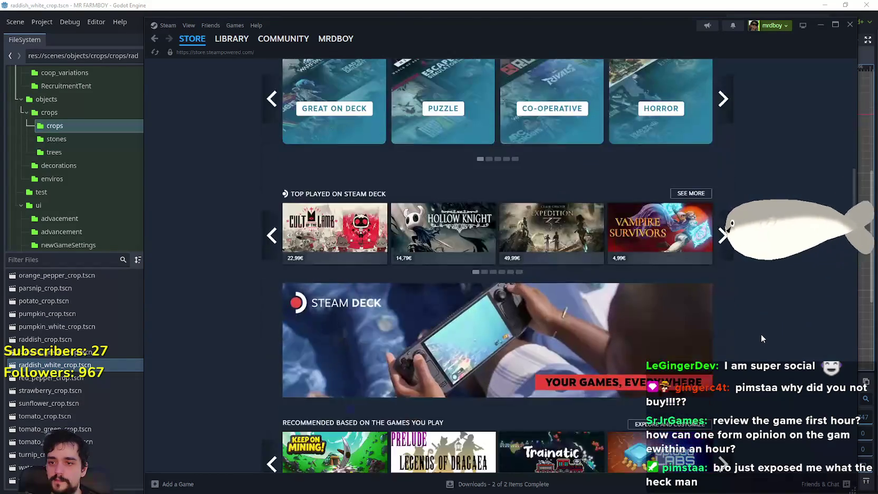
{"action": "scroll", "coordinate": [760, 334], "scroll_direction": "down", "scroll_amount": 15}
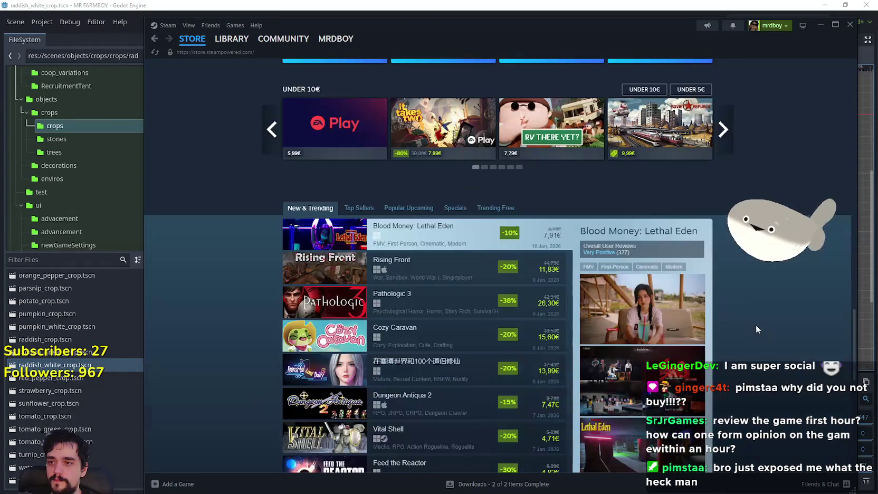
{"action": "scroll", "coordinate": [738, 257], "scroll_direction": "down", "scroll_amount": 9}
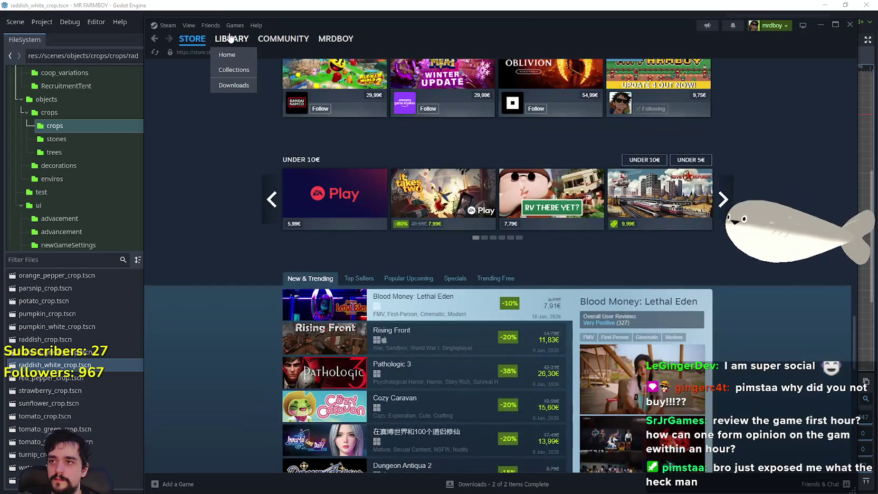
{"action": "left_click", "coordinate": [232, 39]}
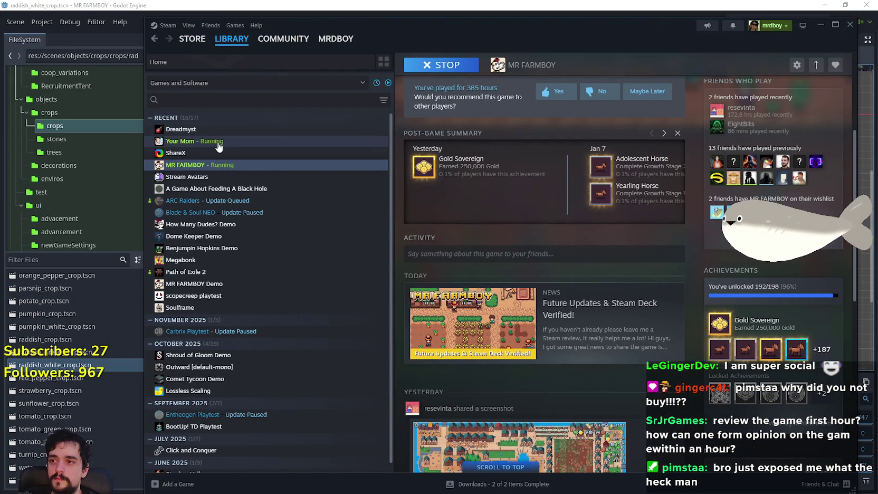
Step: Read the Steam Deck verified news post, visit the MR FARMBOY community hub, then switch to Godot
{"action": "left_click", "coordinate": [484, 346]}
{"action": "scroll", "coordinate": [491, 320], "scroll_direction": "down", "scroll_amount": 5}
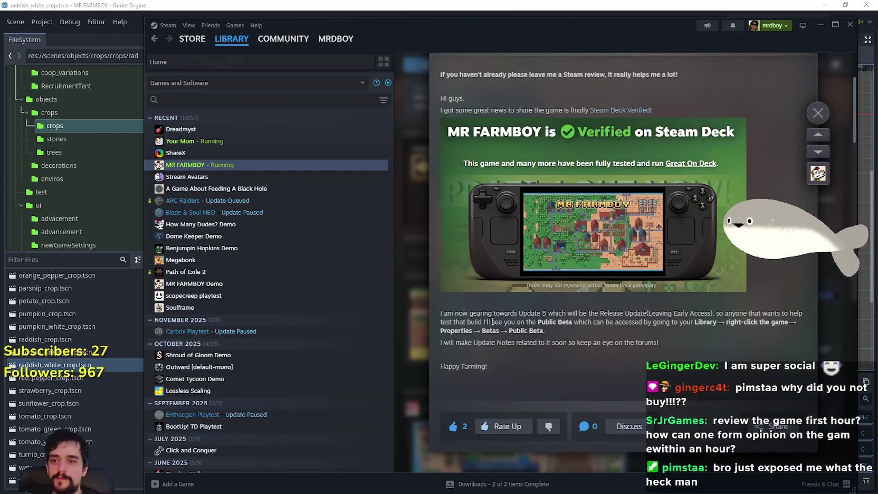
{"action": "left_click", "coordinate": [817, 113]}
{"action": "scroll", "coordinate": [591, 209], "scroll_direction": "up", "scroll_amount": 3}
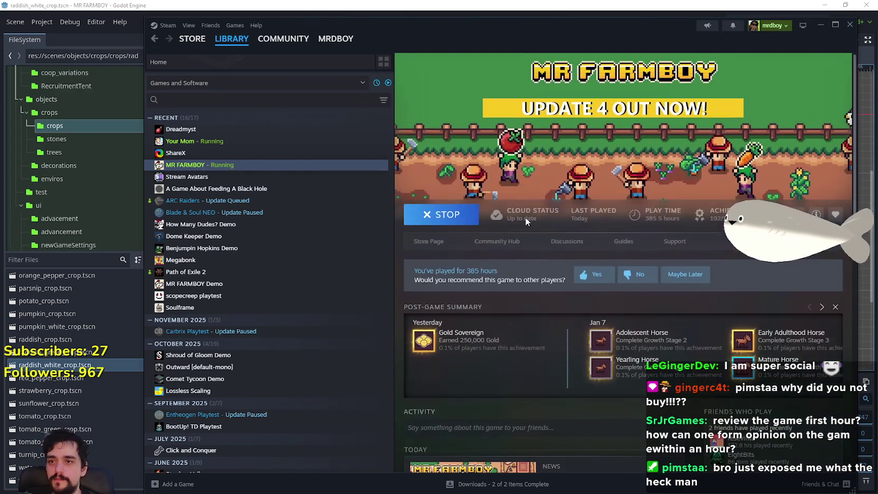
{"action": "left_click", "coordinate": [501, 242]}
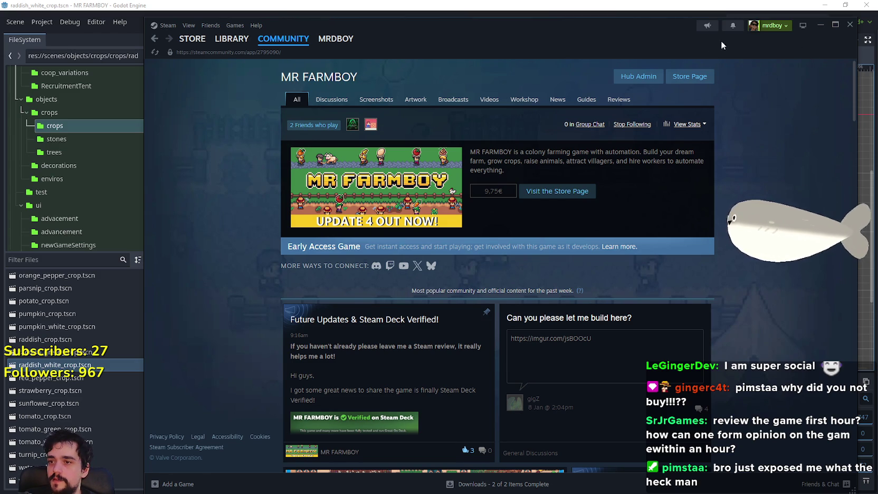
{"action": "left_click_drag", "start_coordinate": [728, 43], "coordinate": [561, 16]}
{"action": "key", "text": "alt+Tab"}
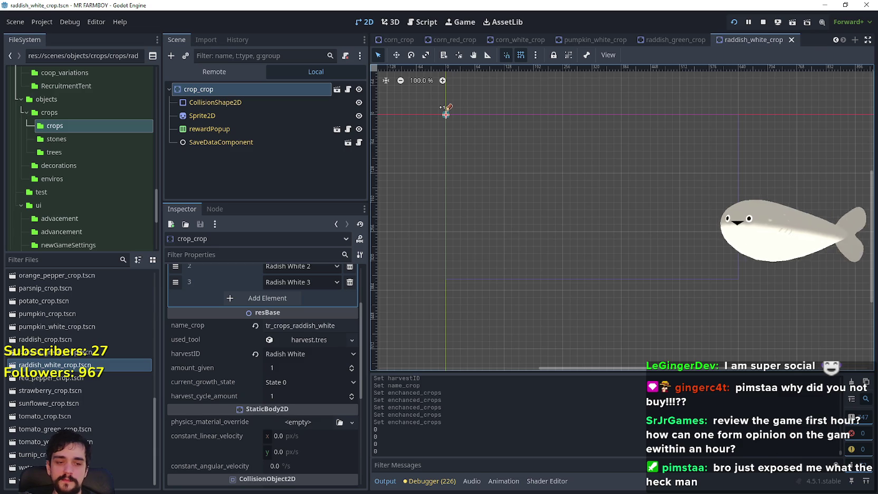
Step: Close the file properties dialog, view the MR FARMBOY debug game full-size, then stop it
{"action": "key", "text": "alt+Tab"}
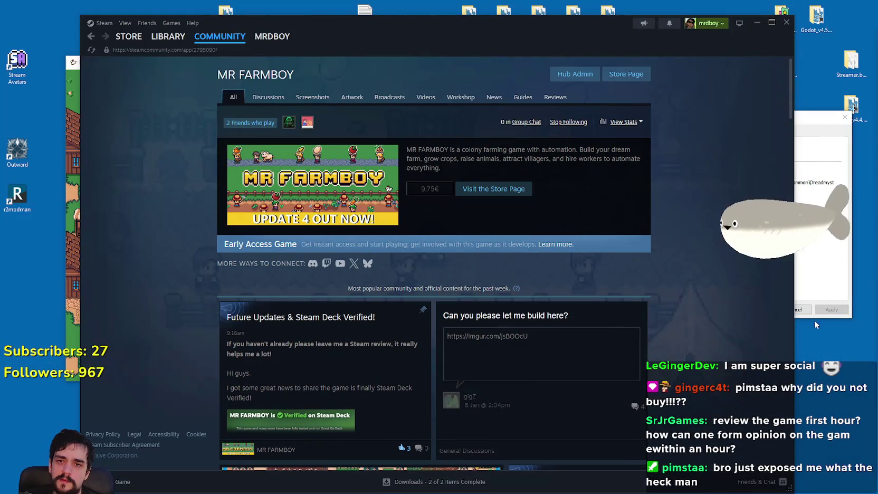
{"action": "left_click", "coordinate": [818, 305]}
{"action": "left_click", "coordinate": [791, 310]}
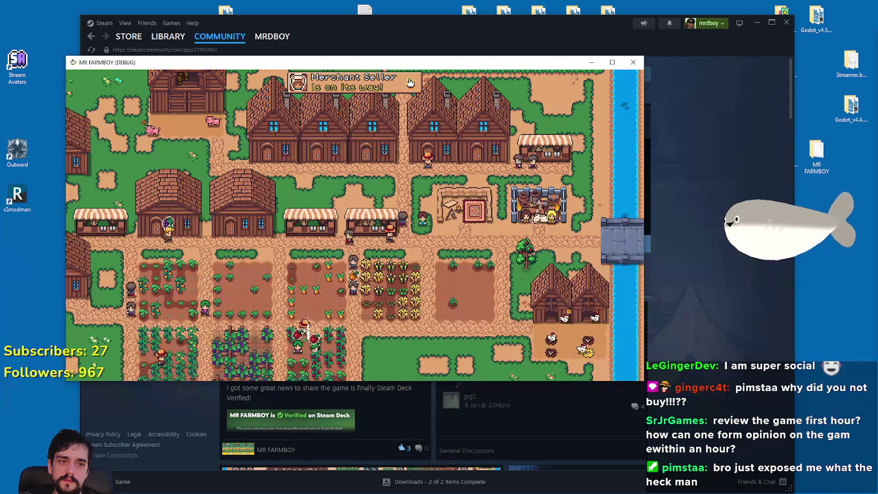
{"action": "left_click", "coordinate": [612, 62]}
{"action": "scroll", "coordinate": [452, 214], "scroll_direction": "up", "scroll_amount": 3}
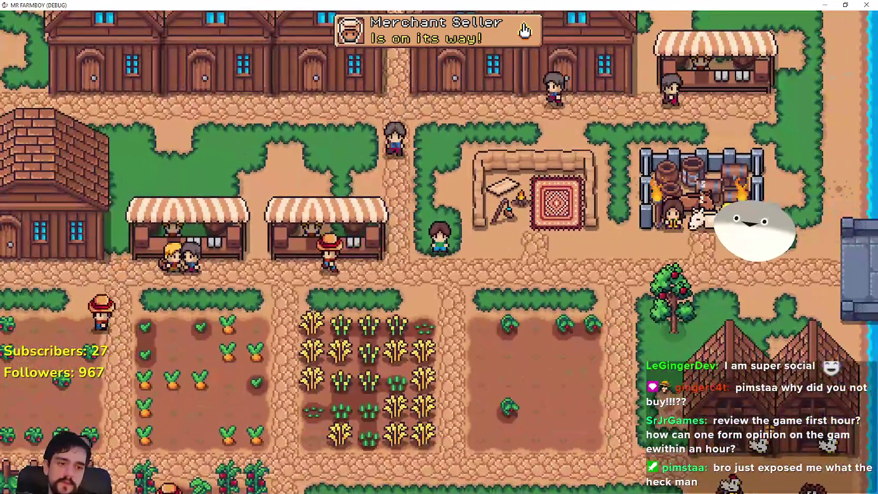
{"action": "key", "text": "alt+F4"}
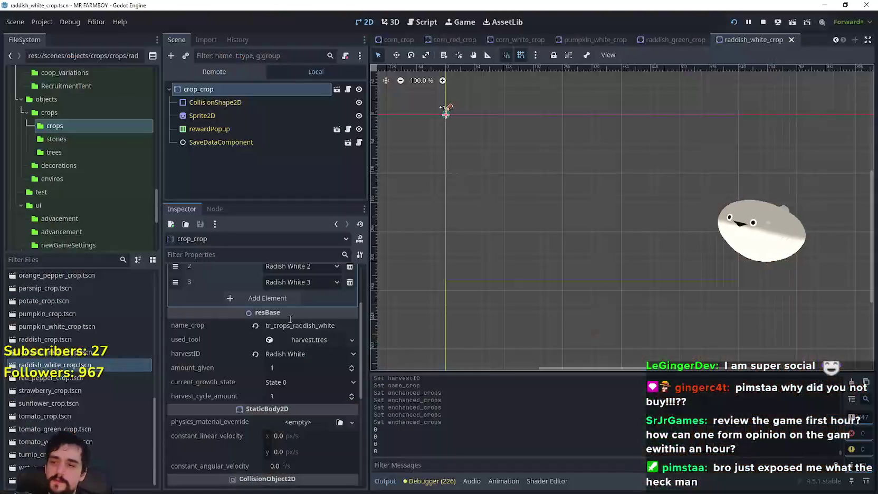
Step: Scroll the FileSystem list and select potato_crop.tscn in the crops folder
{"action": "scroll", "coordinate": [280, 346], "scroll_direction": "up", "scroll_amount": 3}
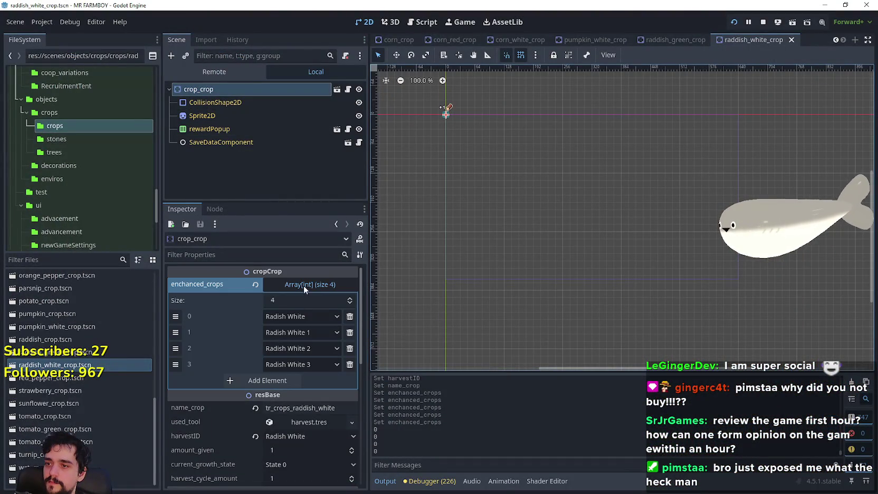
{"action": "scroll", "coordinate": [305, 368], "scroll_direction": "down", "scroll_amount": 3}
{"action": "scroll", "coordinate": [335, 306], "scroll_direction": "up", "scroll_amount": 3}
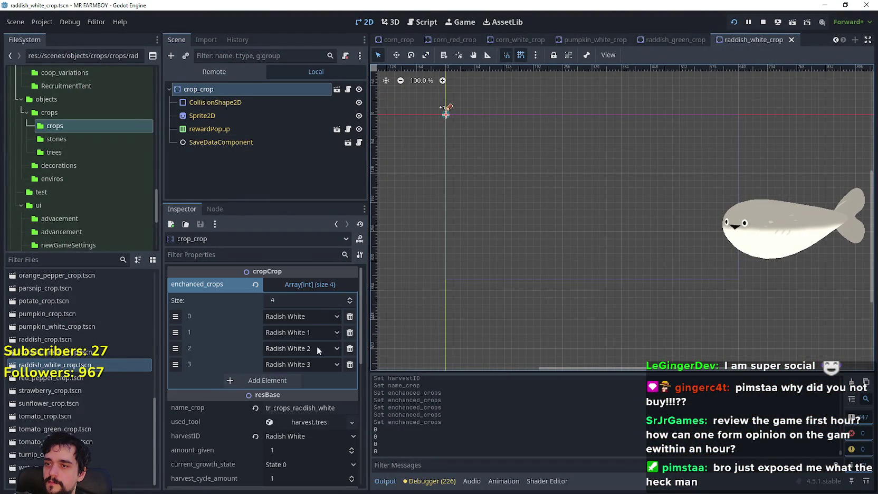
{"action": "scroll", "coordinate": [314, 344], "scroll_direction": "down", "scroll_amount": 2}
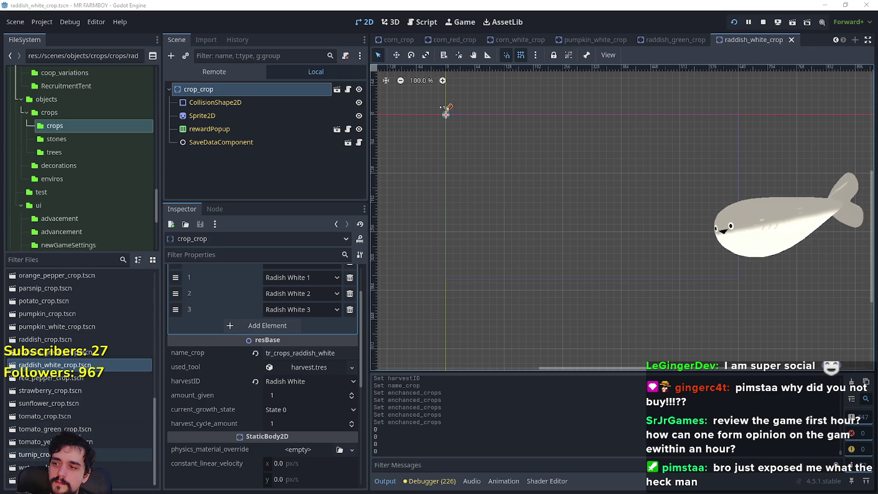
{"action": "scroll", "coordinate": [79, 428], "scroll_direction": "up", "scroll_amount": 2}
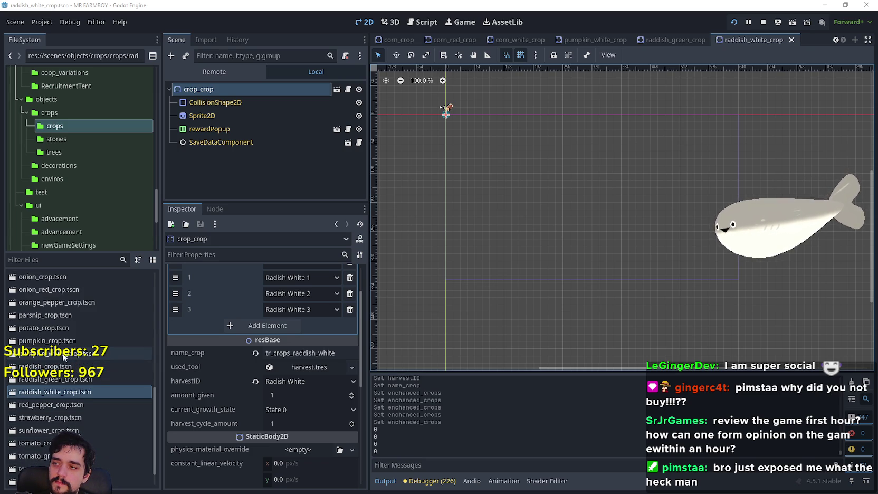
{"action": "scroll", "coordinate": [64, 354], "scroll_direction": "up", "scroll_amount": 2}
{"action": "left_click", "coordinate": [35, 355]}
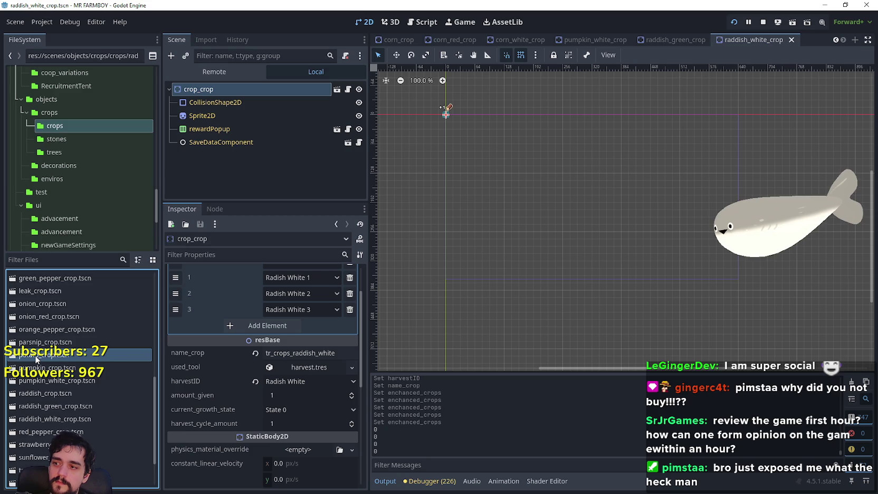
Step: Duplicate potato_crop.tscn, adding '_sweet' to name it potato_sweet_crop.tscn, and open it
{"action": "right_click", "coordinate": [35, 355]}
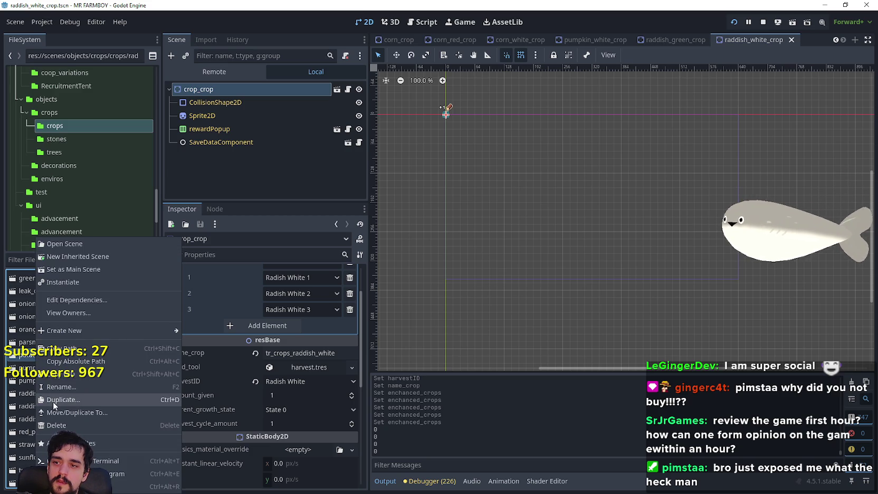
{"action": "left_click", "coordinate": [63, 399]}
{"action": "left_click", "coordinate": [355, 236]}
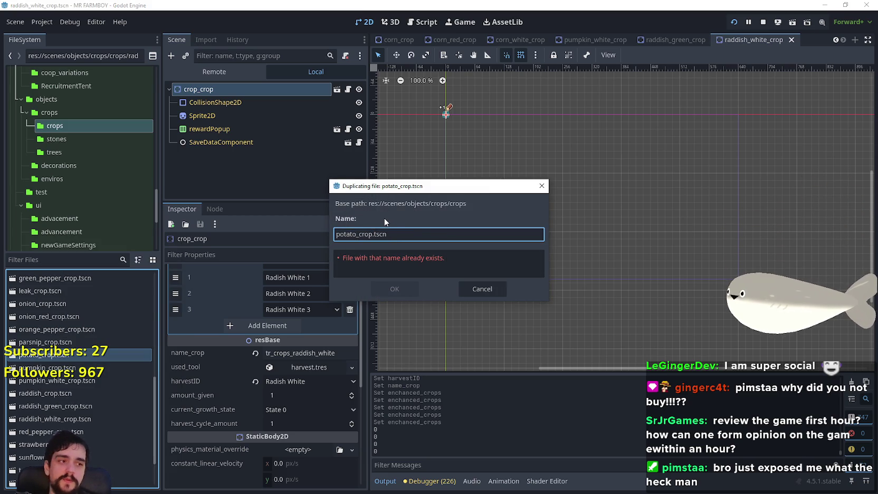
{"action": "type", "text": "_sweet"}
{"action": "key", "text": "Return"}
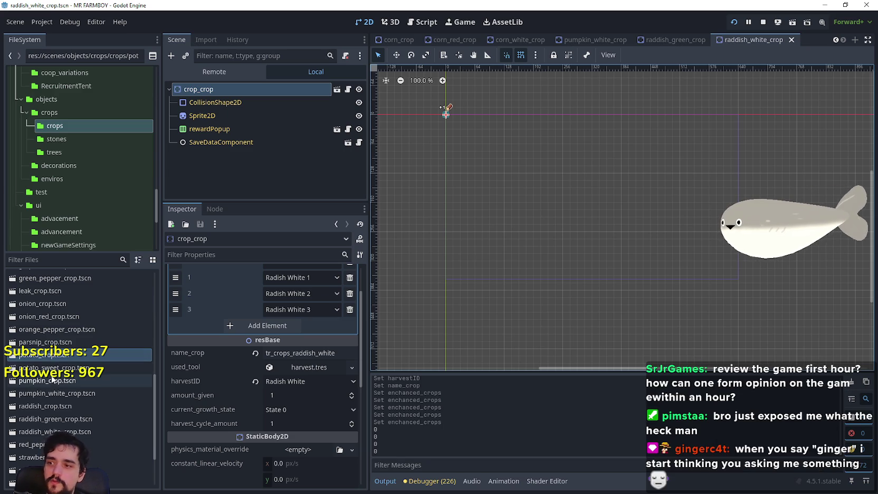
{"action": "double_click", "coordinate": [68, 367]}
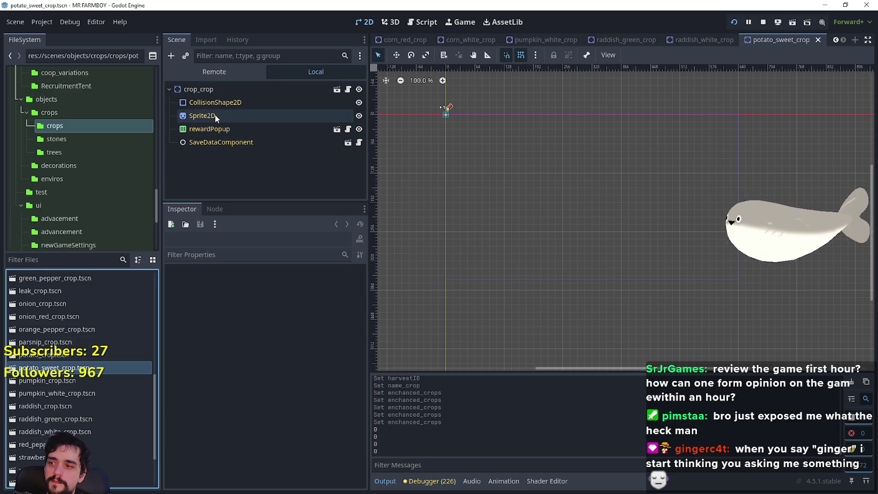
Step: Inspect pumpkin_white_crop's sprite region on the sprite sheet for reference
{"action": "scroll", "coordinate": [91, 393], "scroll_direction": "down", "scroll_amount": 3}
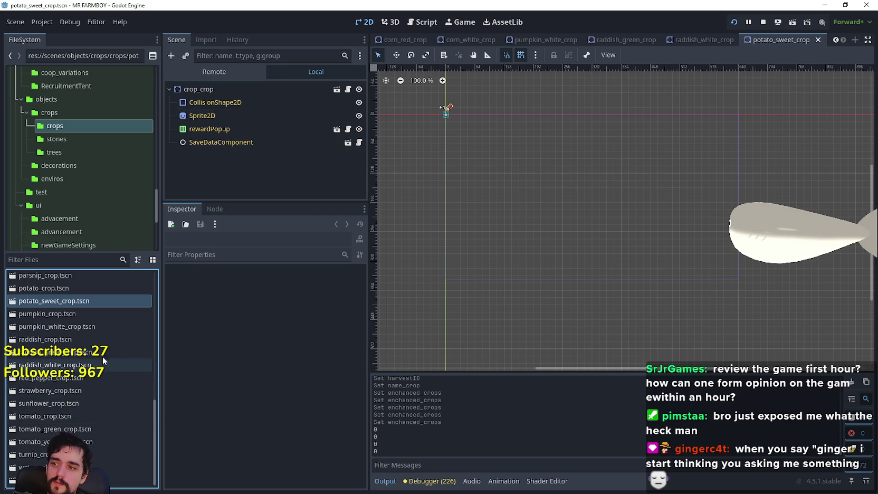
{"action": "double_click", "coordinate": [95, 326]}
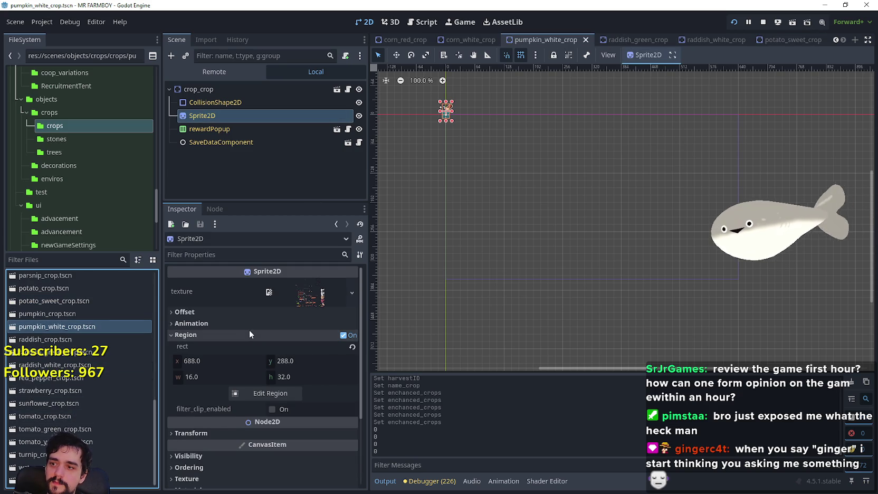
{"action": "left_click", "coordinate": [250, 332]}
{"action": "left_click", "coordinate": [273, 332]}
{"action": "left_click", "coordinate": [279, 392]}
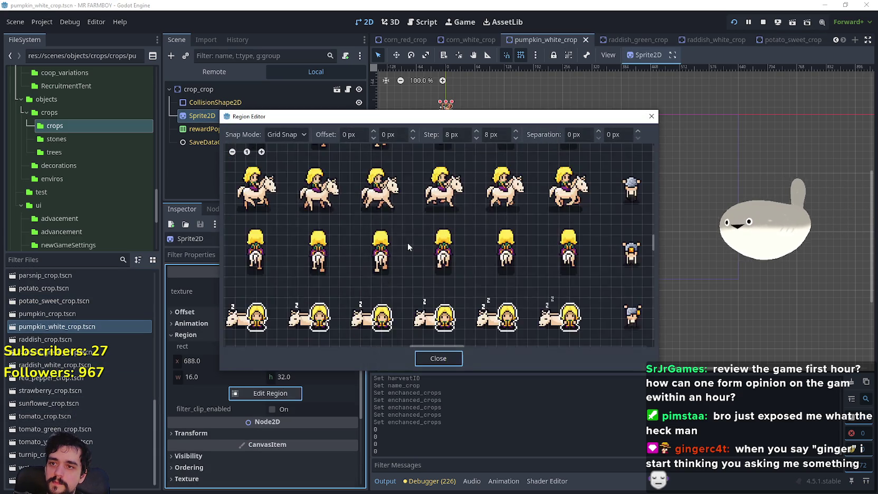
{"action": "scroll", "coordinate": [408, 243], "scroll_direction": "down", "scroll_amount": 5}
{"action": "scroll", "coordinate": [488, 153], "scroll_direction": "up", "scroll_amount": 5}
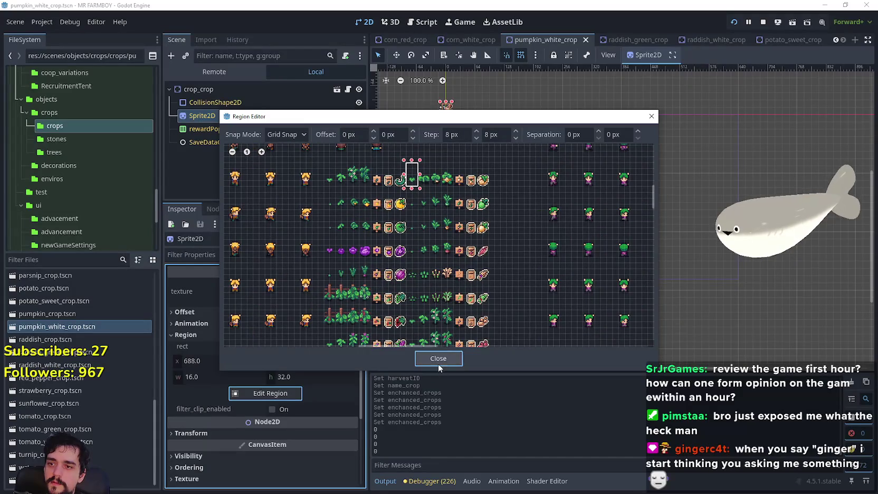
{"action": "left_click", "coordinate": [437, 358]}
Step: Set potato_sweet_crop's Sprite2D region to the sweet potato tile at x 688, y 384, 16×32
{"action": "double_click", "coordinate": [56, 301]}
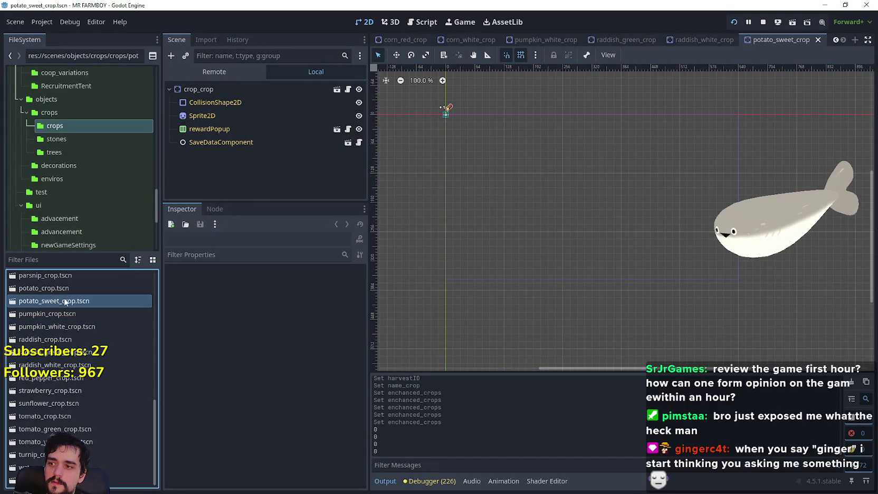
{"action": "left_click", "coordinate": [234, 113]}
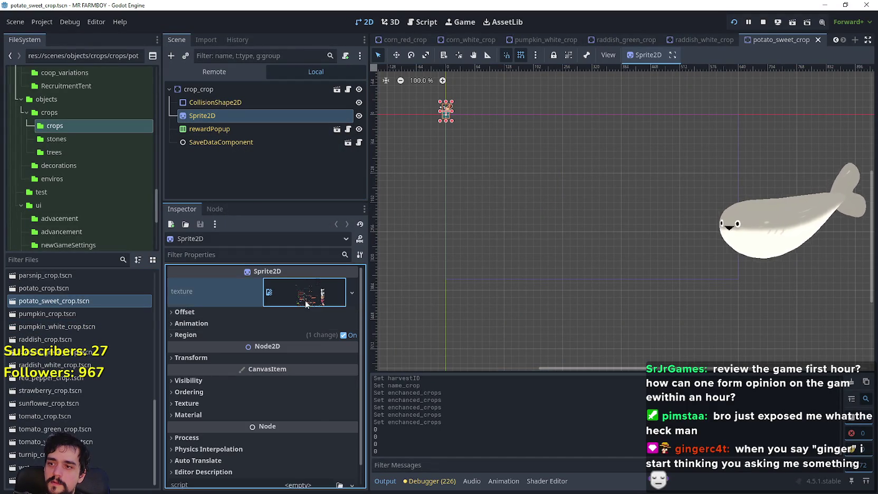
{"action": "left_click", "coordinate": [305, 300]}
{"action": "left_click", "coordinate": [305, 293]}
{"action": "left_click", "coordinate": [298, 336]}
{"action": "left_click", "coordinate": [288, 393]}
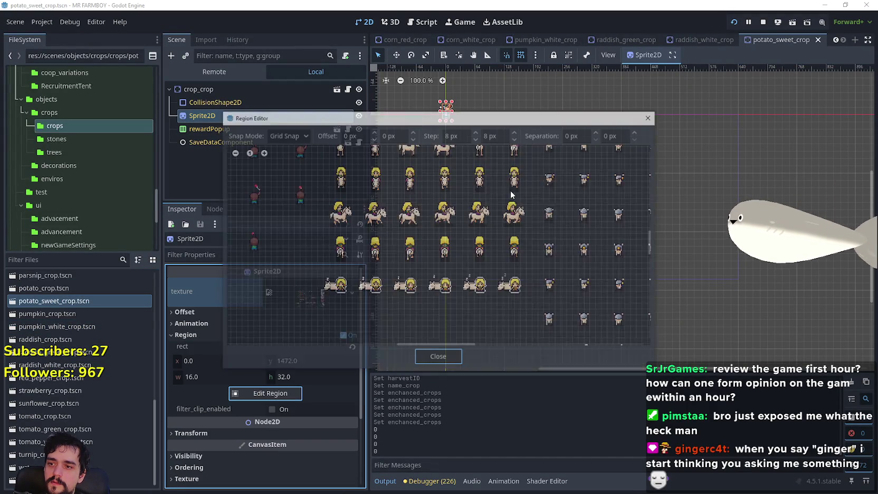
{"action": "scroll", "coordinate": [438, 167], "scroll_direction": "down", "scroll_amount": 5}
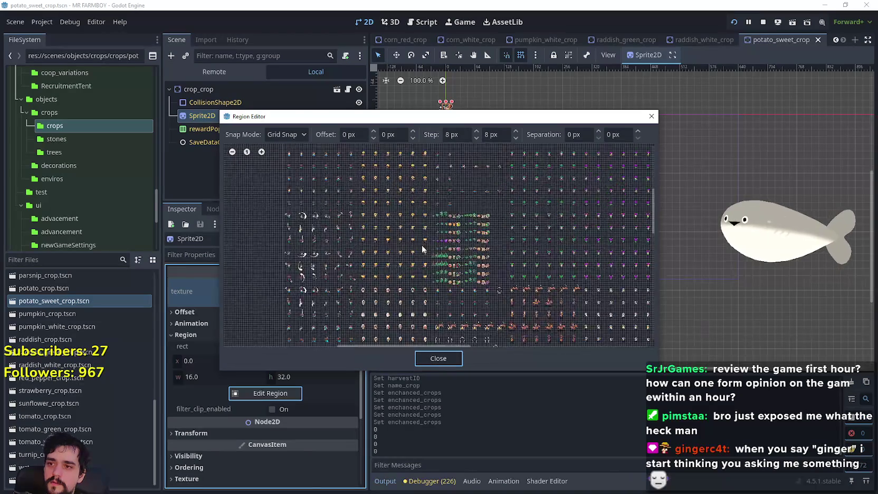
{"action": "scroll", "coordinate": [422, 244], "scroll_direction": "up", "scroll_amount": 5}
{"action": "scroll", "coordinate": [423, 256], "scroll_direction": "up", "scroll_amount": 3}
{"action": "mouse_move", "coordinate": [373, 263]}
{"action": "left_mouse_down"}
{"action": "mouse_move", "coordinate": [406, 224]}
{"action": "mouse_move", "coordinate": [396, 209]}
{"action": "left_mouse_up"}
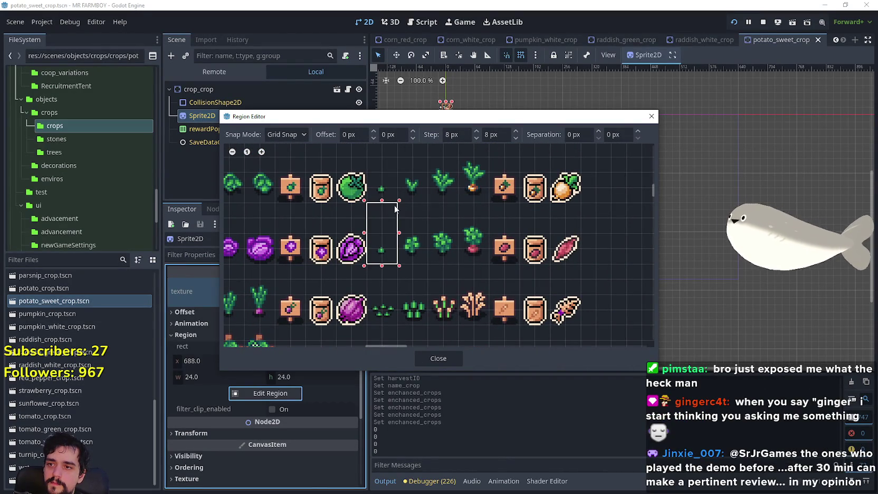
{"action": "left_click", "coordinate": [446, 358]}
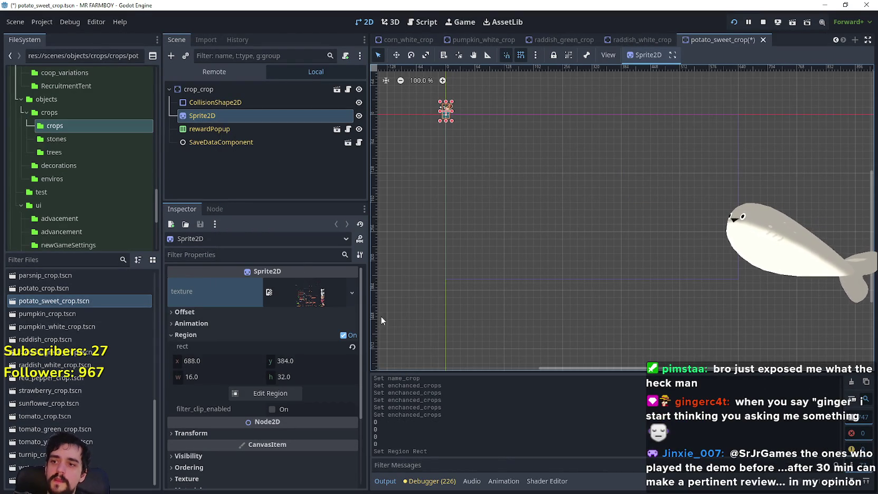
Step: Set the crop's first enchanted crop (element 0) to Sweet Potato
{"action": "left_click", "coordinate": [209, 90]}
{"action": "left_click", "coordinate": [310, 284]}
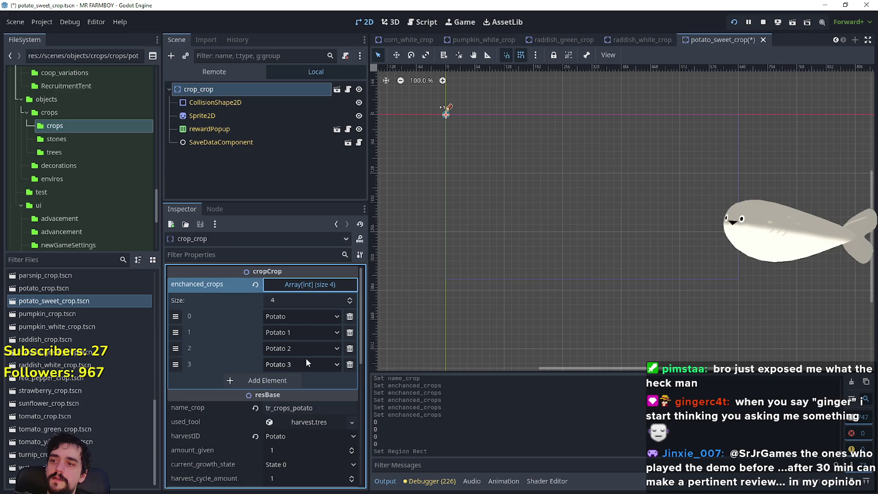
{"action": "left_click", "coordinate": [289, 331]}
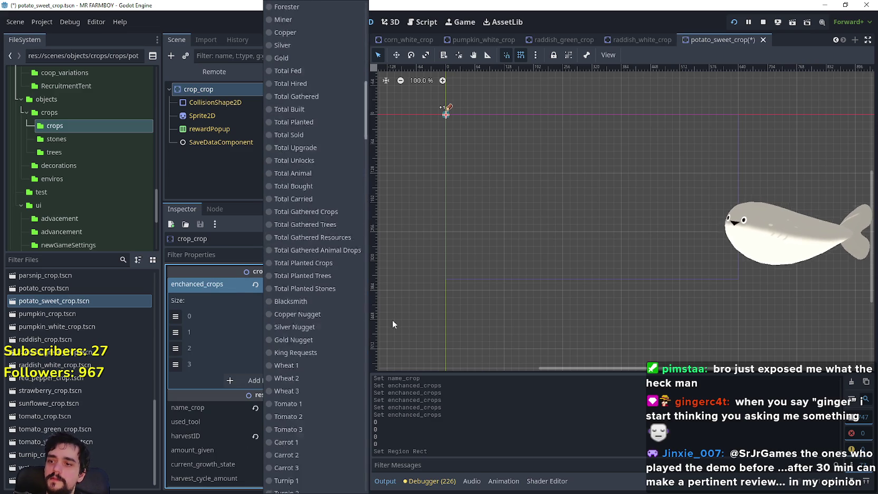
{"action": "scroll", "coordinate": [385, 327], "scroll_direction": "down", "scroll_amount": 10}
{"action": "scroll", "coordinate": [327, 375], "scroll_direction": "down", "scroll_amount": 5}
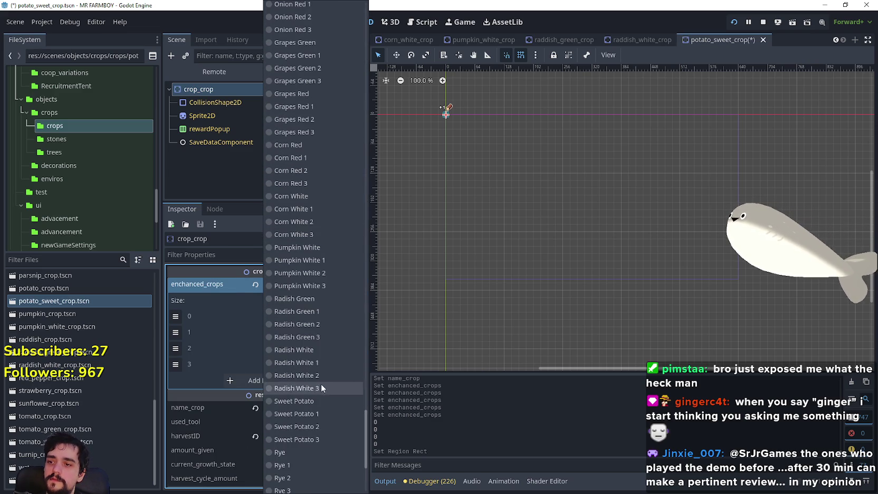
{"action": "scroll", "coordinate": [318, 371], "scroll_direction": "down", "scroll_amount": 2}
{"action": "left_click", "coordinate": [321, 336]}
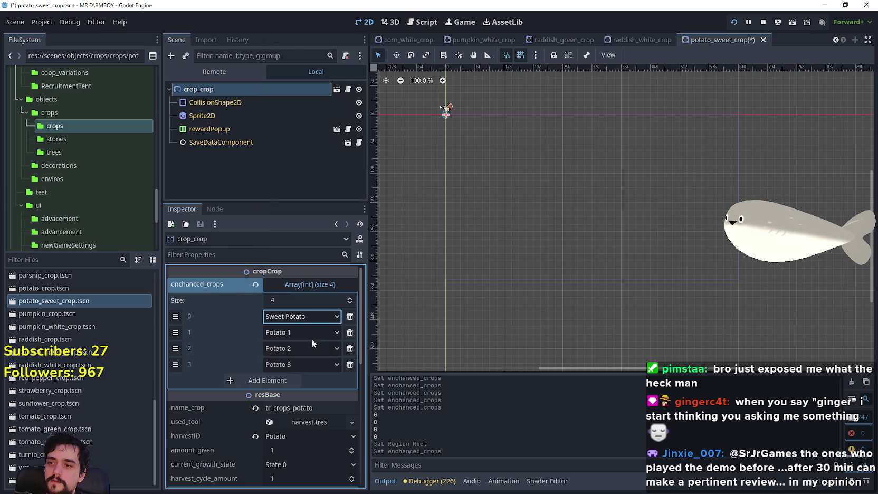
Step: Append _sweet to the name_crop key, making it tr_crops_potato_sweet, and select it
{"action": "left_click", "coordinate": [311, 407]}
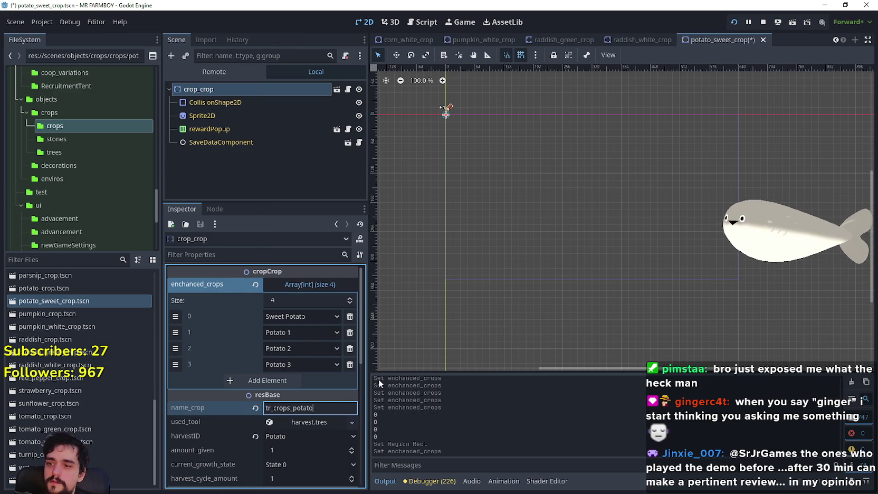
{"action": "type", "text": "_sweet"}
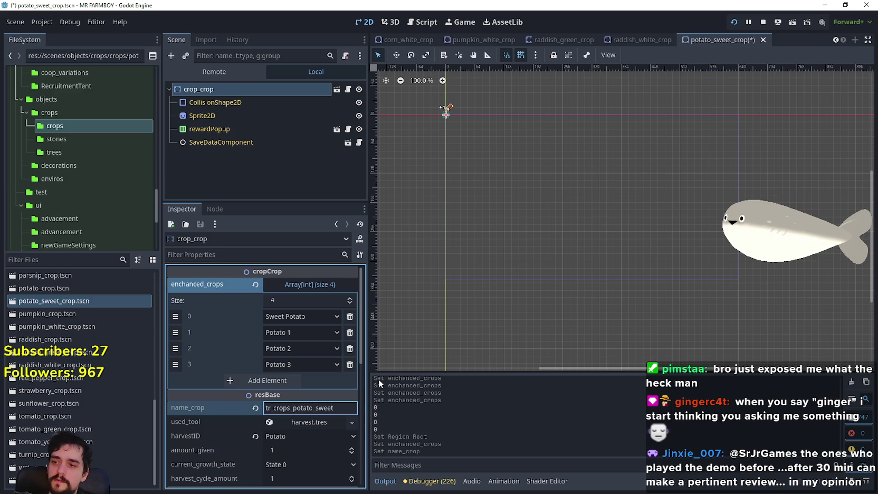
{"action": "double_click", "coordinate": [327, 410]}
{"action": "key", "text": "ctrl+c"}
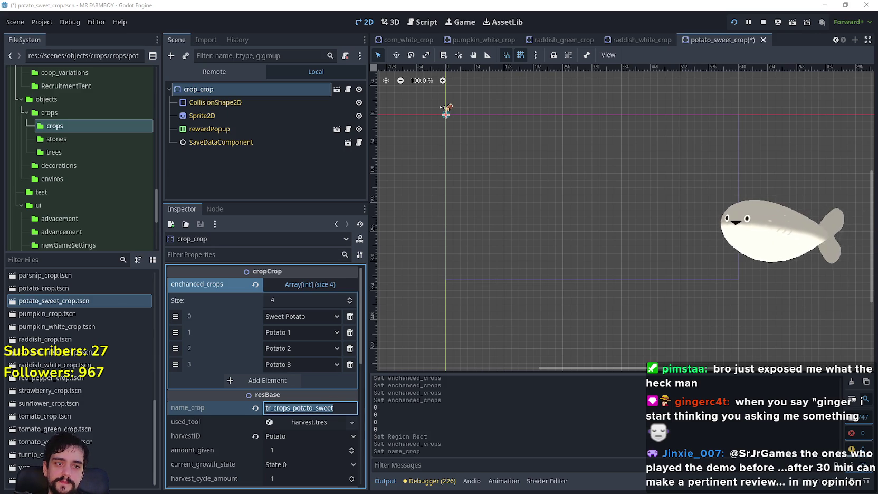
Step: Fill sheet row 844 with key tr_crops_potato_sweet and translation Sweet Potato
{"action": "key", "text": "alt+Tab"}
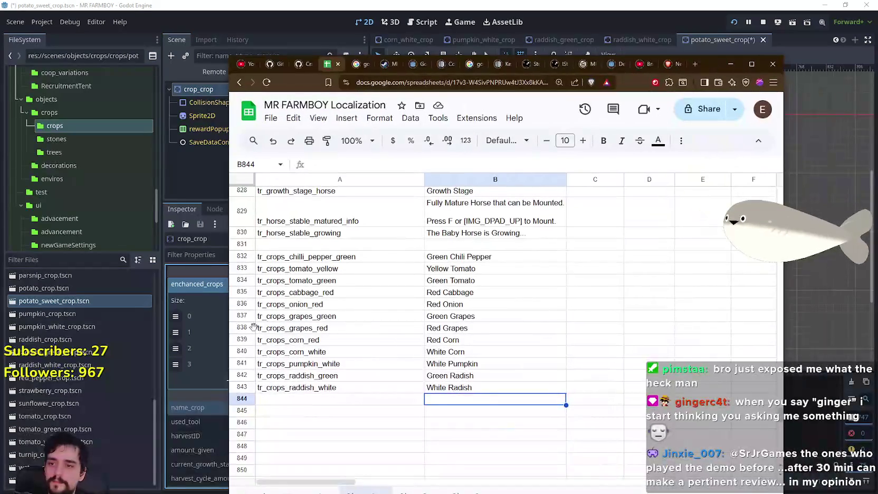
{"action": "left_click", "coordinate": [316, 400]}
{"action": "key", "text": "ctrl+v"}
{"action": "left_click", "coordinate": [473, 399]}
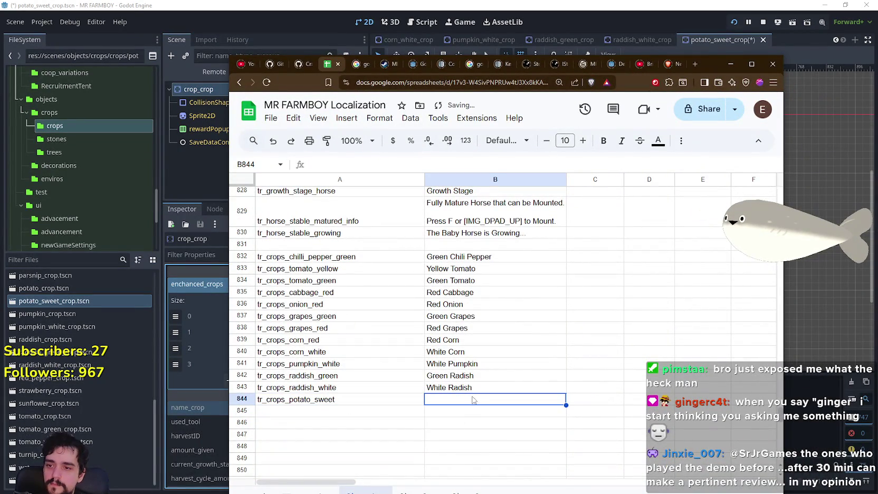
{"action": "type", "text": "Sweet Potato"}
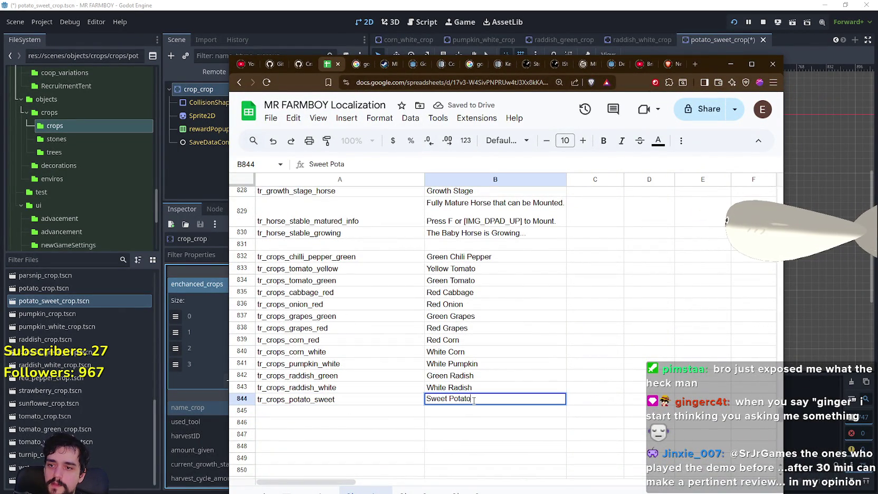
{"action": "key", "text": "Return"}
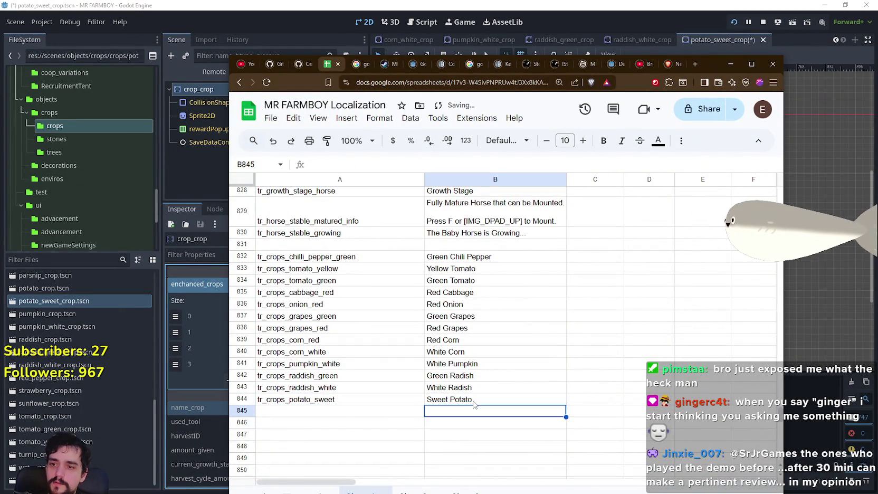
Step: Return to Godot and bring up the crop's harvest item choices
{"action": "key", "text": "alt+Tab"}
{"action": "left_click", "coordinate": [329, 414]}
{"action": "left_click", "coordinate": [295, 437]}
Step: Set the crop's harvest item to Sweet Potato
{"action": "scroll", "coordinate": [346, 389], "scroll_direction": "down", "scroll_amount": 3}
{"action": "scroll", "coordinate": [362, 448], "scroll_direction": "down", "scroll_amount": 10}
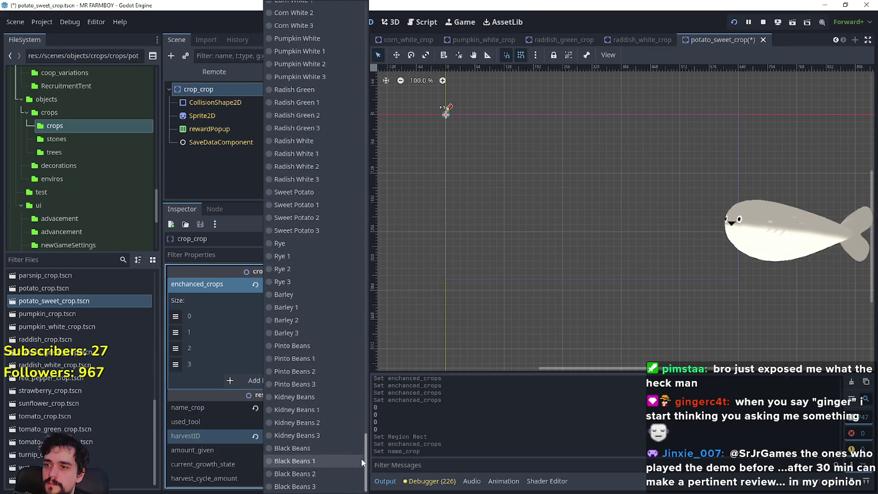
{"action": "scroll", "coordinate": [359, 420], "scroll_direction": "up", "scroll_amount": 5}
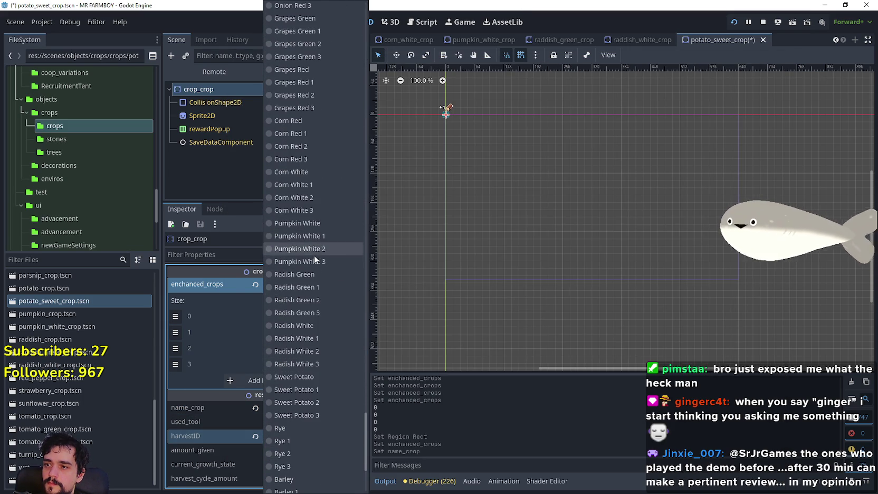
{"action": "left_click", "coordinate": [309, 377]}
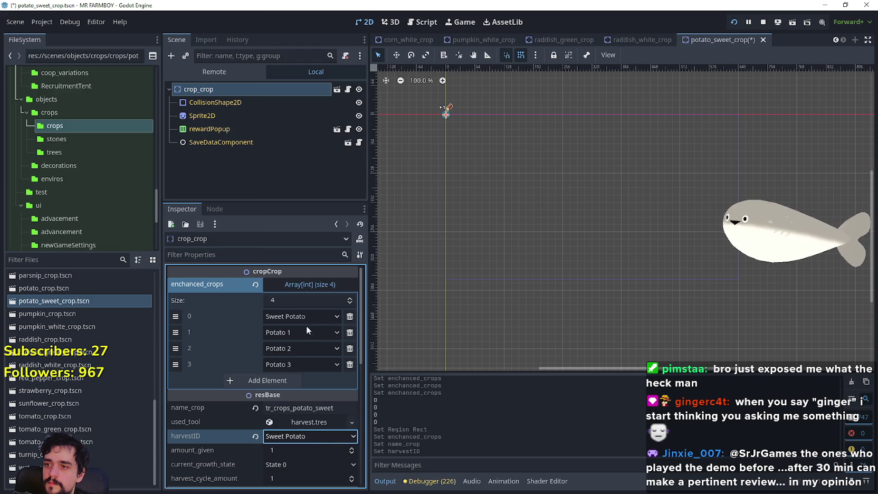
Step: Set enchanted crops 1, 2 and 3 to Sweet Potato 1, Sweet Potato 2 and Sweet Potato 3
{"action": "left_click", "coordinate": [310, 335]}
{"action": "left_click_drag", "start_coordinate": [368, 37], "coordinate": [367, 446]}
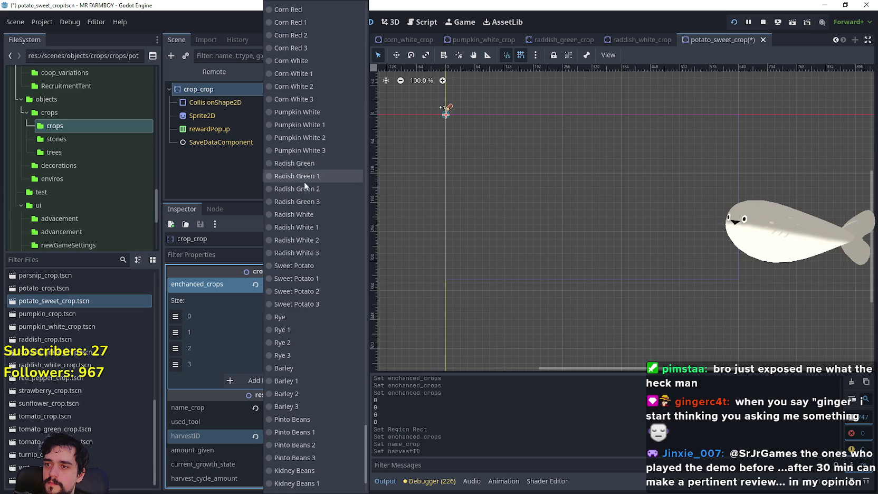
{"action": "left_click", "coordinate": [299, 278]}
{"action": "left_click", "coordinate": [305, 343]}
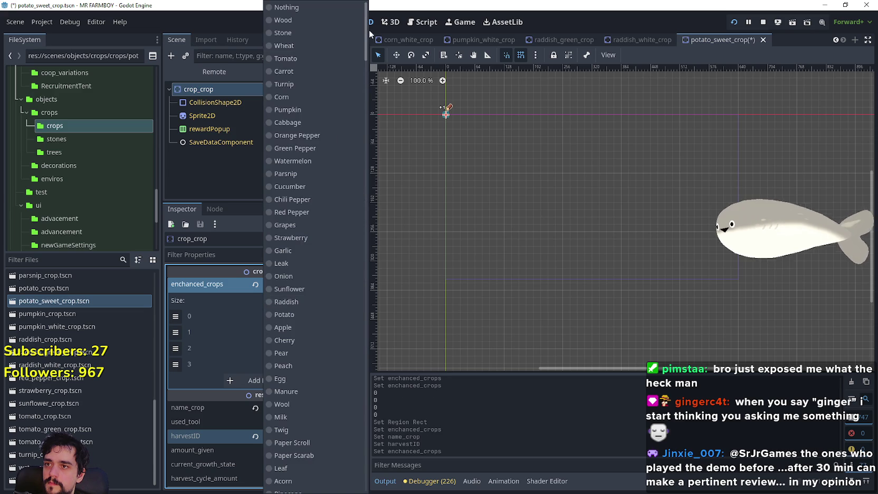
{"action": "left_click_drag", "start_coordinate": [368, 30], "coordinate": [364, 454]}
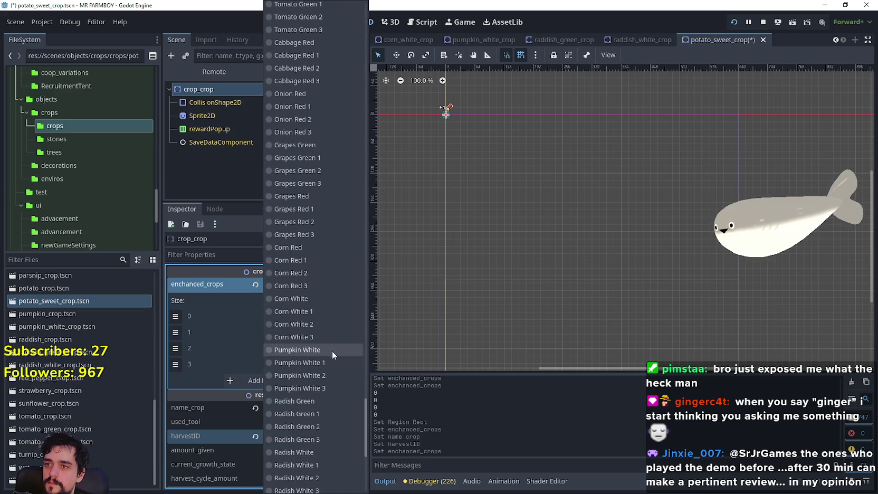
{"action": "scroll", "coordinate": [319, 401], "scroll_direction": "down", "scroll_amount": 5}
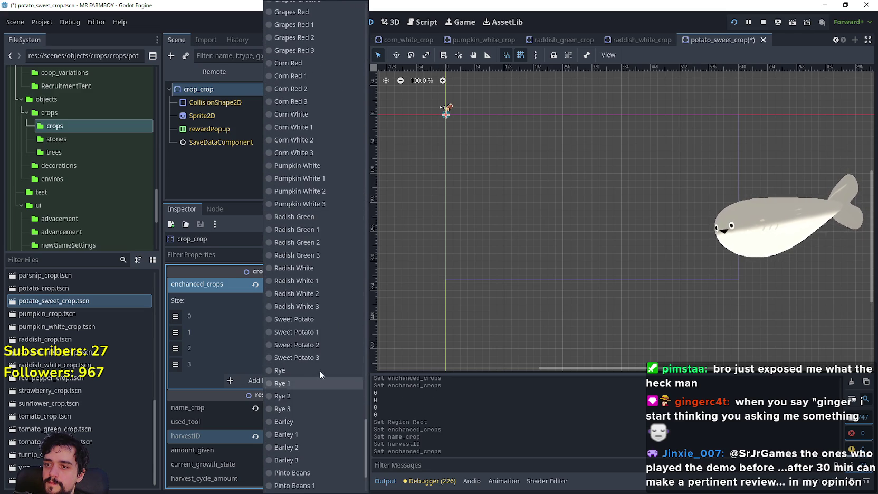
{"action": "left_click", "coordinate": [313, 343]}
{"action": "left_click", "coordinate": [315, 359]}
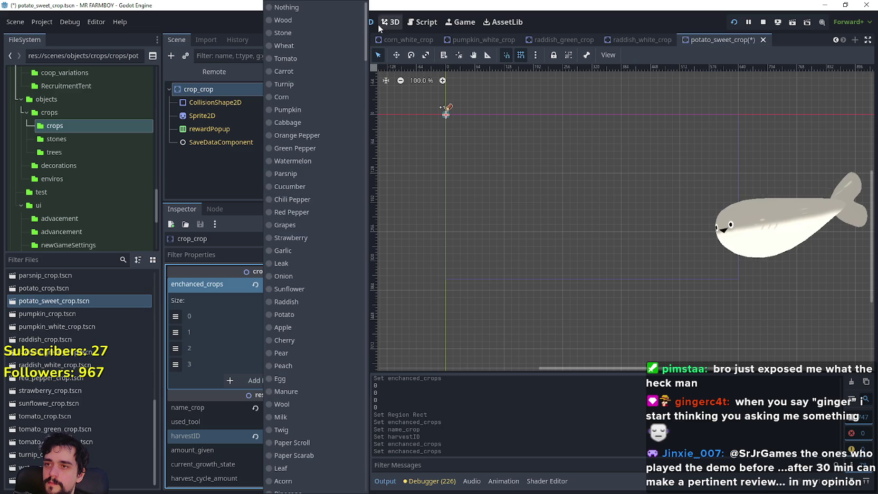
{"action": "left_click_drag", "start_coordinate": [366, 36], "coordinate": [353, 481]}
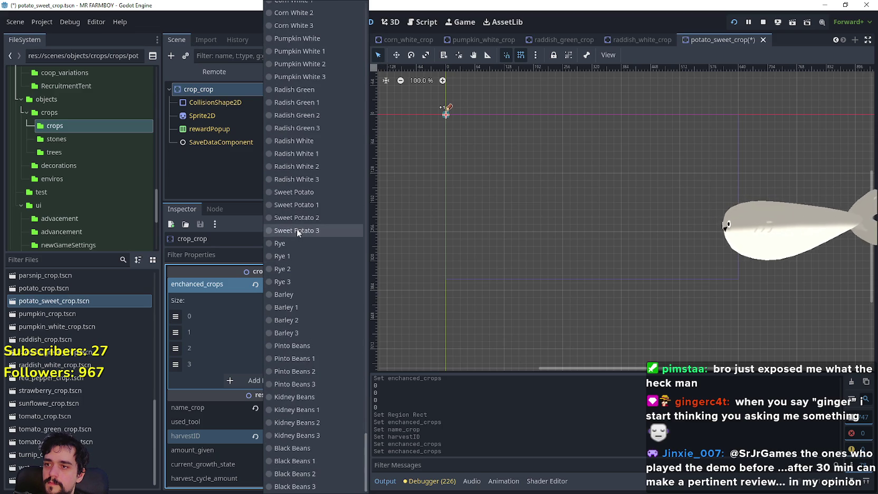
{"action": "left_click", "coordinate": [296, 231]}
Step: Save the potato_sweet_crop scene and bring up the wheat crop scene's file actions
{"action": "key", "text": "ctrl+s"}
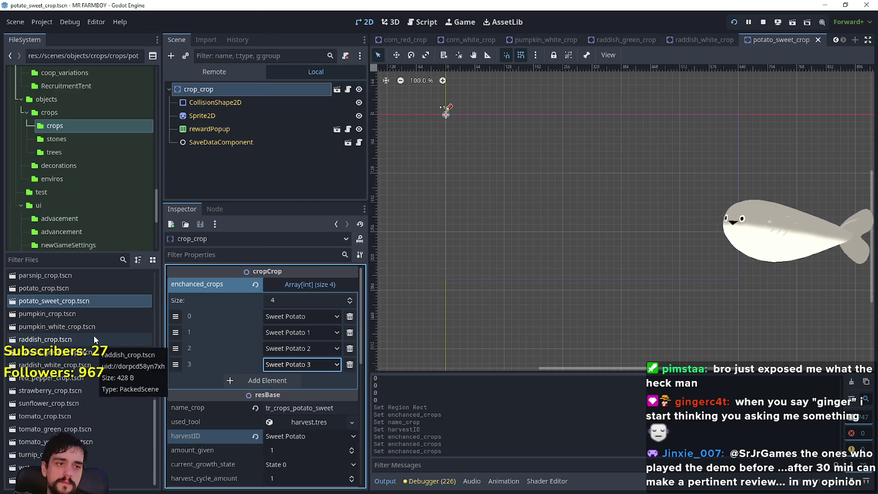
{"action": "left_click", "coordinate": [129, 481]}
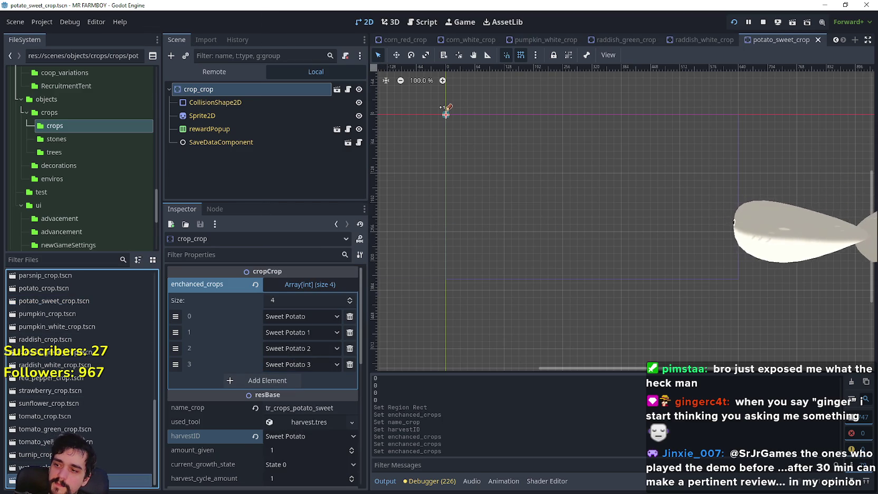
{"action": "right_click", "coordinate": [46, 478]}
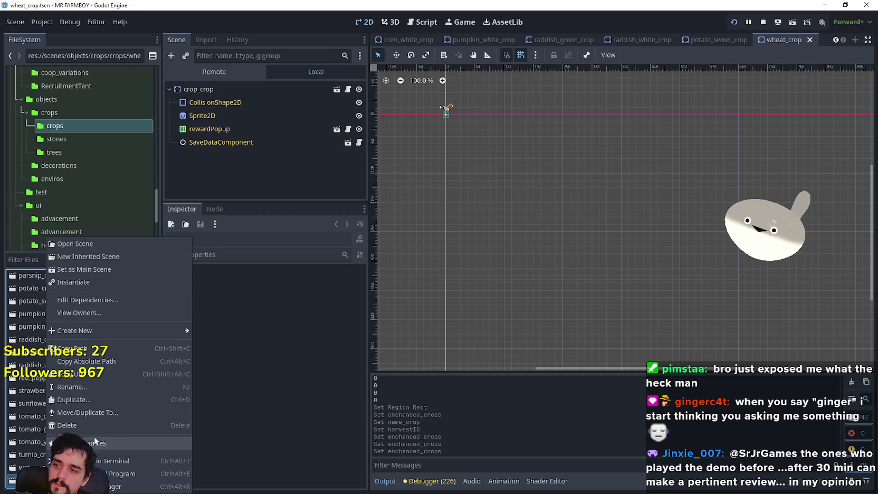
Step: Duplicate wheat_crop.tscn as rye_crop.tscn
{"action": "left_click", "coordinate": [74, 396]}
{"action": "left_click", "coordinate": [350, 233]}
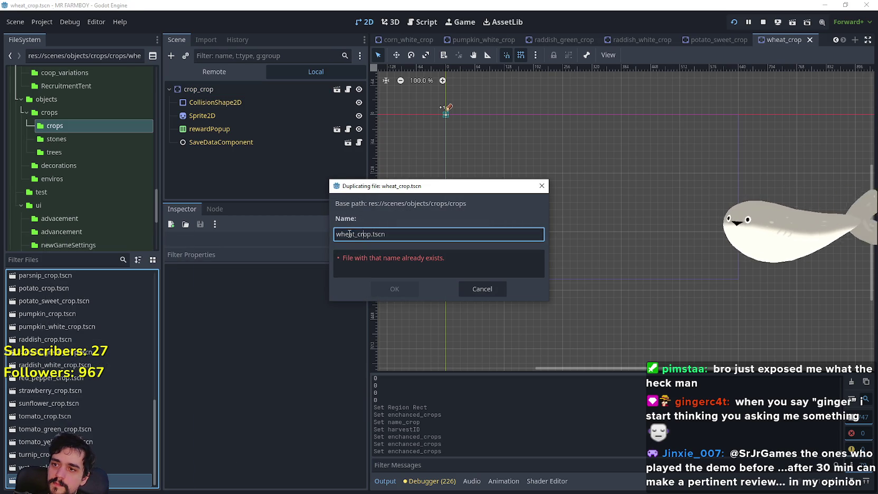
{"action": "key", "text": "shift+Home"}
{"action": "type", "text": "rye"}
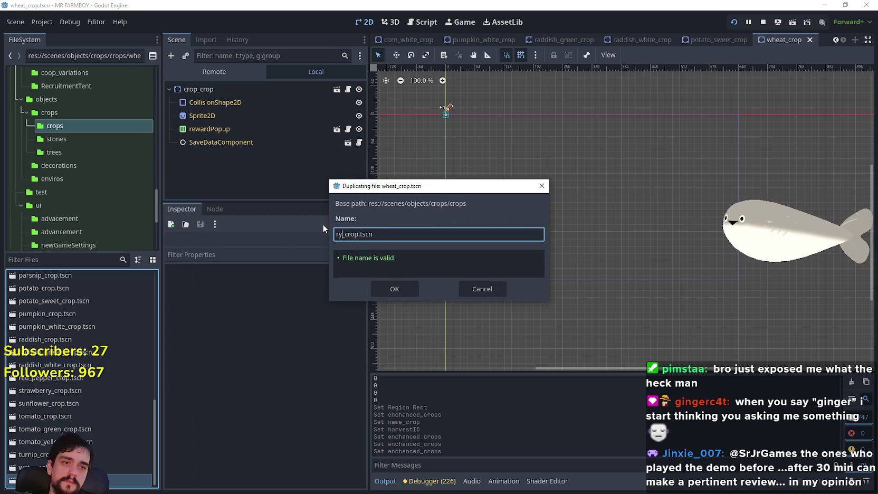
{"action": "left_click", "coordinate": [395, 288]}
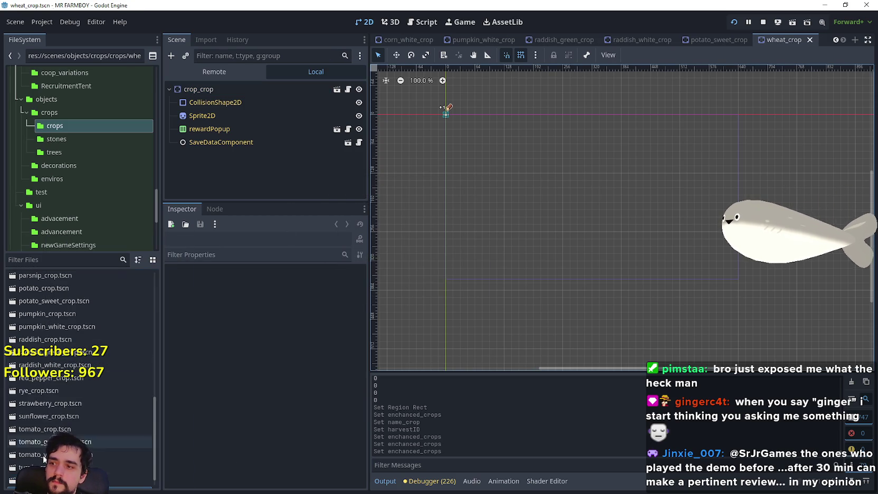
Step: Open rye_crop and change the crop_crop name_crop key to tr_crops_rye
{"action": "scroll", "coordinate": [83, 425], "scroll_direction": "down", "scroll_amount": 4}
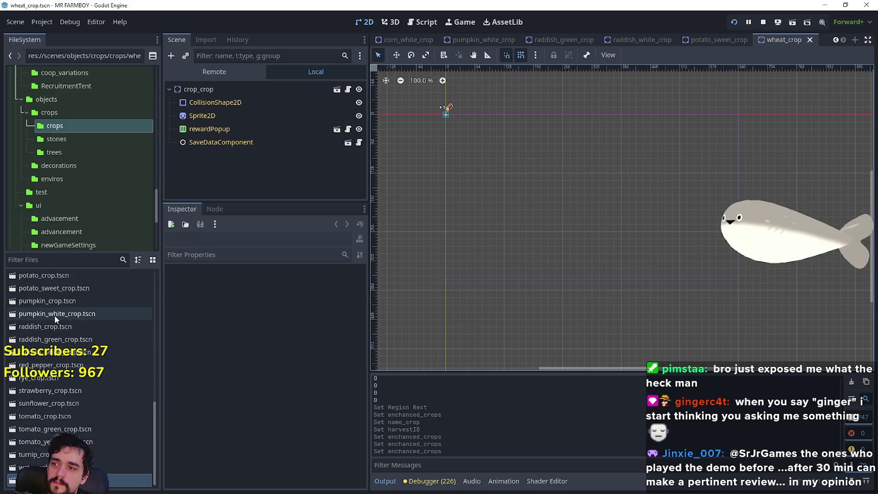
{"action": "double_click", "coordinate": [40, 377]}
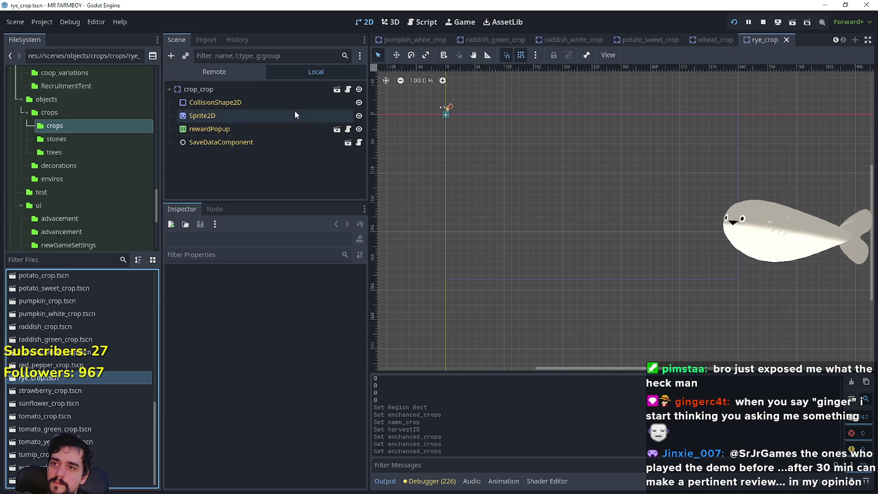
{"action": "left_click", "coordinate": [273, 93]}
{"action": "double_click", "coordinate": [301, 311]}
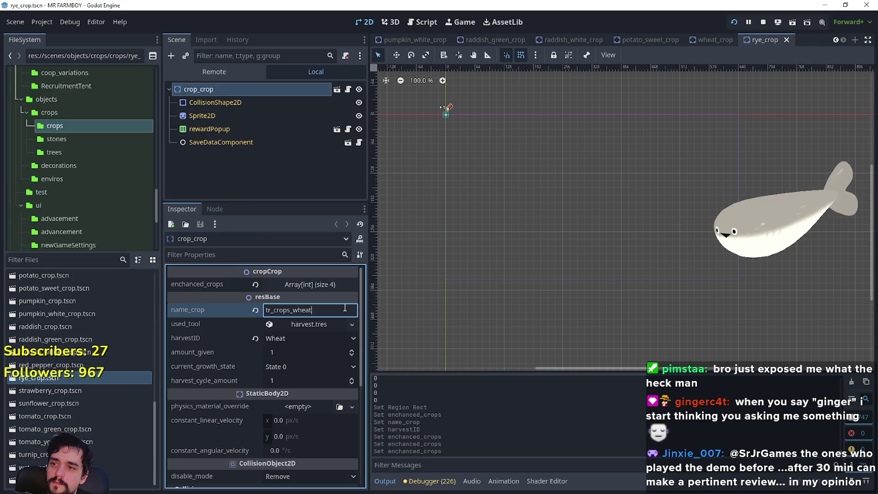
{"action": "type", "text": "rye"}
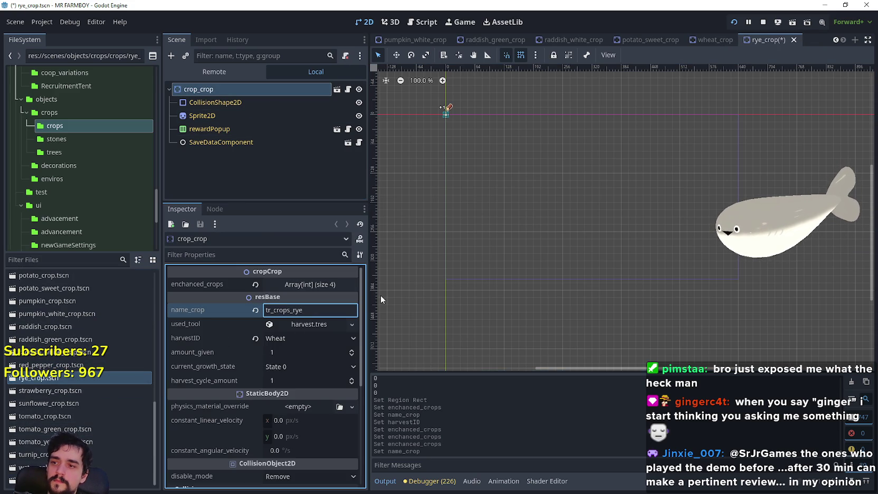
{"action": "key", "text": "Return"}
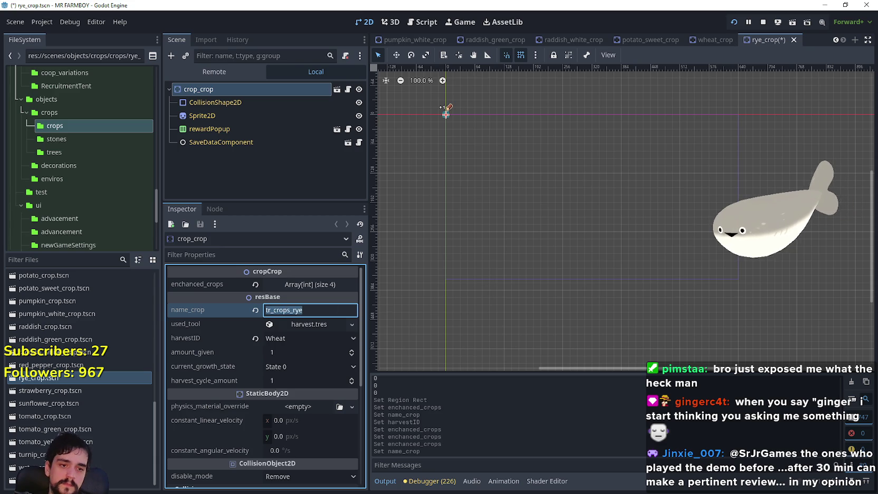
{"action": "key", "text": "alt+Tab"}
Step: Fill sheet row 845 with key tr_crops_rye and translation Rye
{"action": "key", "text": "Left"}
{"action": "type", "text": "tr_crops_rye"}
{"action": "key", "text": "Tab"}
{"action": "type", "text": "R"}
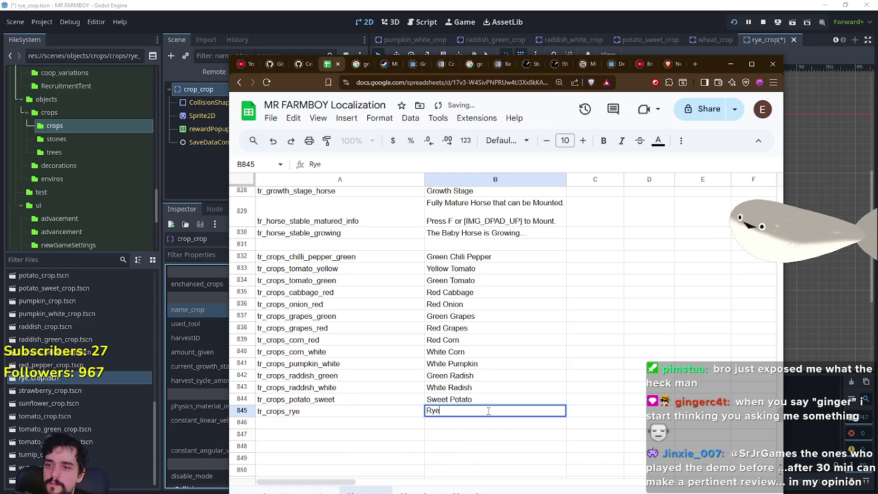
{"action": "key", "text": "Return"}
Step: Fill row 846 with tr_crops_barley and Barley, then return to Godot
{"action": "left_click", "coordinate": [329, 426]}
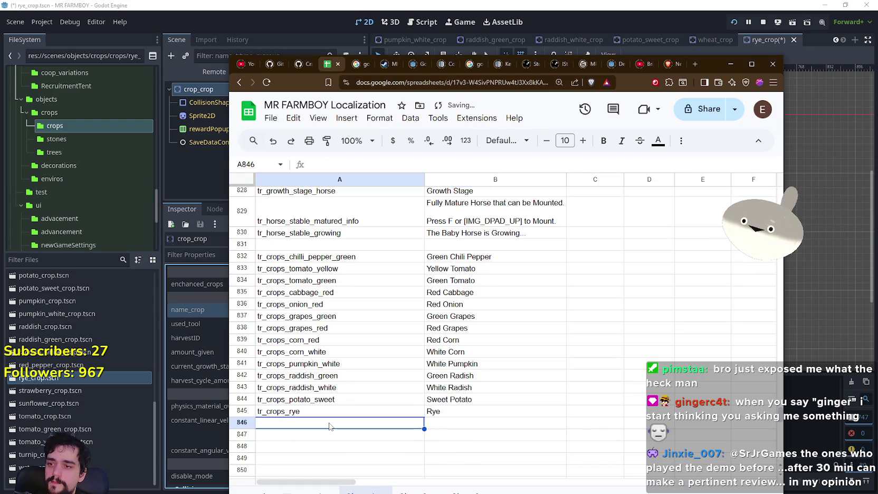
{"action": "type", "text": "tr_crops_rye"}
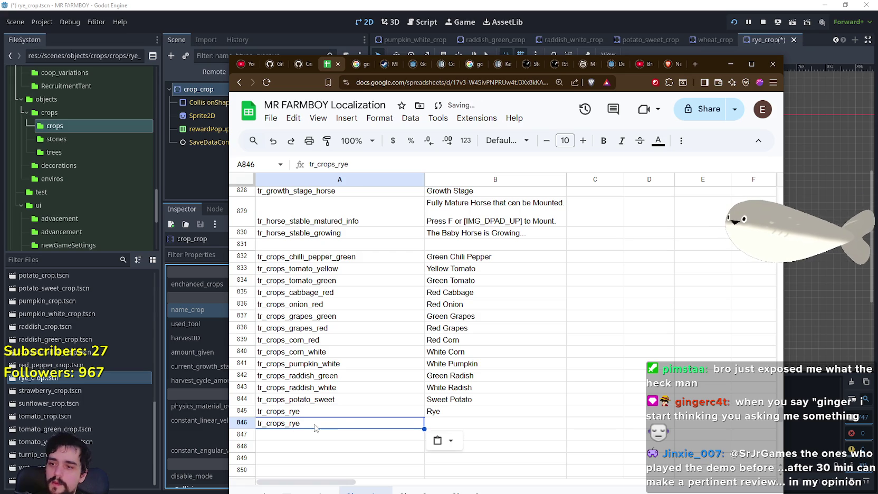
{"action": "double_click", "coordinate": [317, 423]}
{"action": "key", "text": "BackSpace"}
{"action": "type", "text": "ba"}
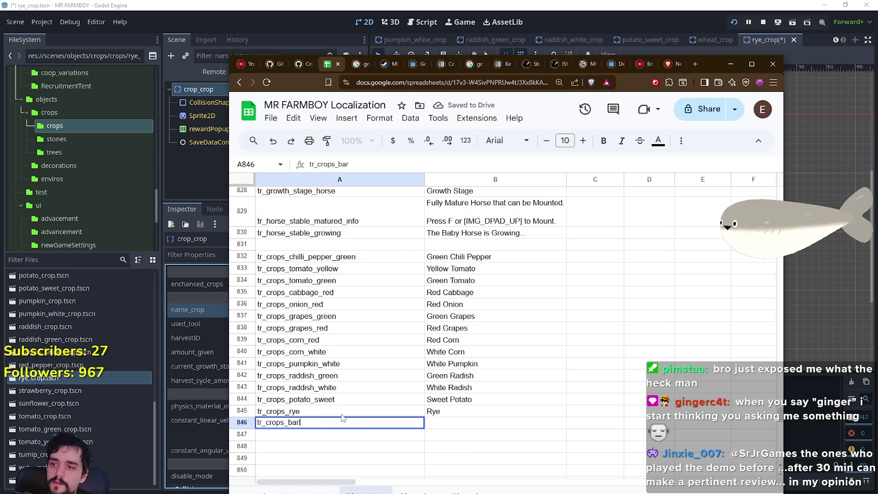
{"action": "type", "text": "ley"}
{"action": "key", "text": "Return"}
{"action": "left_click", "coordinate": [457, 426]}
{"action": "type", "text": "Barley"}
{"action": "key", "text": "Return"}
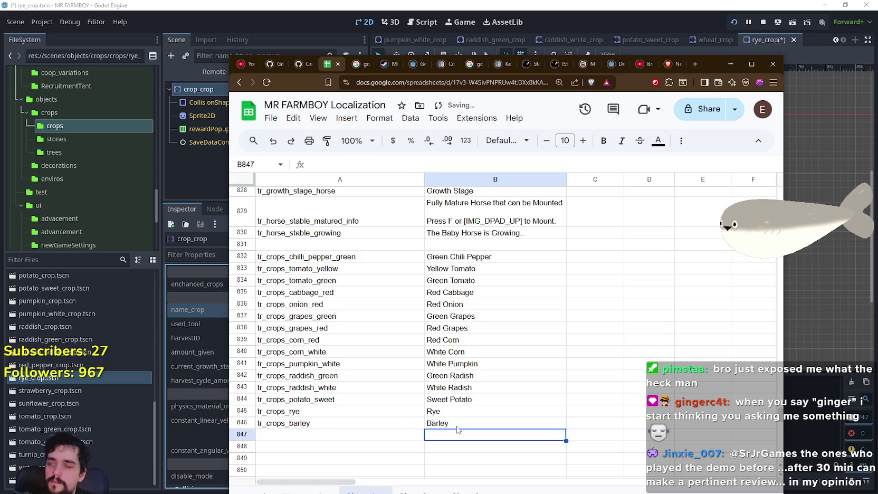
{"action": "left_click", "coordinate": [505, 4]}
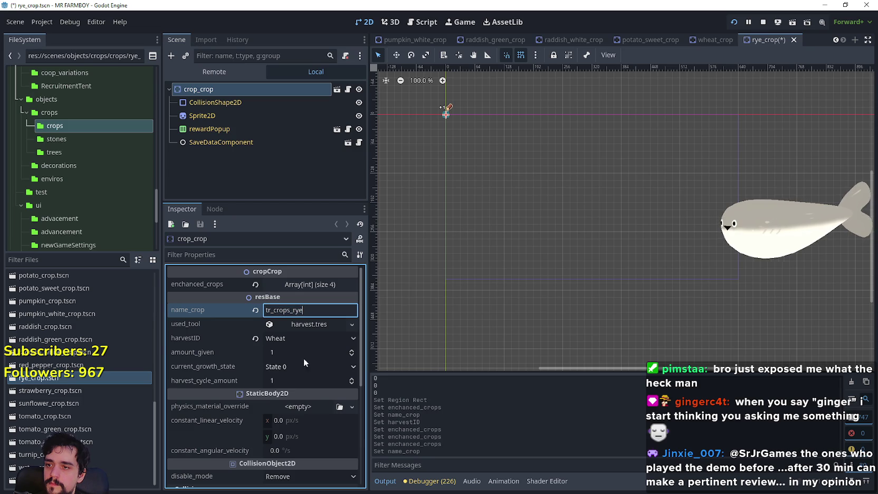
Step: Set the rye crop's harvestID to Rye and save the scene
{"action": "left_click", "coordinate": [309, 339]}
{"action": "left_click_drag", "start_coordinate": [365, 29], "coordinate": [374, 465]}
{"action": "scroll", "coordinate": [335, 439], "scroll_direction": "down", "scroll_amount": 3}
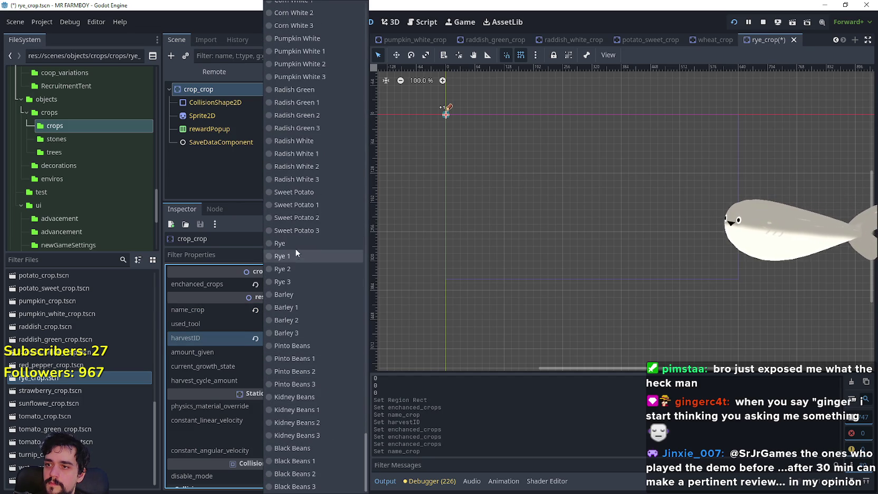
{"action": "left_click", "coordinate": [297, 243]}
{"action": "key", "text": "ctrl+s"}
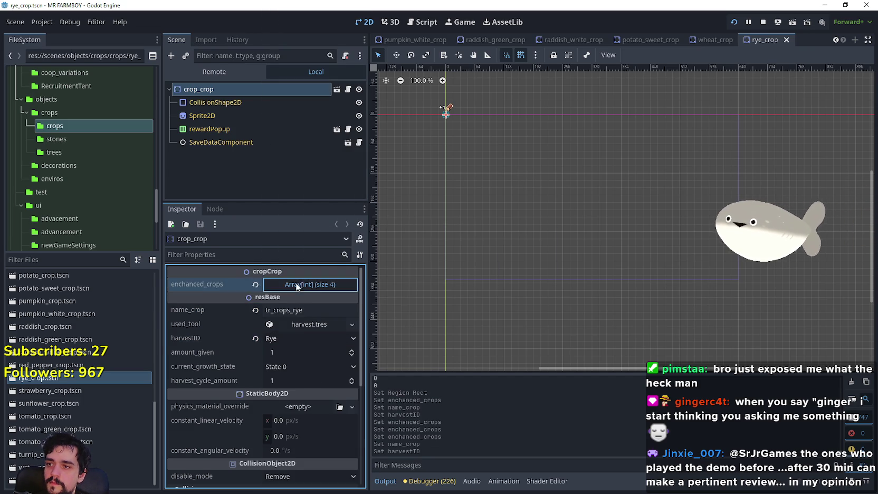
Step: Set enchanted crop entries 0 and 1 to Rye and Rye 1
{"action": "left_click", "coordinate": [296, 283]}
{"action": "left_click", "coordinate": [298, 315]}
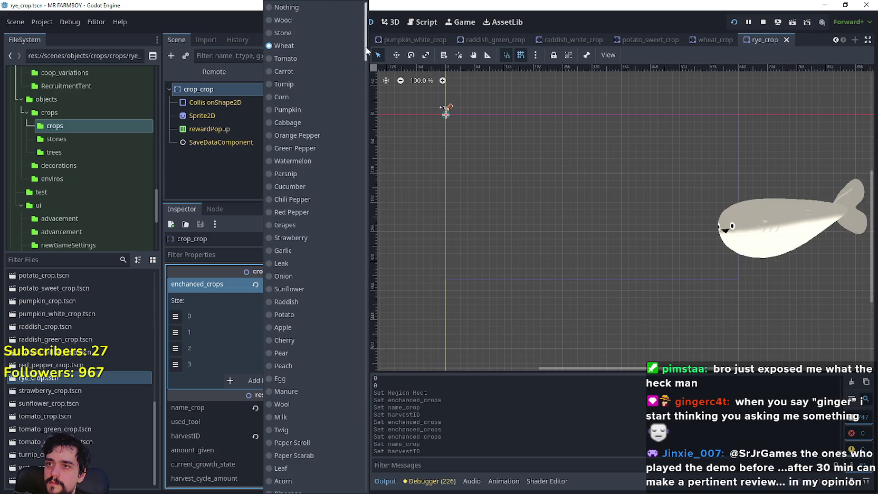
{"action": "left_click_drag", "start_coordinate": [366, 50], "coordinate": [367, 480]}
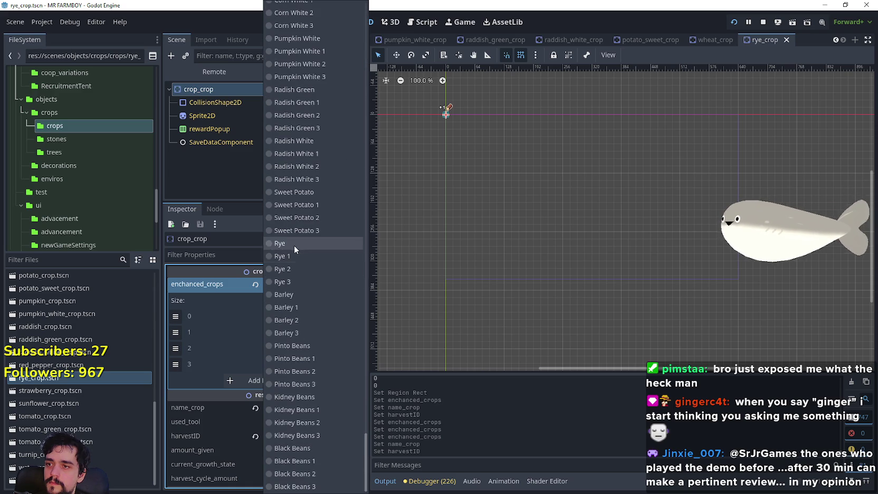
{"action": "left_click", "coordinate": [295, 244]}
{"action": "left_click", "coordinate": [307, 325]}
{"action": "left_click_drag", "start_coordinate": [367, 57], "coordinate": [368, 441]}
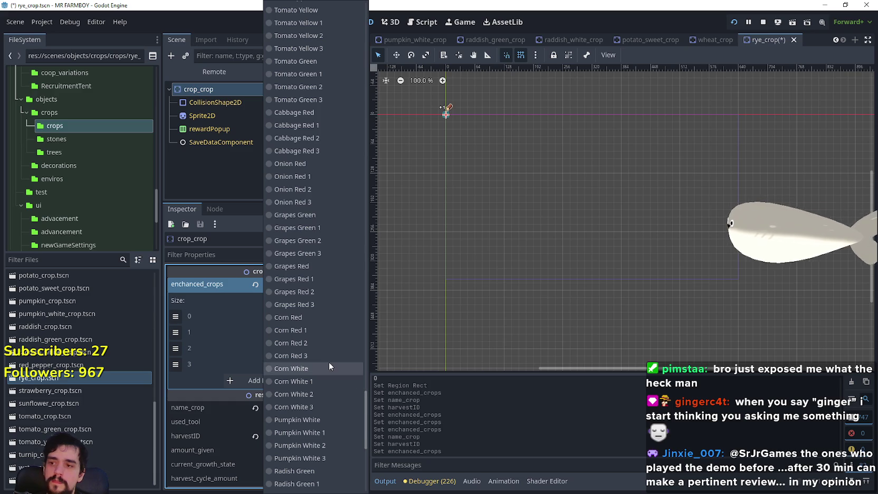
{"action": "scroll", "coordinate": [329, 362], "scroll_direction": "down", "scroll_amount": 10}
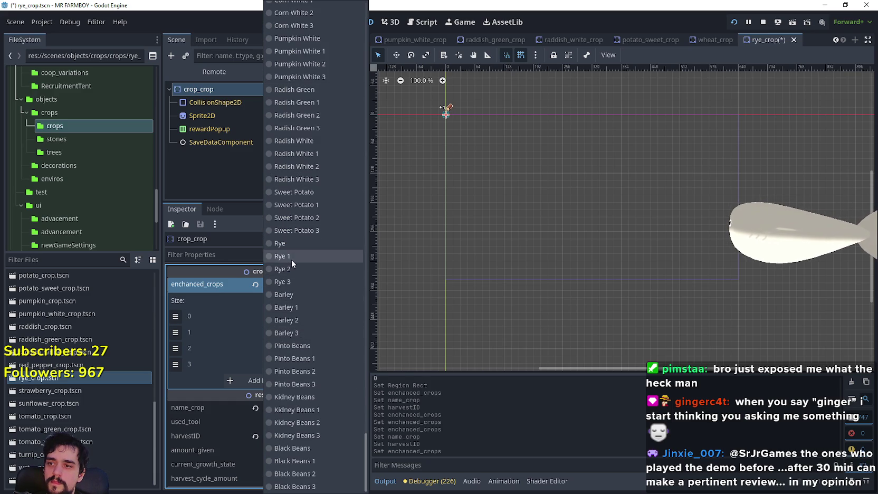
{"action": "left_click", "coordinate": [292, 258]}
Step: Set enchanted crop entries 2 and 3 to Rye 2 and Rye 3
{"action": "left_click", "coordinate": [311, 343]}
{"action": "scroll", "coordinate": [362, 50], "scroll_direction": "down", "scroll_amount": 10}
{"action": "key", "text": "Escape"}
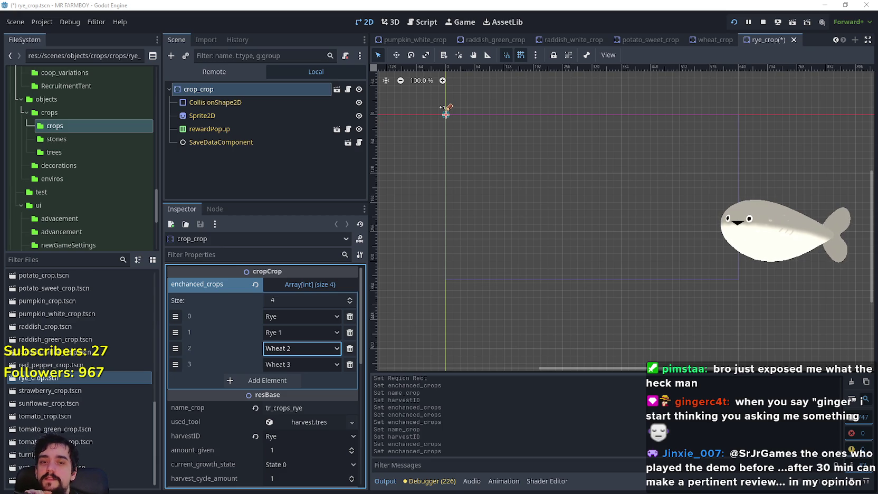
{"action": "left_click", "coordinate": [297, 345]}
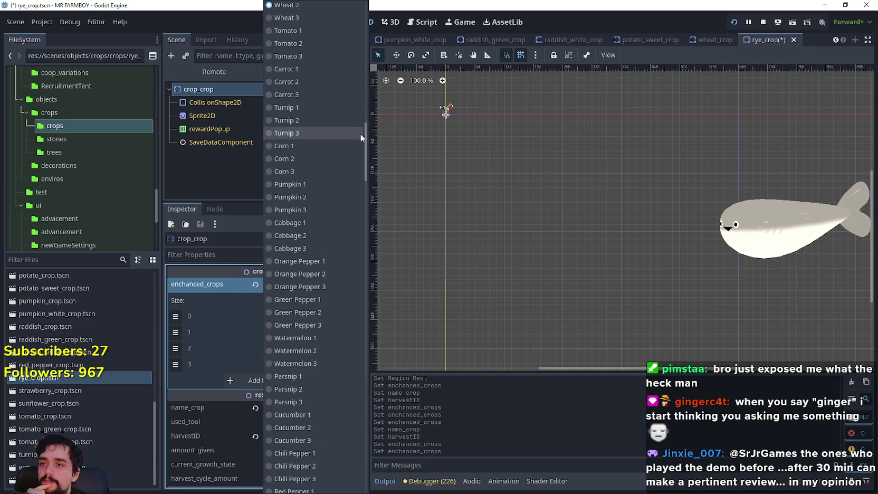
{"action": "left_click_drag", "start_coordinate": [365, 171], "coordinate": [363, 454]}
{"action": "scroll", "coordinate": [342, 438], "scroll_direction": "down", "scroll_amount": 3}
{"action": "left_click", "coordinate": [285, 269]}
{"action": "left_click", "coordinate": [307, 360]}
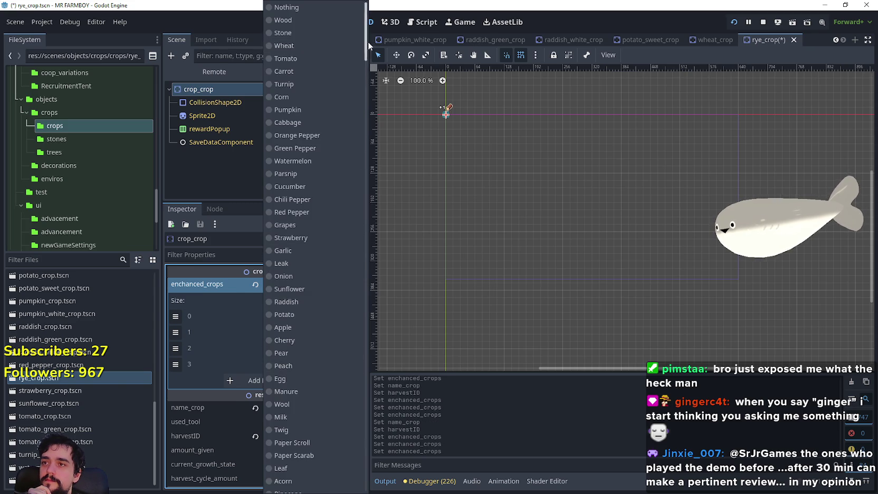
{"action": "left_click_drag", "start_coordinate": [368, 41], "coordinate": [365, 474]}
{"action": "left_click", "coordinate": [299, 283]}
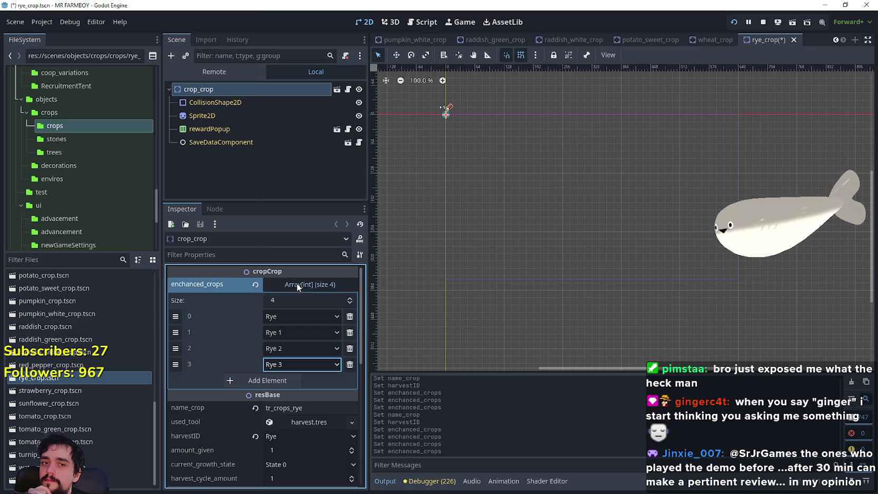
Step: Save the rye_crop scene with its four Rye enchanted crops
{"action": "scroll", "coordinate": [293, 361], "scroll_direction": "down", "scroll_amount": 1}
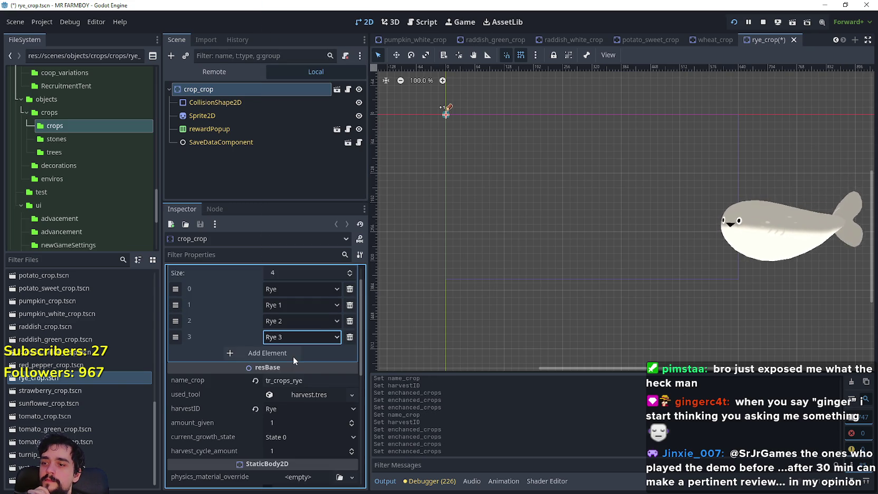
{"action": "left_click", "coordinate": [318, 375]}
{"action": "key", "text": "ctrl+s"}
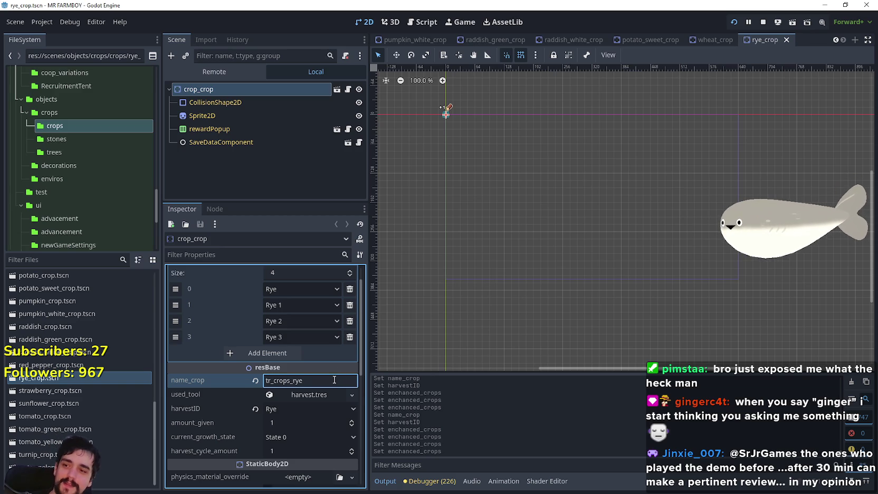
Step: Leave the name_crop field with tr_crops_rye unchanged
{"action": "left_click", "coordinate": [93, 377]}
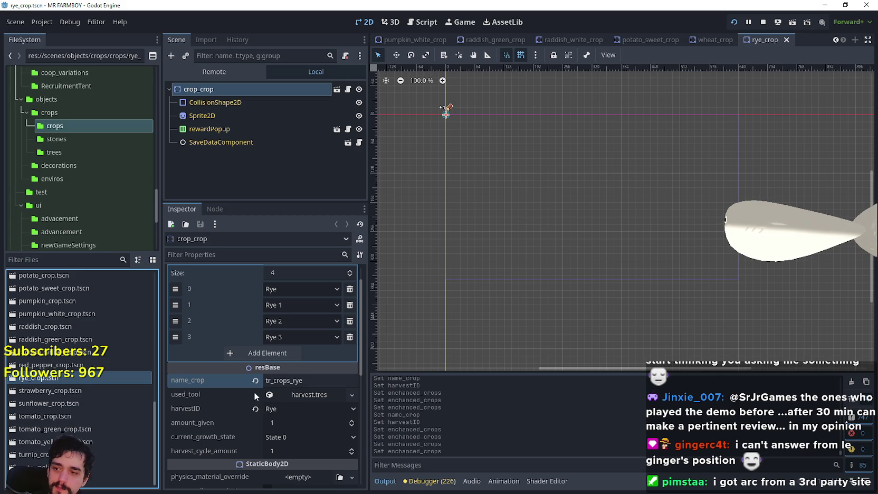
Step: Draw the rye Sprite2D region at x 688, y 416, 16×32 and save the scene
{"action": "left_click", "coordinate": [232, 118]}
{"action": "left_click", "coordinate": [295, 339]}
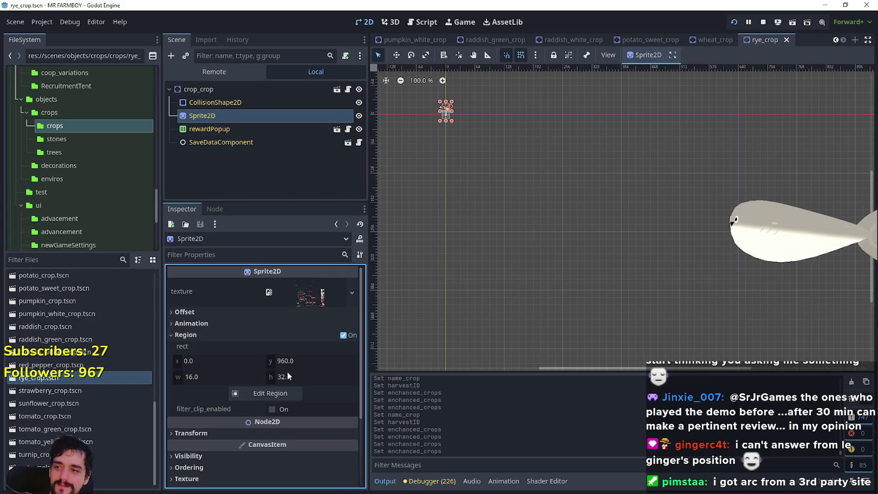
{"action": "left_click", "coordinate": [284, 395]}
{"action": "scroll", "coordinate": [430, 175], "scroll_direction": "down", "scroll_amount": 6}
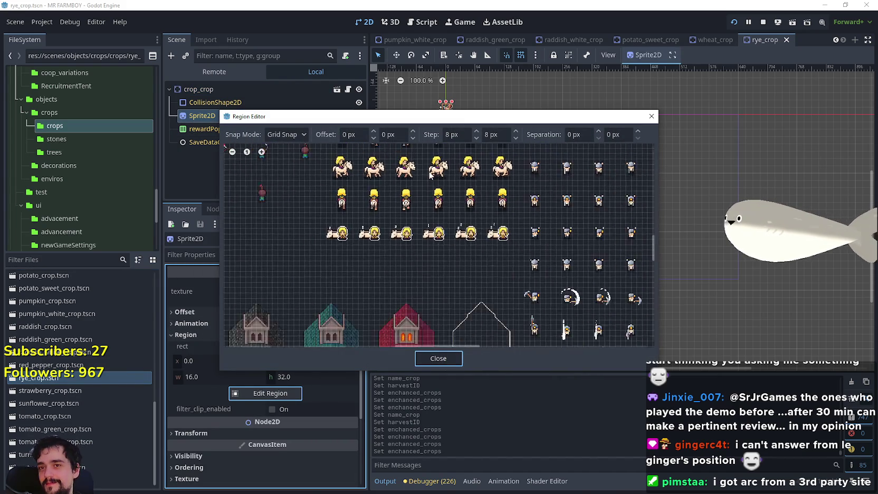
{"action": "scroll", "coordinate": [439, 221], "scroll_direction": "up", "scroll_amount": 5}
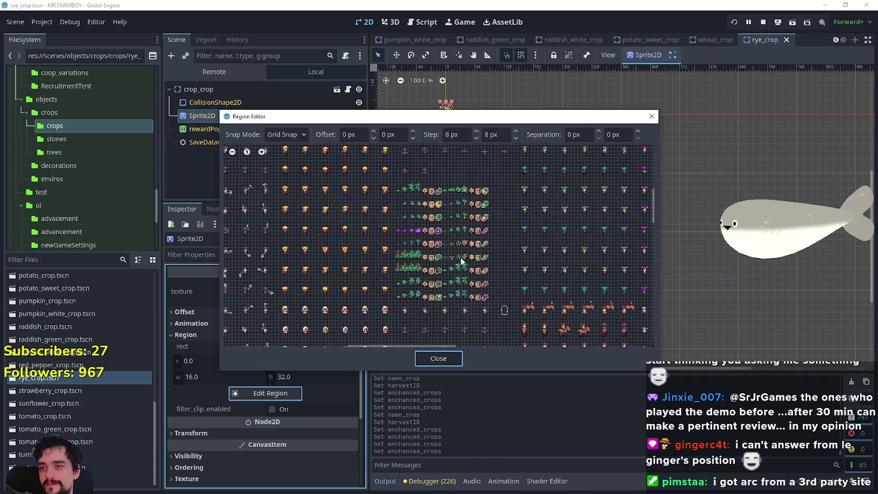
{"action": "scroll", "coordinate": [430, 222], "scroll_direction": "up", "scroll_amount": 2}
{"action": "mouse_move", "coordinate": [373, 213]}
{"action": "left_mouse_down"}
{"action": "mouse_move", "coordinate": [395, 216]}
{"action": "mouse_move", "coordinate": [372, 201]}
{"action": "mouse_move", "coordinate": [388, 182]}
{"action": "mouse_move", "coordinate": [387, 201]}
{"action": "left_mouse_up"}
{"action": "left_click", "coordinate": [438, 358]}
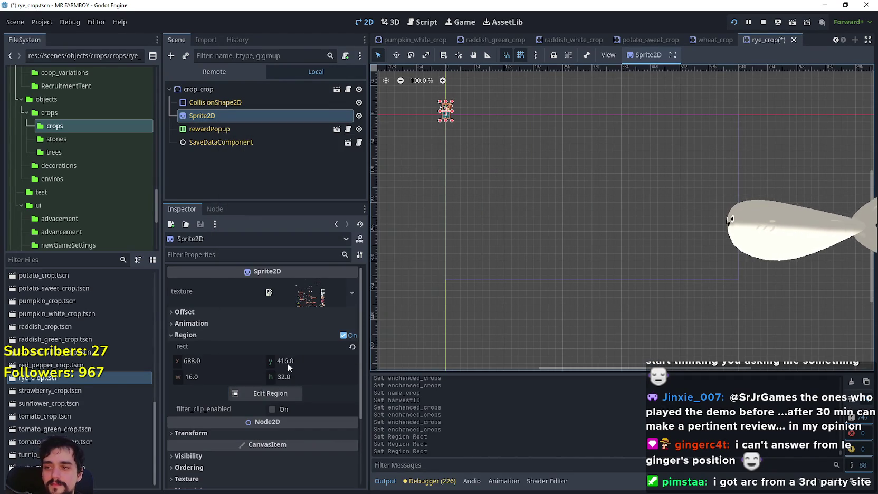
{"action": "key", "text": "ctrl+s"}
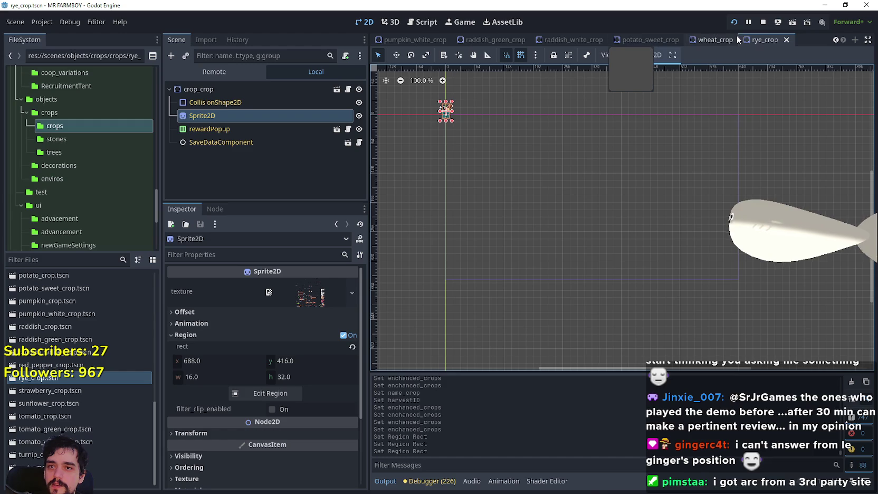
Step: Inspect the potato_sweet_crop sprite's region on the sheet for comparison
{"action": "left_click", "coordinate": [647, 40]}
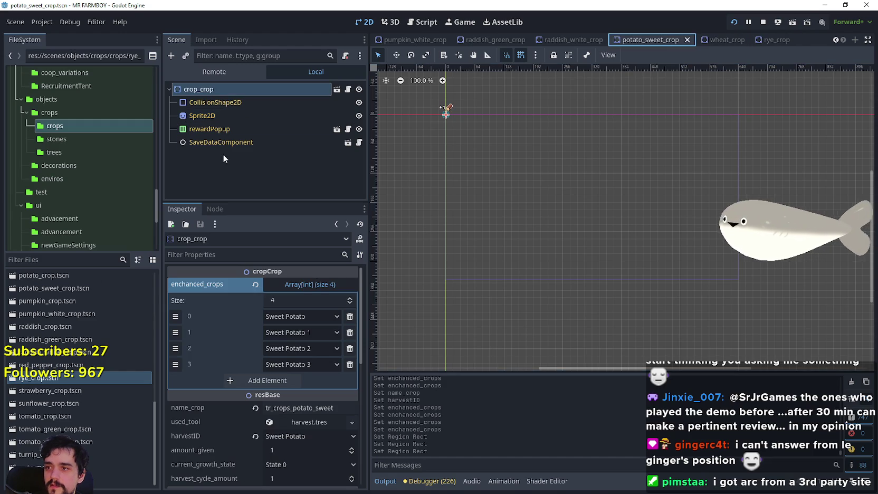
{"action": "left_click", "coordinate": [229, 130]}
{"action": "left_click", "coordinate": [228, 119]}
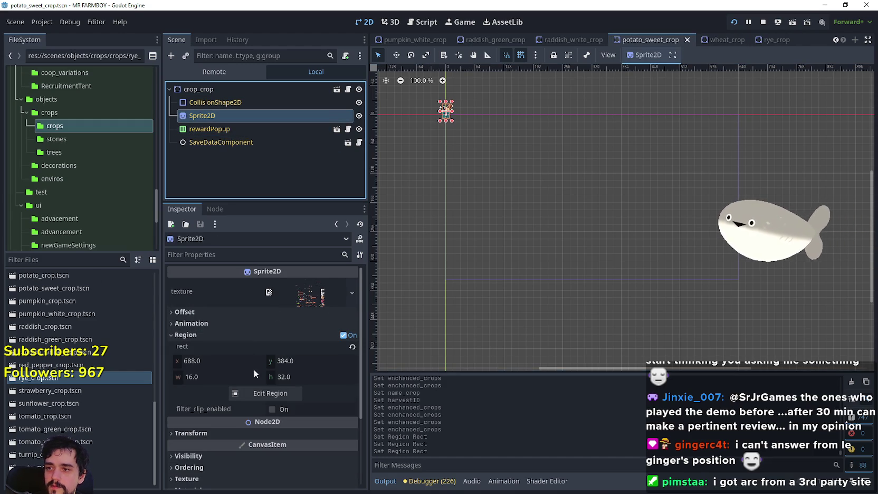
{"action": "left_click", "coordinate": [272, 394]}
{"action": "scroll", "coordinate": [425, 201], "scroll_direction": "down", "scroll_amount": 5}
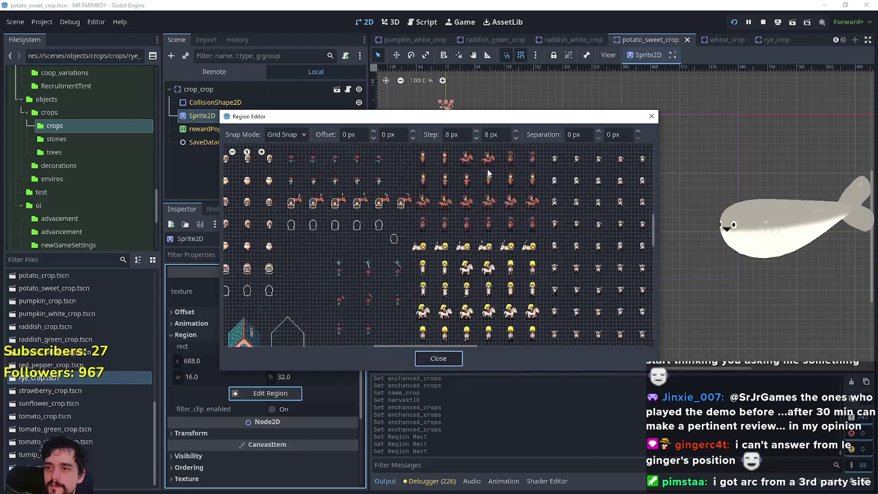
{"action": "left_click", "coordinate": [439, 358]}
Step: Back in rye_crop, recheck the sprite region and select the crop_crop root
{"action": "left_click", "coordinate": [779, 41]}
{"action": "left_click", "coordinate": [280, 393]}
{"action": "scroll", "coordinate": [396, 210], "scroll_direction": "down", "scroll_amount": 4}
{"action": "scroll", "coordinate": [395, 209], "scroll_direction": "up", "scroll_amount": 4}
{"action": "left_click", "coordinate": [446, 357]}
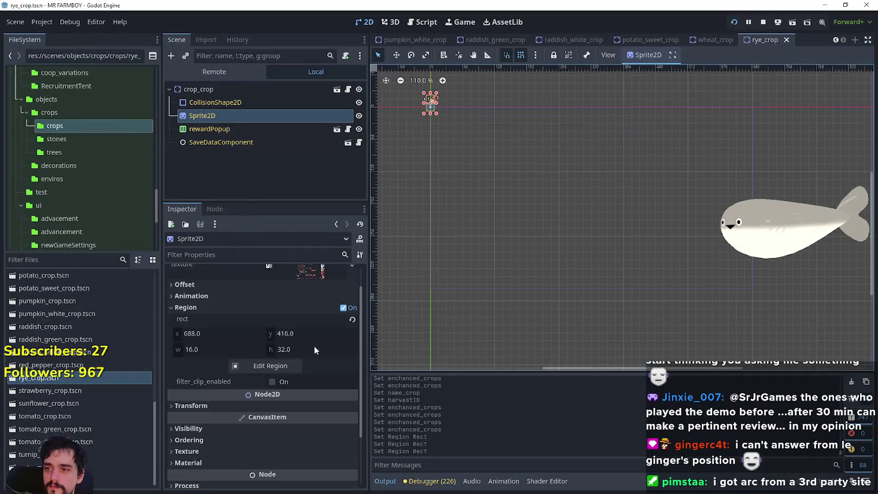
{"action": "left_click", "coordinate": [208, 89]}
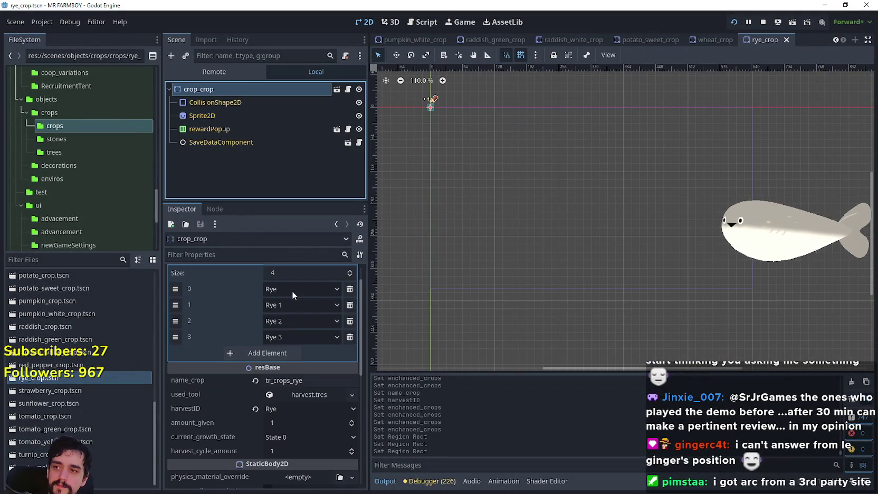
Step: Duplicate rye_crop.tscn as barley_crop.tscn and open the barley_crop scene
{"action": "scroll", "coordinate": [291, 297], "scroll_direction": "down", "scroll_amount": 5}
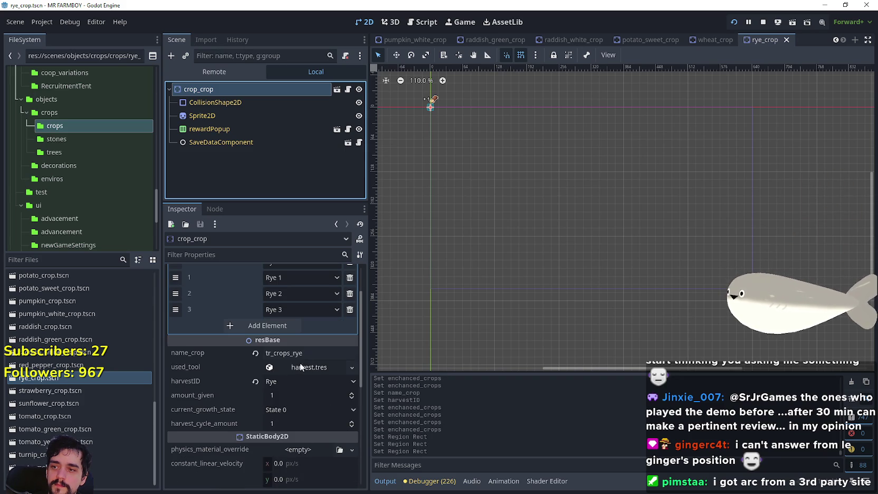
{"action": "scroll", "coordinate": [286, 300], "scroll_direction": "up", "scroll_amount": 2}
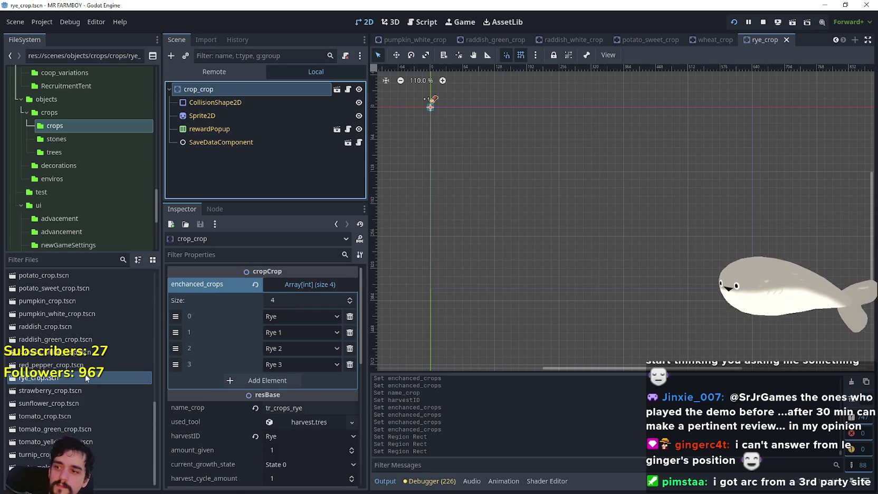
{"action": "right_click", "coordinate": [86, 378]}
{"action": "left_click", "coordinate": [132, 393]}
{"action": "key", "text": "End"}
{"action": "left_click_drag", "start_coordinate": [348, 234], "coordinate": [338, 235]}
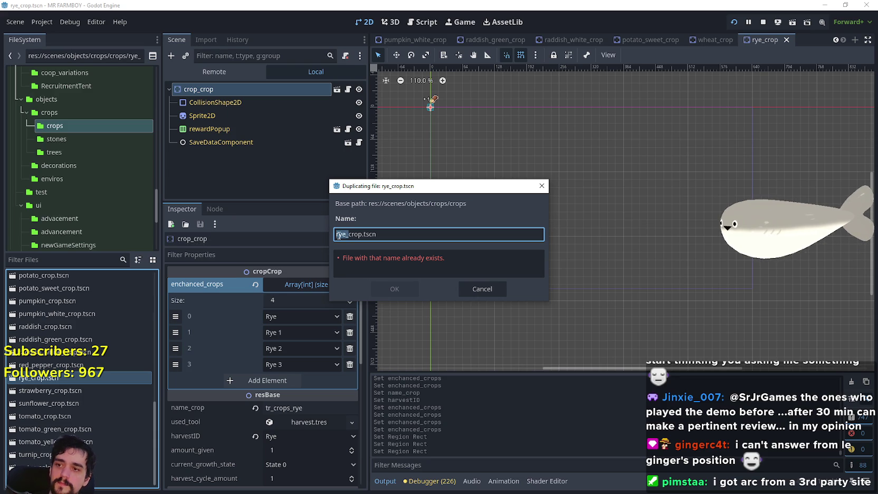
{"action": "type", "text": "r"}
{"action": "type", "text": "lic"}
{"action": "key", "text": "Return"}
{"action": "scroll", "coordinate": [86, 377], "scroll_direction": "up", "scroll_amount": 5}
{"action": "double_click", "coordinate": [56, 292]}
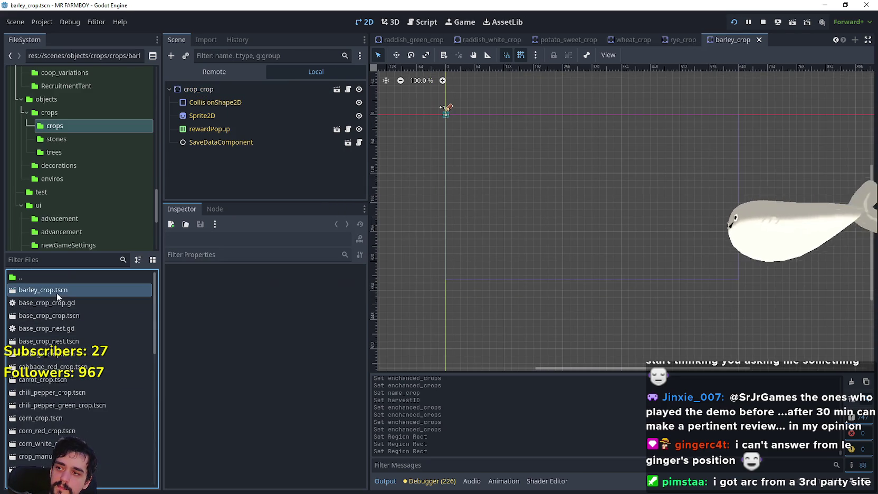
Step: Set enchanted crop entries 0 and 1 to Barley
{"action": "left_click", "coordinate": [331, 287]}
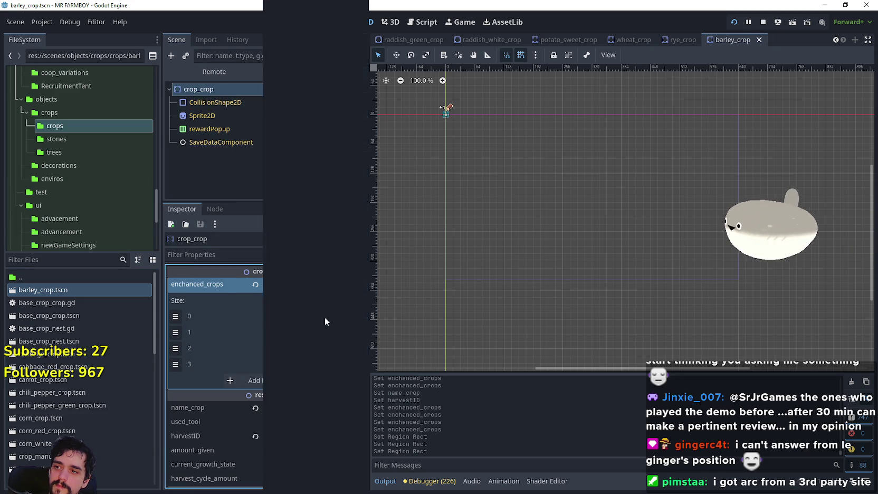
{"action": "left_click", "coordinate": [325, 317]}
{"action": "scroll", "coordinate": [357, 358], "scroll_direction": "down", "scroll_amount": 5}
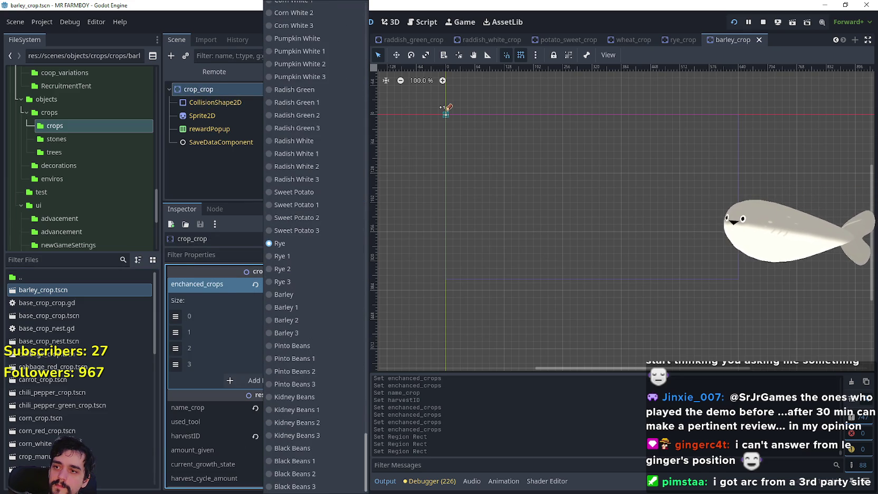
{"action": "left_click", "coordinate": [292, 291]}
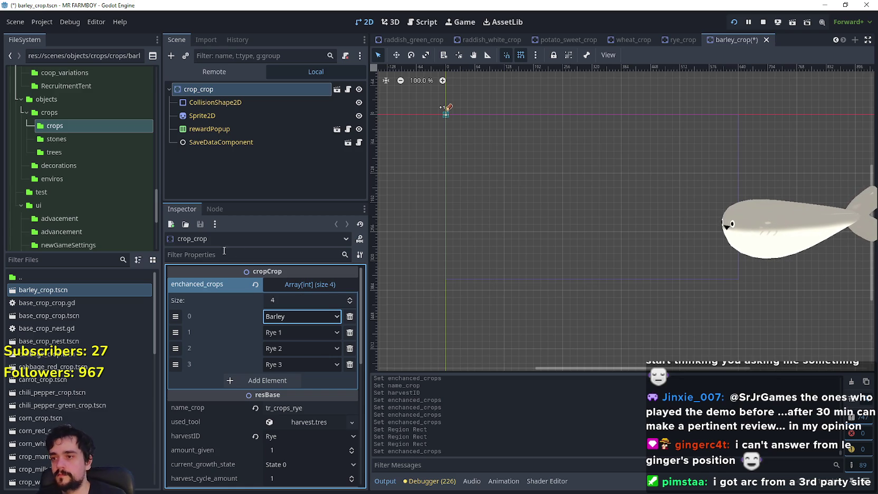
{"action": "left_click", "coordinate": [304, 331]}
{"action": "scroll", "coordinate": [316, 211], "scroll_direction": "down", "scroll_amount": 10}
{"action": "left_click", "coordinate": [309, 305]}
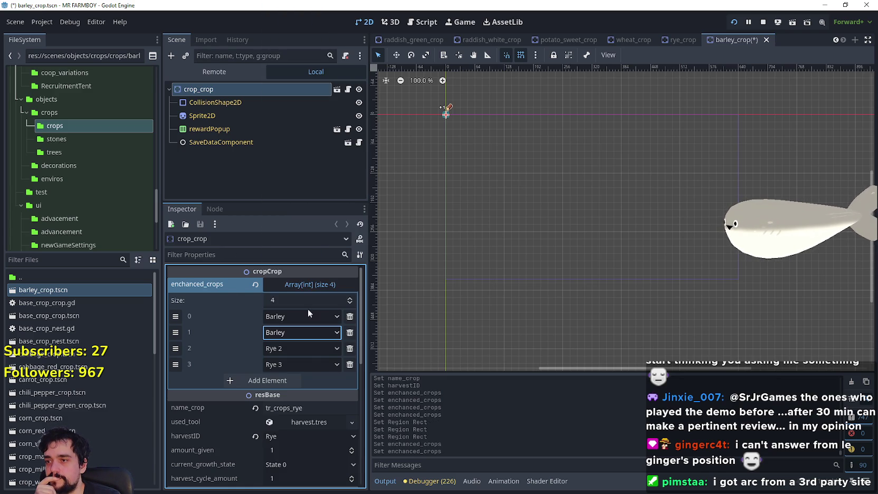
Step: Change name_crop to tr_crops_barley, set harvestID to Barley, and save the scene
{"action": "left_click", "coordinate": [314, 409]}
{"action": "key", "text": "BackSpace"}
{"action": "key", "text": "BackSpace"}
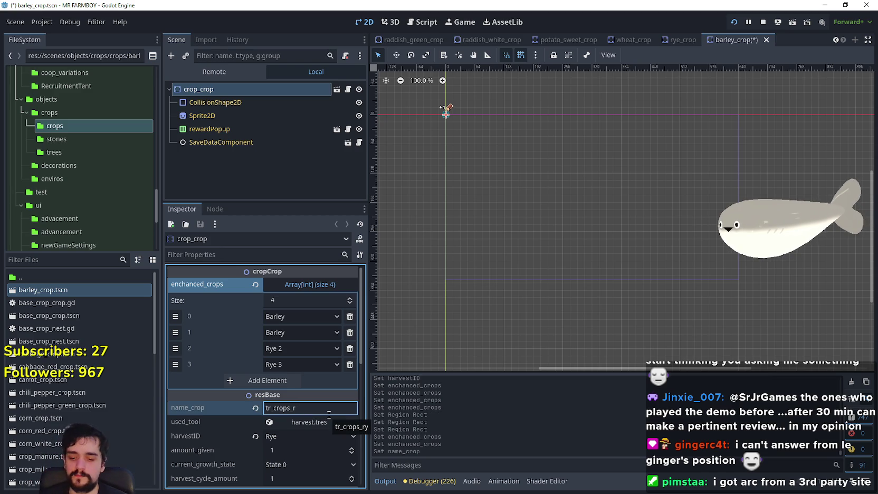
{"action": "key", "text": "BackSpace"}
{"action": "type", "text": "barley"}
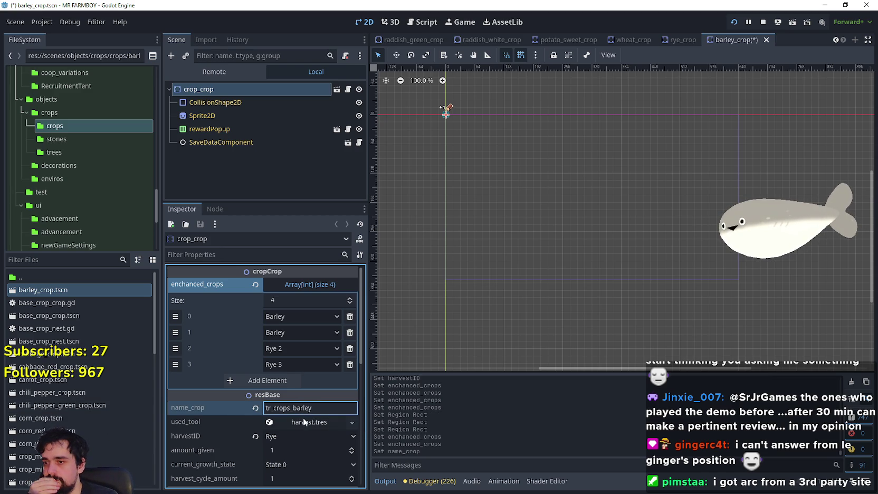
{"action": "left_click", "coordinate": [321, 436]}
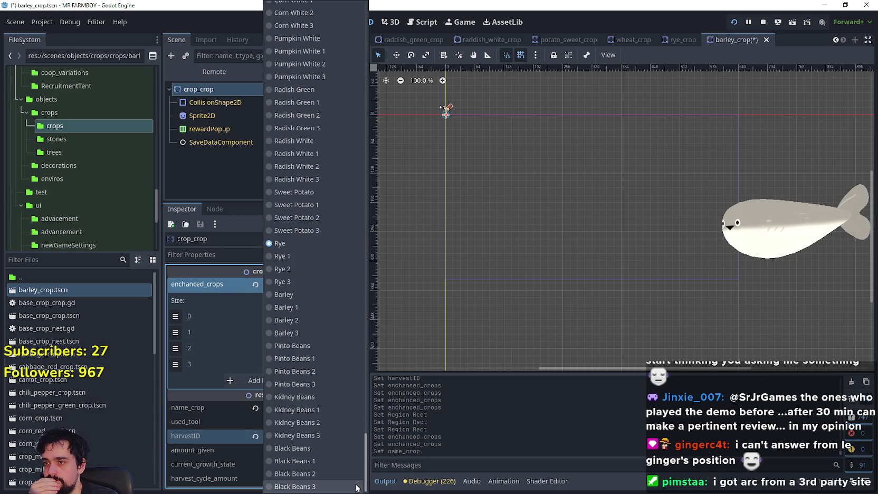
{"action": "left_click", "coordinate": [292, 295]}
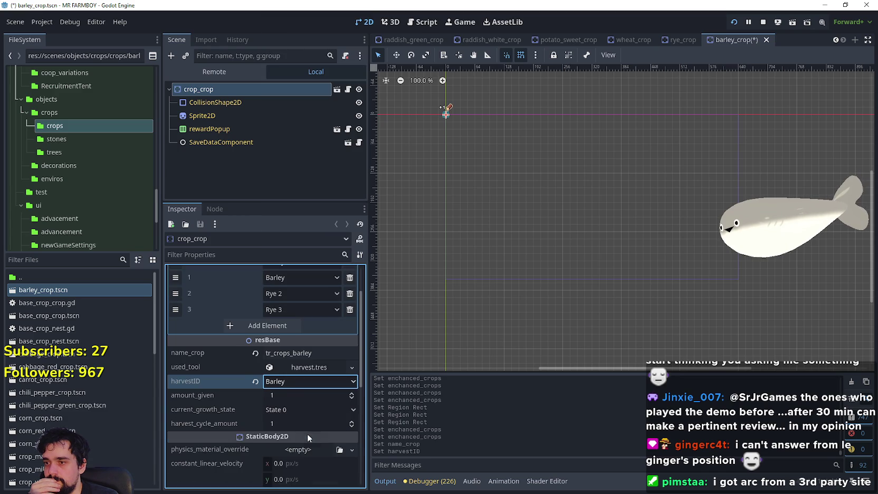
{"action": "key", "text": "ctrl+s"}
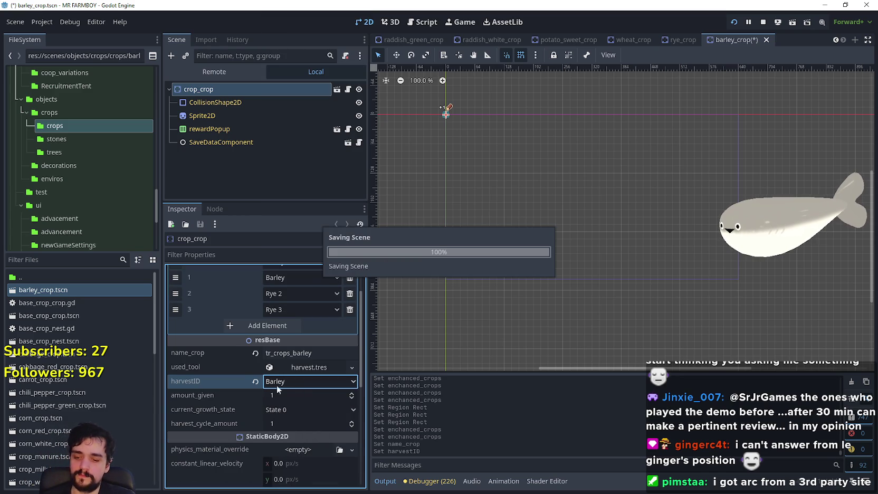
Step: Set enchanted crop 1 to Barley 1, leaving entry 2 unchanged
{"action": "left_click", "coordinate": [293, 347]}
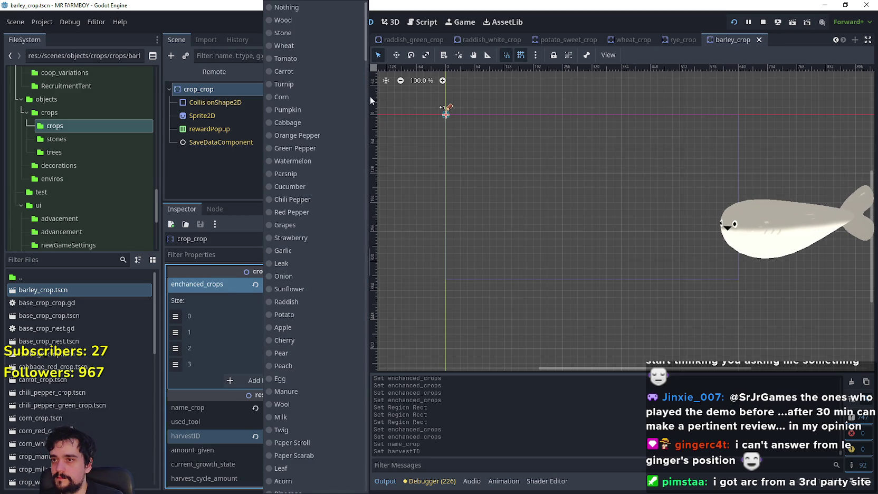
{"action": "left_click", "coordinate": [211, 337]}
{"action": "left_click", "coordinate": [284, 330]}
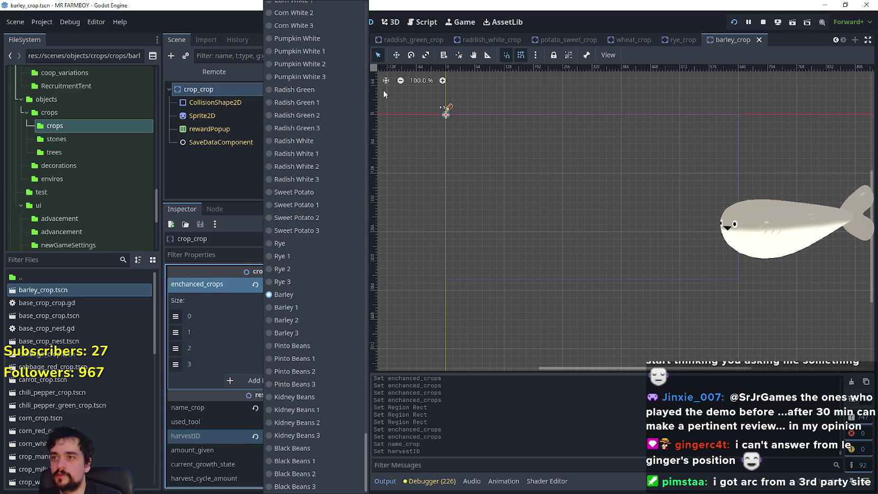
{"action": "left_click", "coordinate": [303, 309]}
Step: Set enchanted crop 2 to Barley 2, correcting an accidental Barley 3 pick
{"action": "left_click", "coordinate": [299, 350]}
{"action": "scroll", "coordinate": [334, 371], "scroll_direction": "down", "scroll_amount": 5}
{"action": "left_click", "coordinate": [305, 320]}
{"action": "left_click", "coordinate": [299, 350]}
{"action": "left_click", "coordinate": [321, 332]}
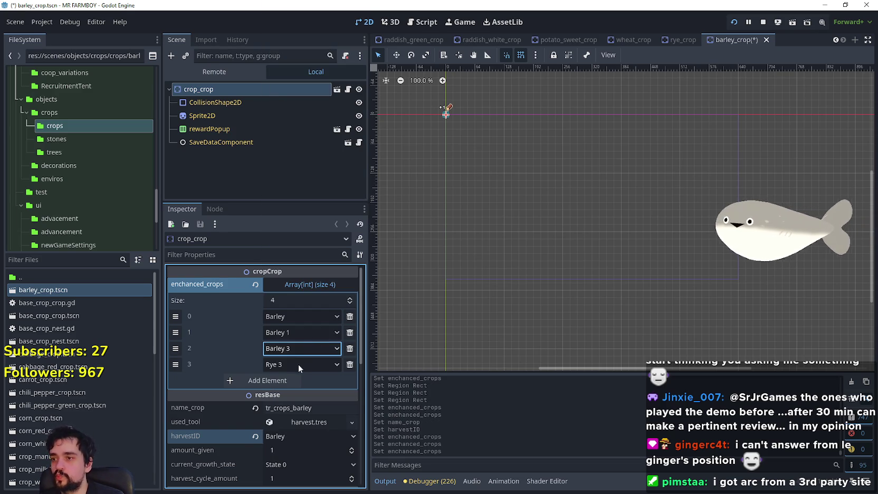
{"action": "left_click", "coordinate": [302, 348]}
{"action": "left_click", "coordinate": [307, 315]}
Step: Set enchanted crop 3 to Barley 3
{"action": "left_click", "coordinate": [298, 360]}
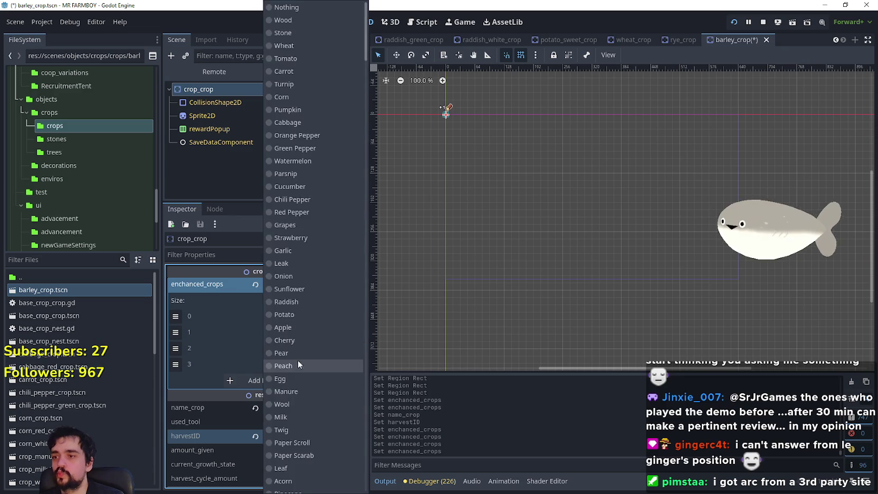
{"action": "scroll", "coordinate": [299, 367], "scroll_direction": "down", "scroll_amount": 5}
{"action": "scroll", "coordinate": [299, 367], "scroll_direction": "down", "scroll_amount": 15}
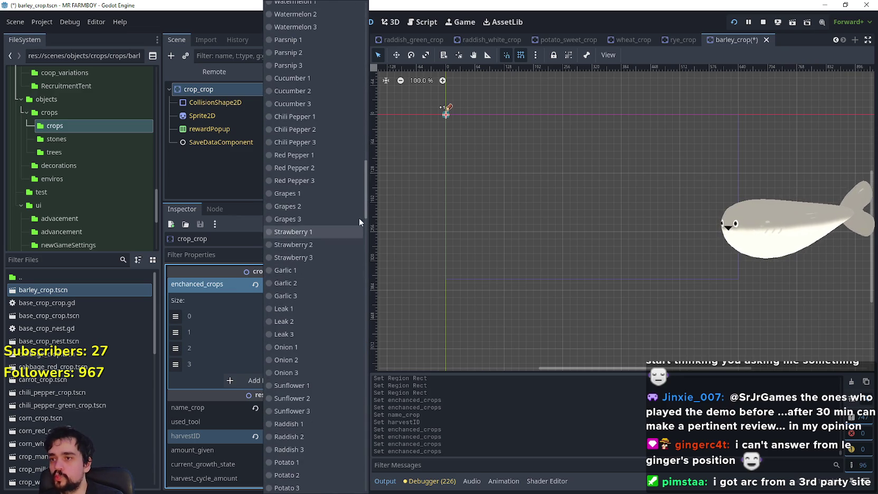
{"action": "scroll", "coordinate": [301, 317], "scroll_direction": "down", "scroll_amount": 10}
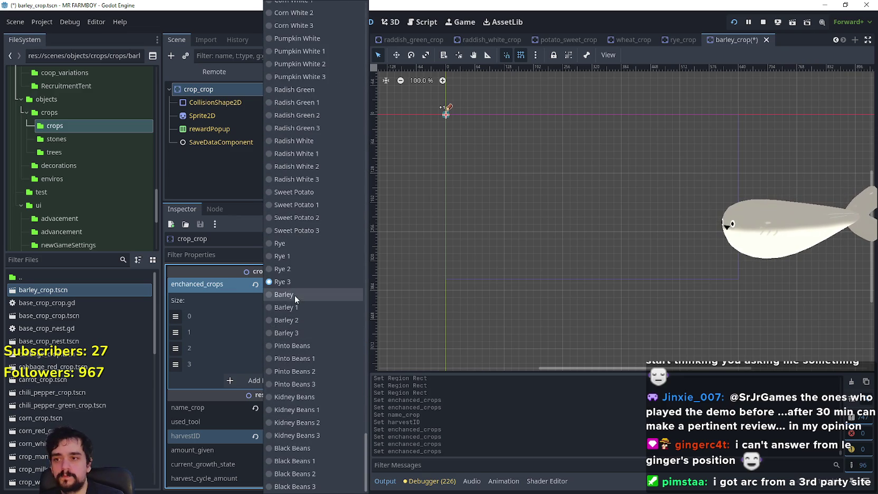
{"action": "left_click", "coordinate": [301, 331]}
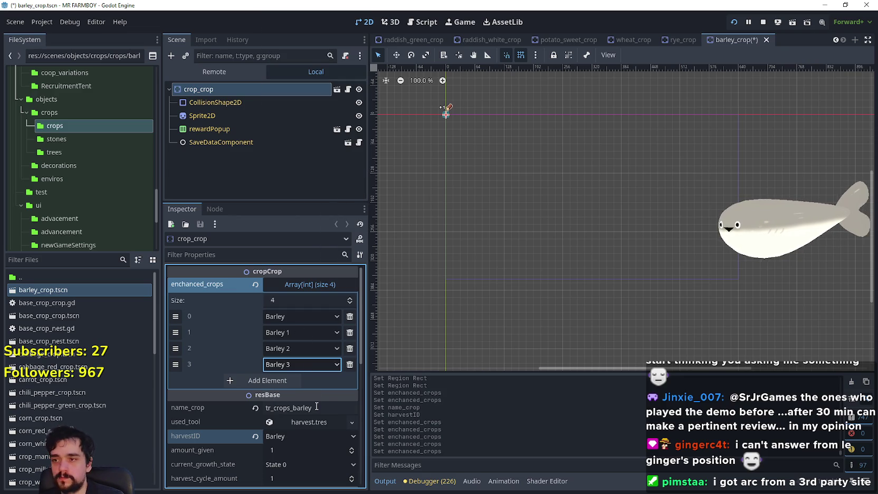
{"action": "left_click", "coordinate": [327, 407]}
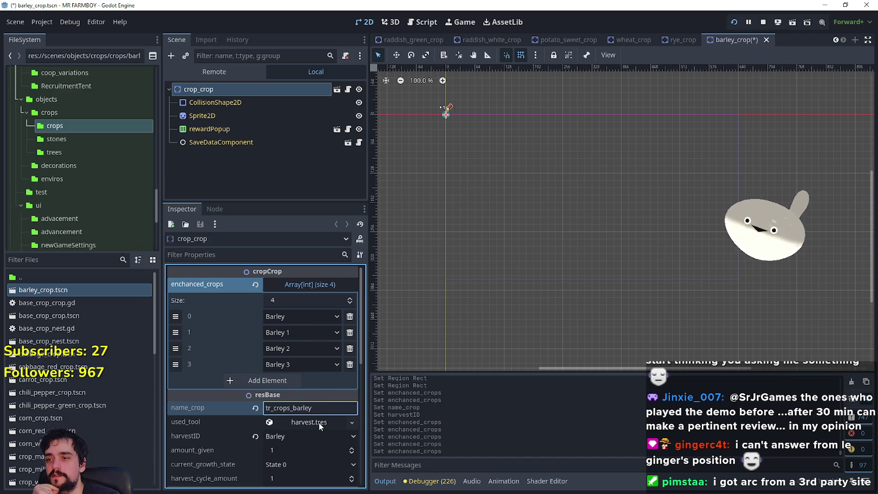
{"action": "scroll", "coordinate": [305, 461], "scroll_direction": "down", "scroll_amount": 3}
{"action": "scroll", "coordinate": [311, 315], "scroll_direction": "up", "scroll_amount": 3}
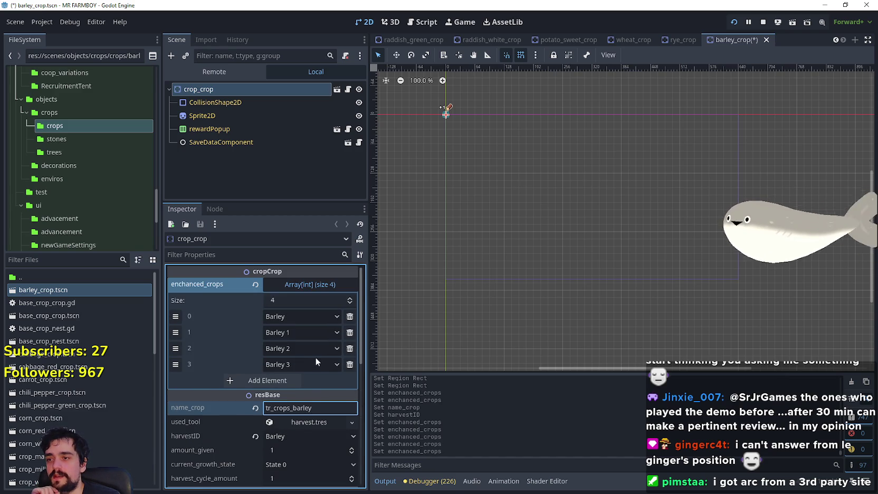
{"action": "left_click", "coordinate": [308, 299]}
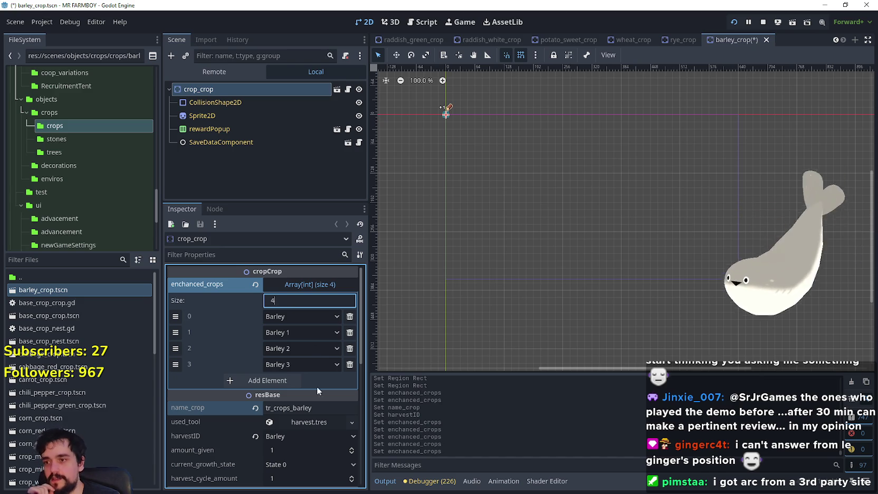
{"action": "left_click", "coordinate": [323, 407]}
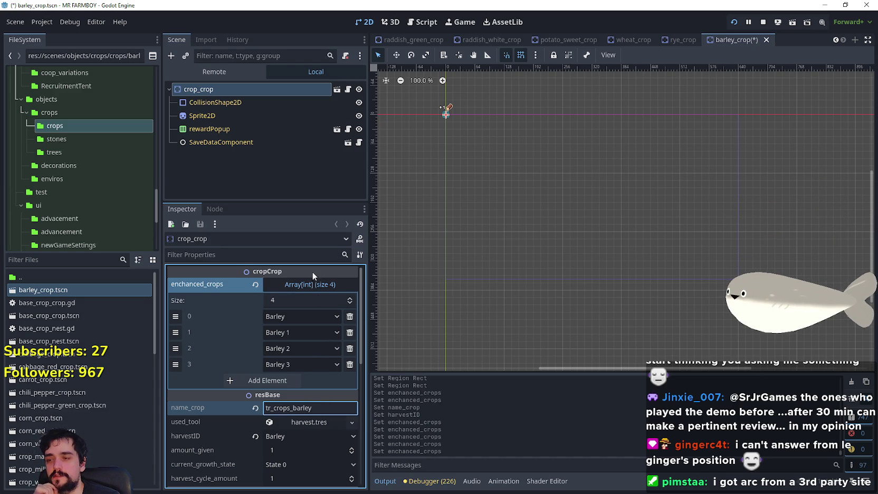
{"action": "left_click", "coordinate": [304, 300]}
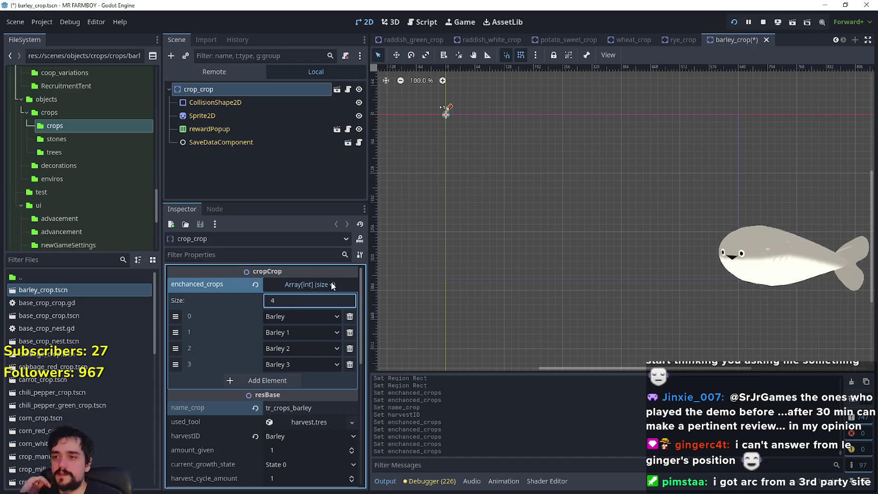
{"action": "scroll", "coordinate": [290, 417], "scroll_direction": "down", "scroll_amount": 1}
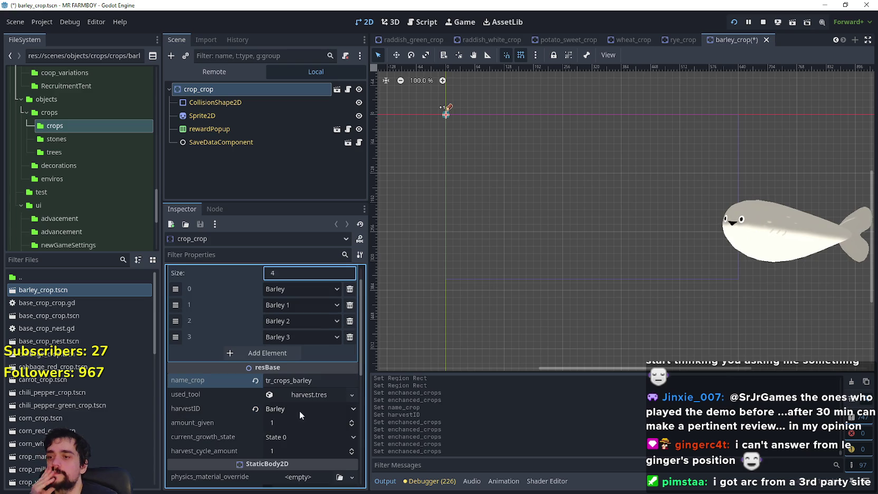
{"action": "left_click", "coordinate": [332, 380]}
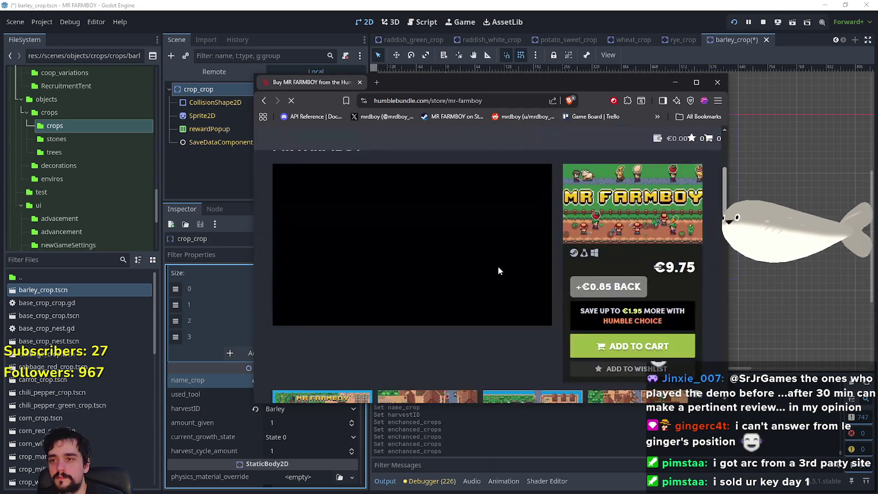
{"action": "scroll", "coordinate": [349, 266], "scroll_direction": "down", "scroll_amount": 4}
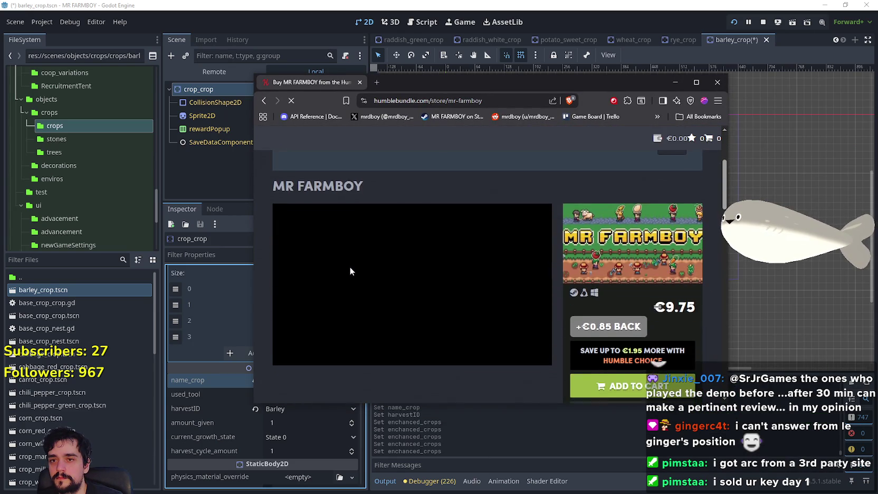
{"action": "scroll", "coordinate": [495, 288], "scroll_direction": "down", "scroll_amount": 2}
{"action": "scroll", "coordinate": [466, 286], "scroll_direction": "up", "scroll_amount": 3}
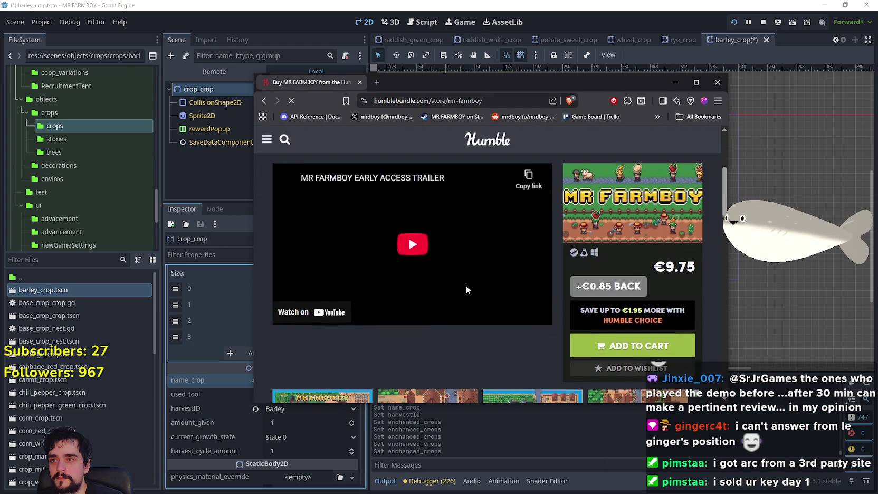
{"action": "scroll", "coordinate": [466, 287], "scroll_direction": "down", "scroll_amount": 5}
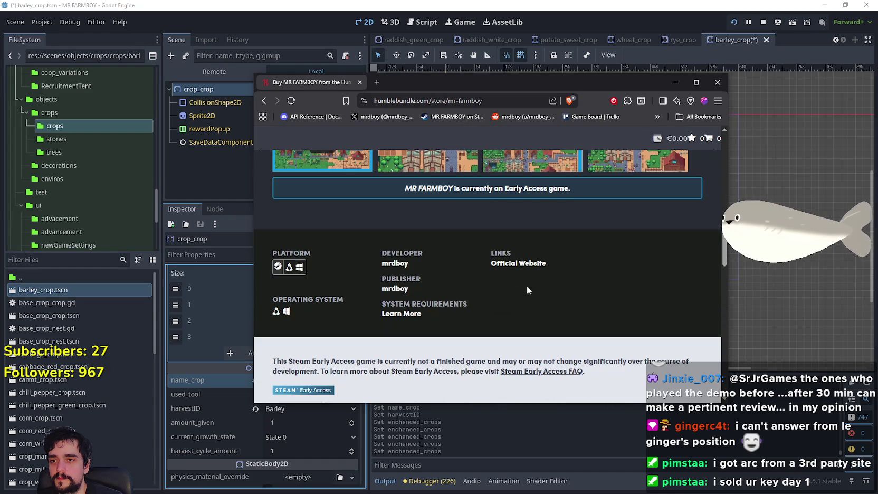
{"action": "scroll", "coordinate": [584, 257], "scroll_direction": "up", "scroll_amount": 3}
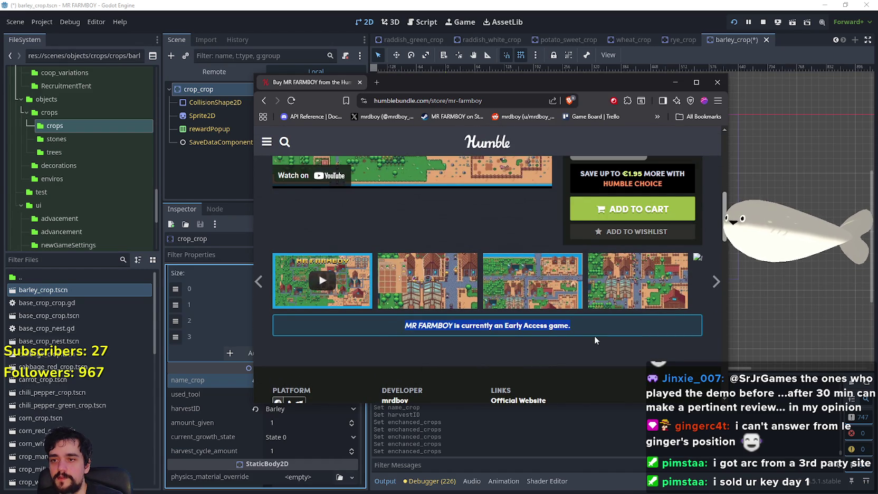
{"action": "scroll", "coordinate": [594, 336], "scroll_direction": "up", "scroll_amount": 3}
{"action": "scroll", "coordinate": [488, 353], "scroll_direction": "up", "scroll_amount": 1}
{"action": "scroll", "coordinate": [487, 348], "scroll_direction": "up", "scroll_amount": 3}
{"action": "scroll", "coordinate": [485, 338], "scroll_direction": "down", "scroll_amount": 5}
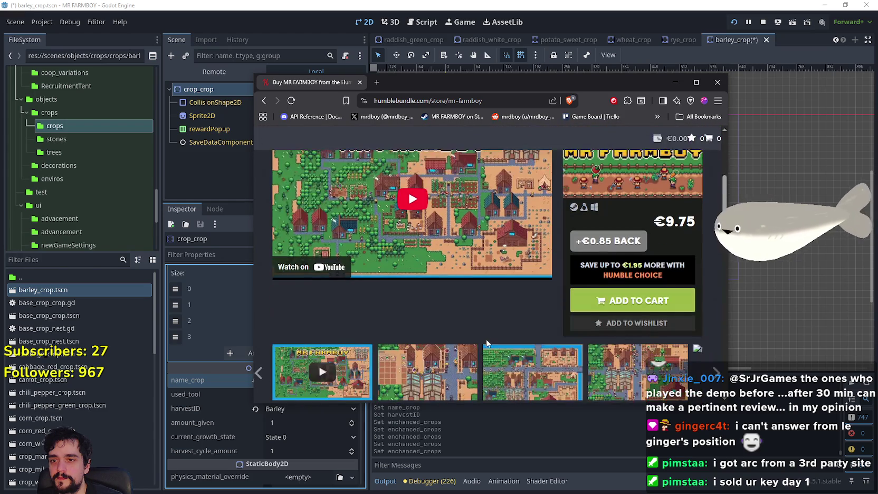
{"action": "scroll", "coordinate": [482, 332], "scroll_direction": "down", "scroll_amount": 1}
{"action": "scroll", "coordinate": [481, 332], "scroll_direction": "down", "scroll_amount": 5}
{"action": "scroll", "coordinate": [486, 330], "scroll_direction": "up", "scroll_amount": 9}
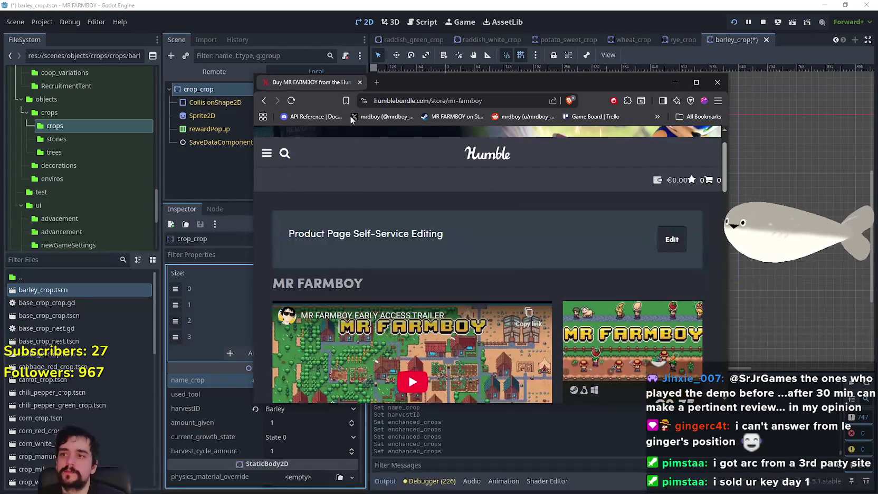
{"action": "left_click", "coordinate": [360, 83]}
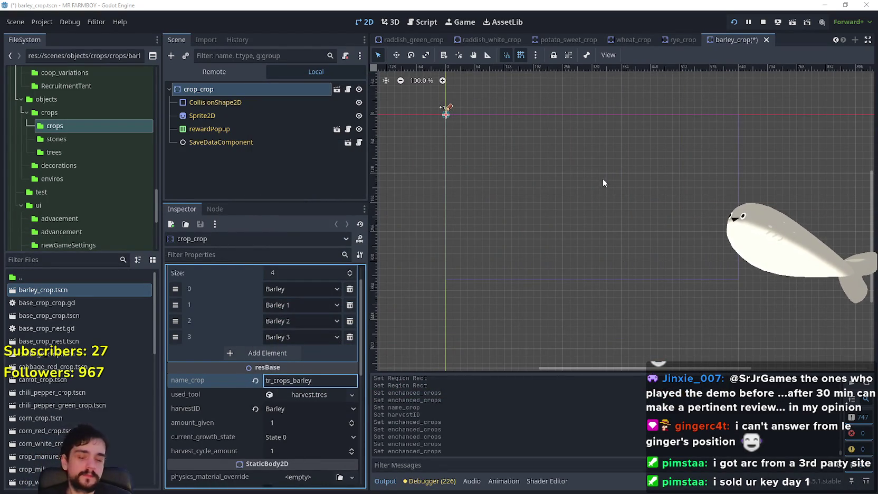
Step: Review the harvest.tres tool and crop fields unchanged, then Alt+Tab to the GOG browser
{"action": "left_click", "coordinate": [326, 395]}
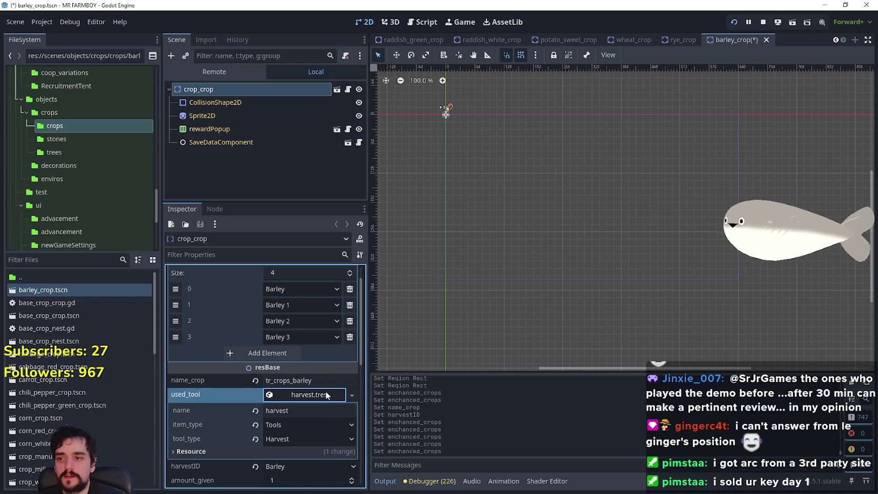
{"action": "left_click", "coordinate": [326, 395]}
{"action": "left_click", "coordinate": [309, 381]}
{"action": "scroll", "coordinate": [280, 322], "scroll_direction": "down", "scroll_amount": 1}
{"action": "scroll", "coordinate": [335, 455], "scroll_direction": "down", "scroll_amount": 3}
{"action": "scroll", "coordinate": [297, 418], "scroll_direction": "up", "scroll_amount": 4}
{"action": "scroll", "coordinate": [315, 414], "scroll_direction": "up", "scroll_amount": 1}
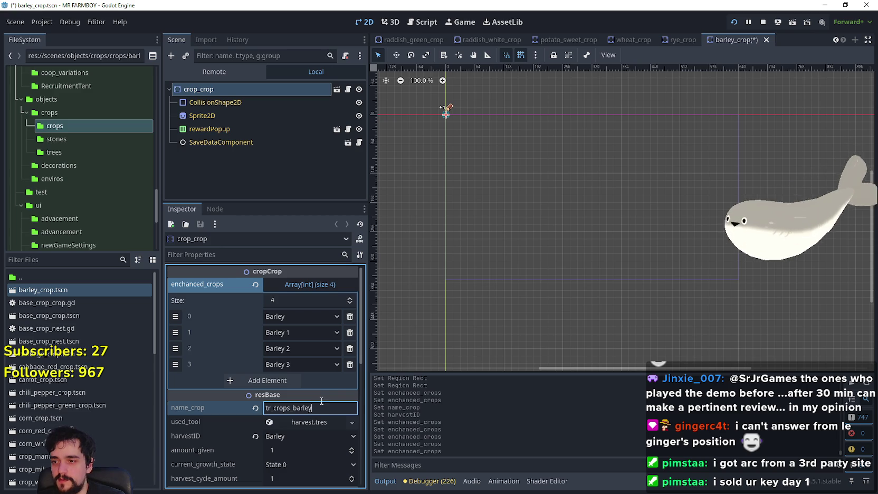
{"action": "left_click", "coordinate": [309, 301]}
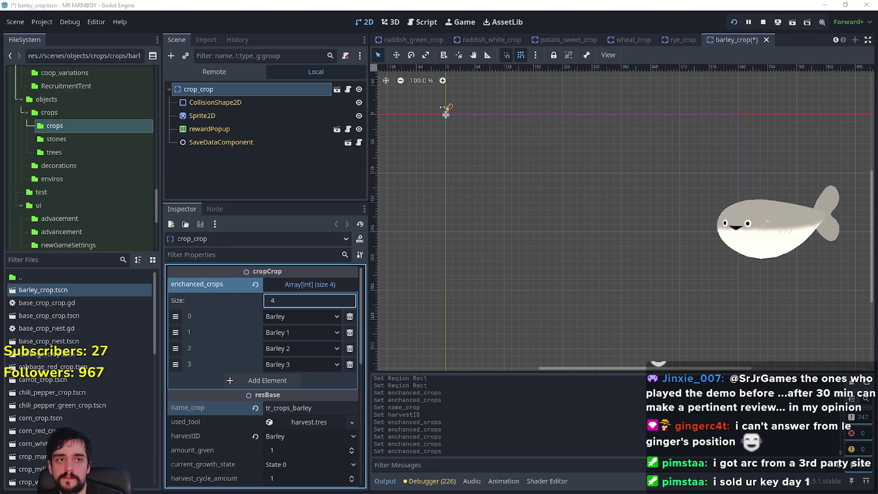
{"action": "key", "text": "alt+Tab"}
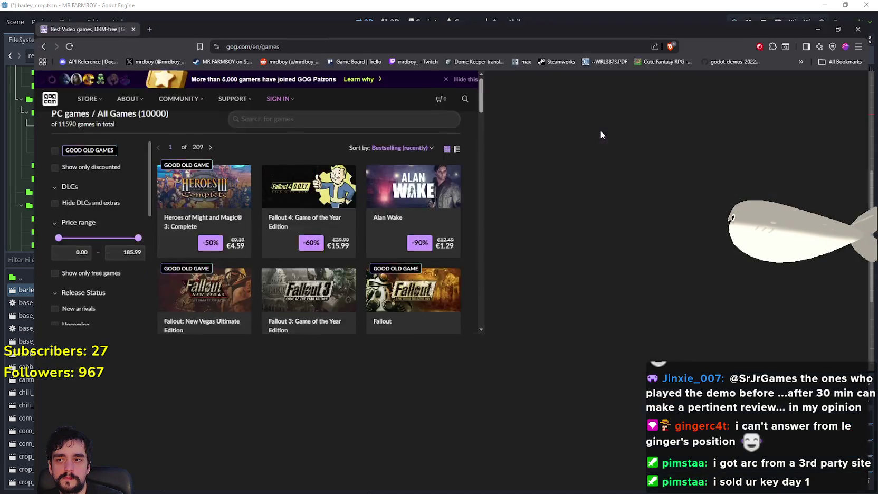
{"action": "mouse_move", "coordinate": [601, 342]}
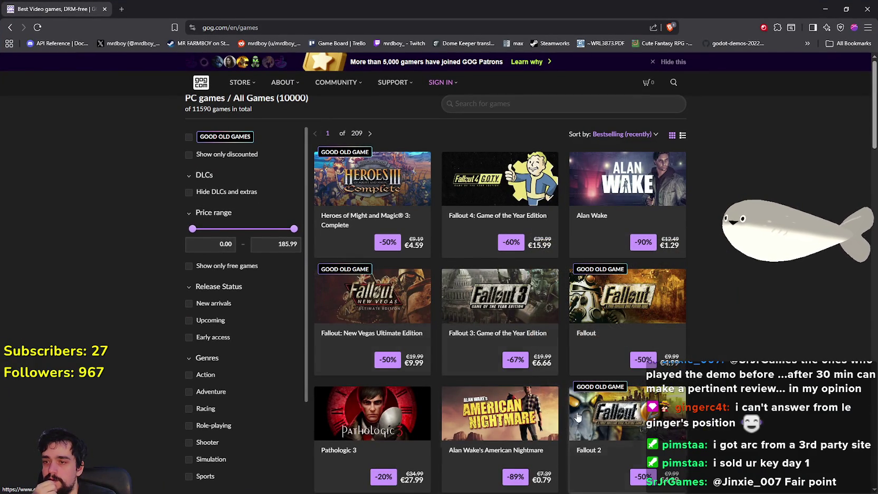
{"action": "scroll", "coordinate": [556, 374], "scroll_direction": "down", "scroll_amount": 6}
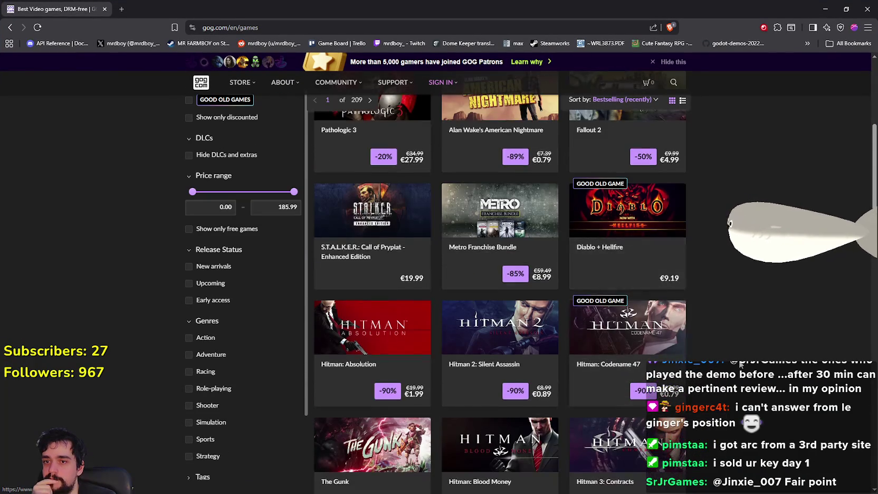
{"action": "mouse_move", "coordinate": [678, 237]}
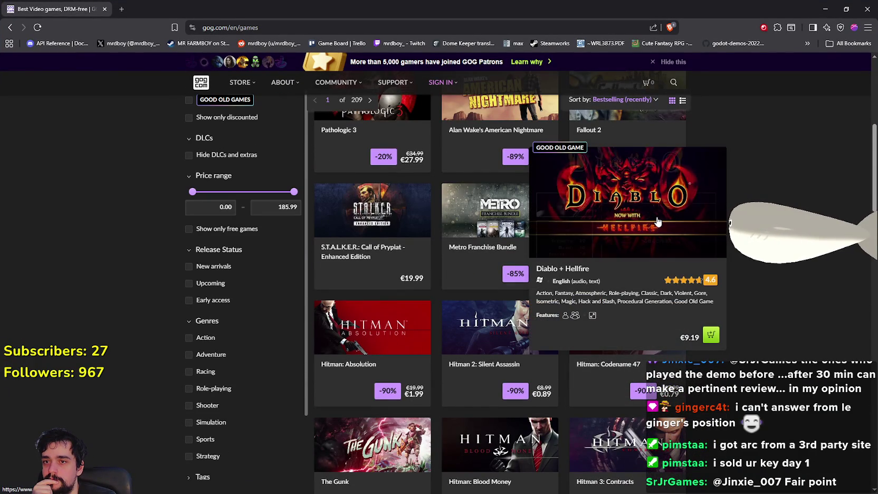
{"action": "scroll", "coordinate": [758, 332], "scroll_direction": "down", "scroll_amount": 4}
{"action": "scroll", "coordinate": [757, 331], "scroll_direction": "up", "scroll_amount": 3}
{"action": "scroll", "coordinate": [757, 332], "scroll_direction": "down", "scroll_amount": 12}
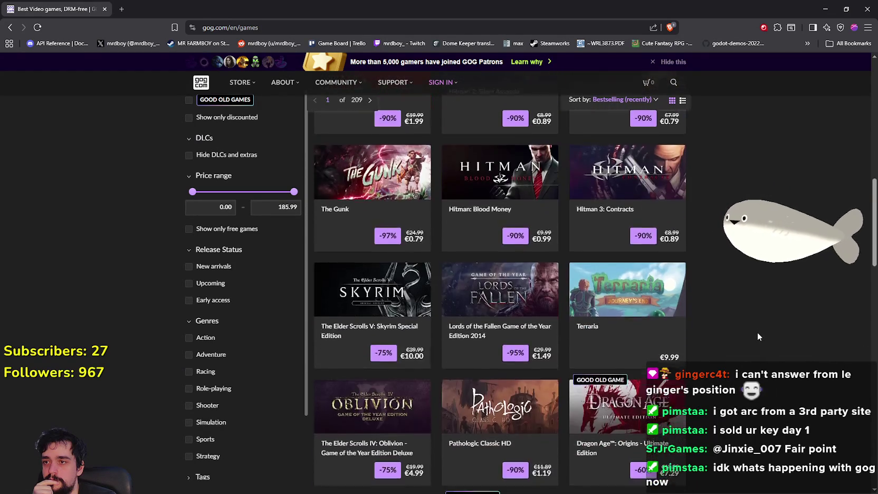
{"action": "scroll", "coordinate": [754, 333], "scroll_direction": "down", "scroll_amount": 2}
{"action": "scroll", "coordinate": [734, 327], "scroll_direction": "up", "scroll_amount": 2}
{"action": "scroll", "coordinate": [737, 328], "scroll_direction": "down", "scroll_amount": 12}
{"action": "scroll", "coordinate": [737, 324], "scroll_direction": "up", "scroll_amount": 15}
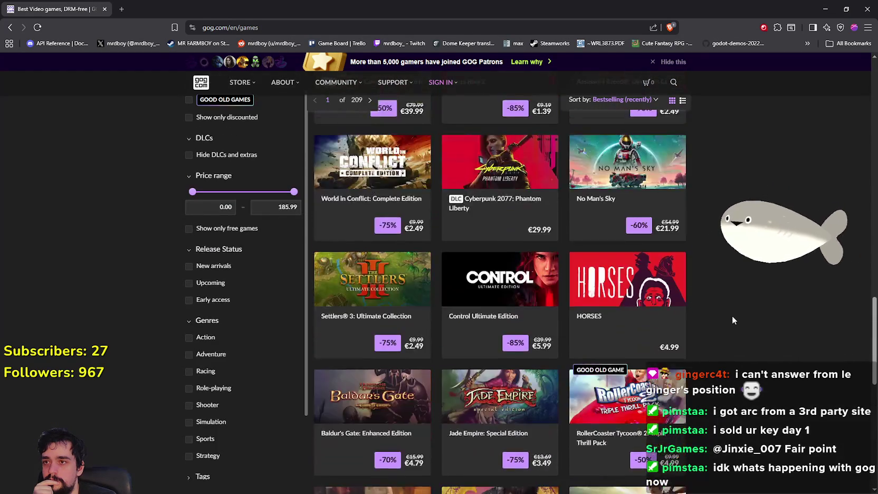
{"action": "scroll", "coordinate": [718, 305], "scroll_direction": "up", "scroll_amount": 8}
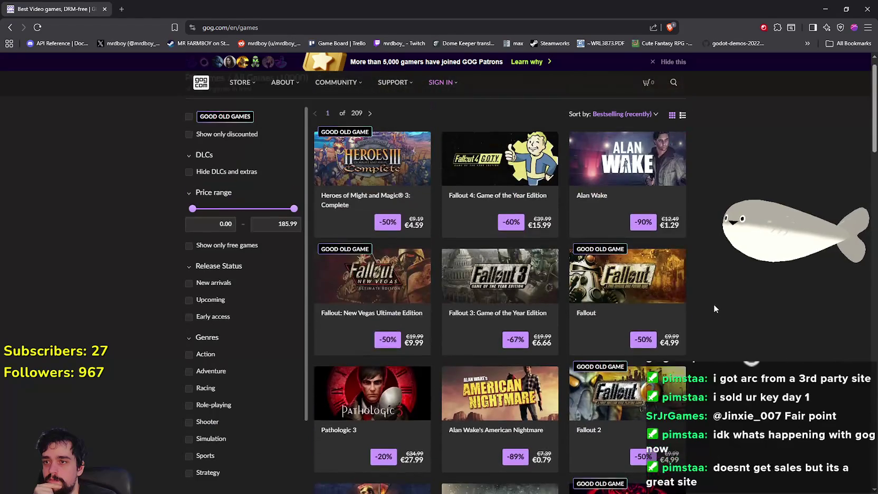
{"action": "mouse_move", "coordinate": [246, 84]}
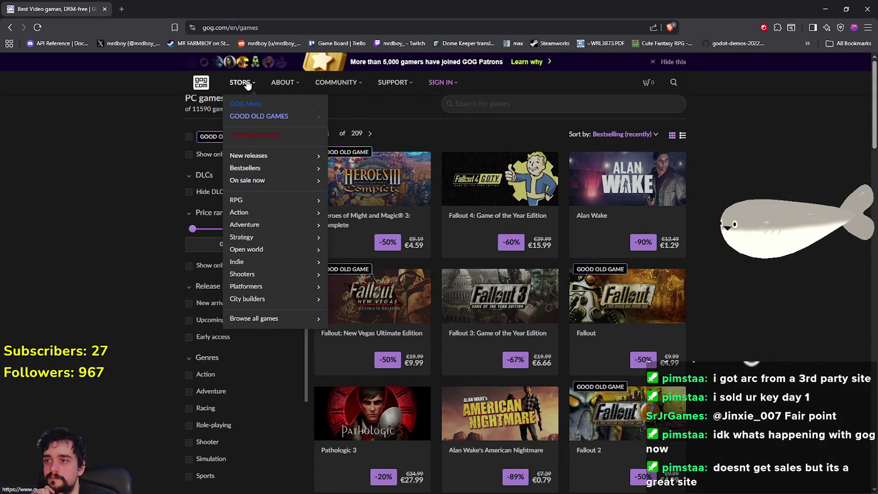
{"action": "left_click", "coordinate": [254, 173]}
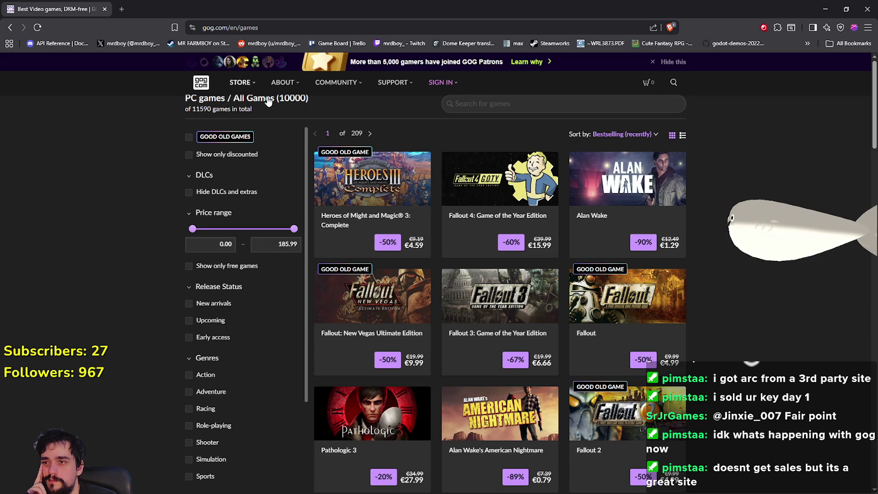
{"action": "mouse_move", "coordinate": [358, 178]}
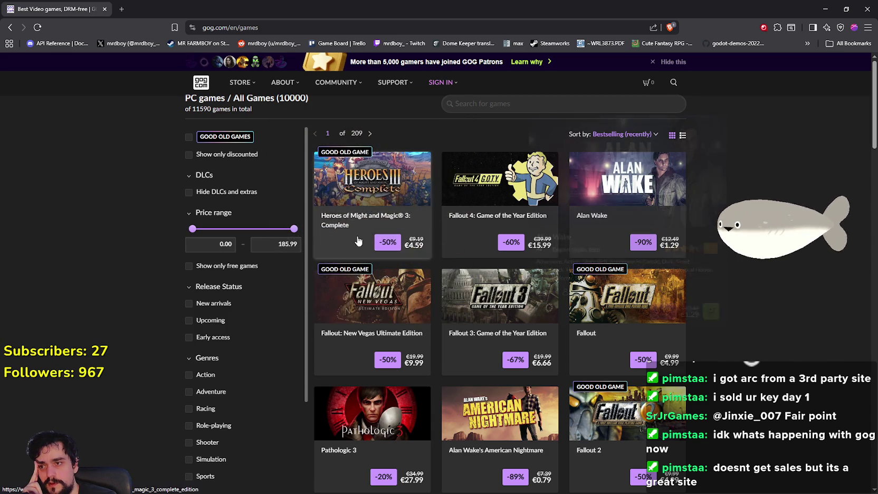
{"action": "mouse_move", "coordinate": [486, 242]}
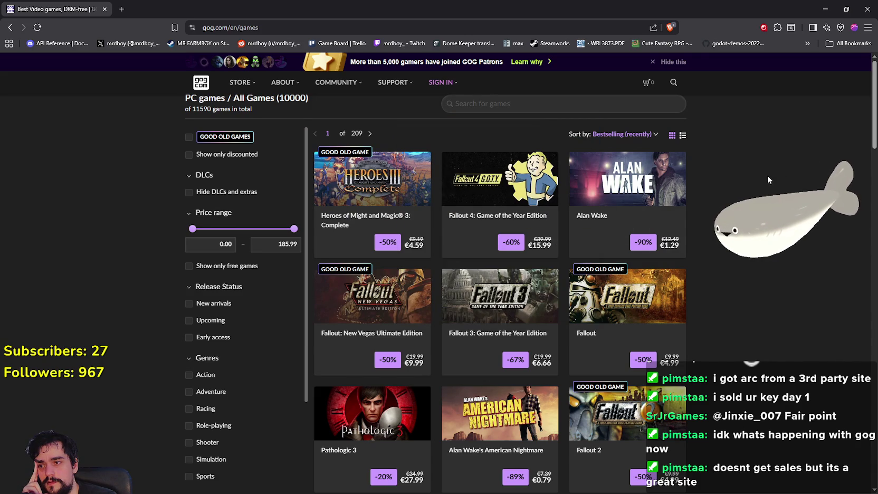
{"action": "scroll", "coordinate": [767, 180], "scroll_direction": "down", "scroll_amount": 1}
{"action": "scroll", "coordinate": [766, 175], "scroll_direction": "down", "scroll_amount": 11}
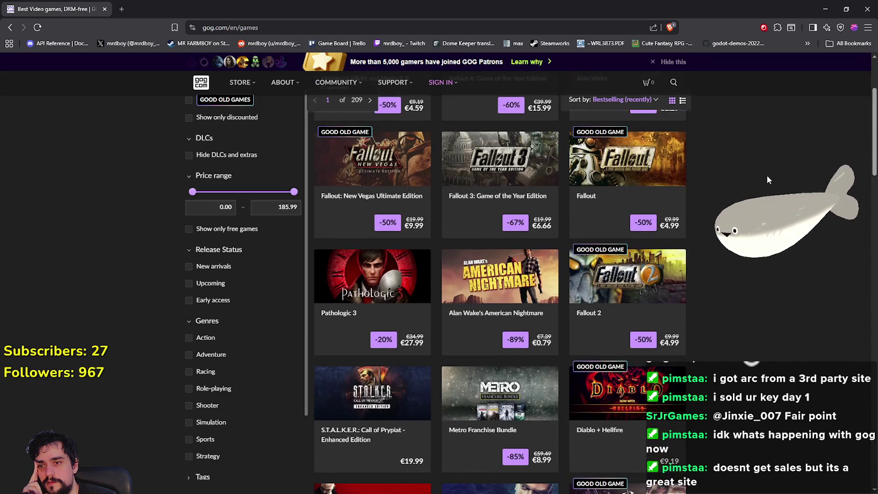
{"action": "scroll", "coordinate": [764, 177], "scroll_direction": "down", "scroll_amount": 5}
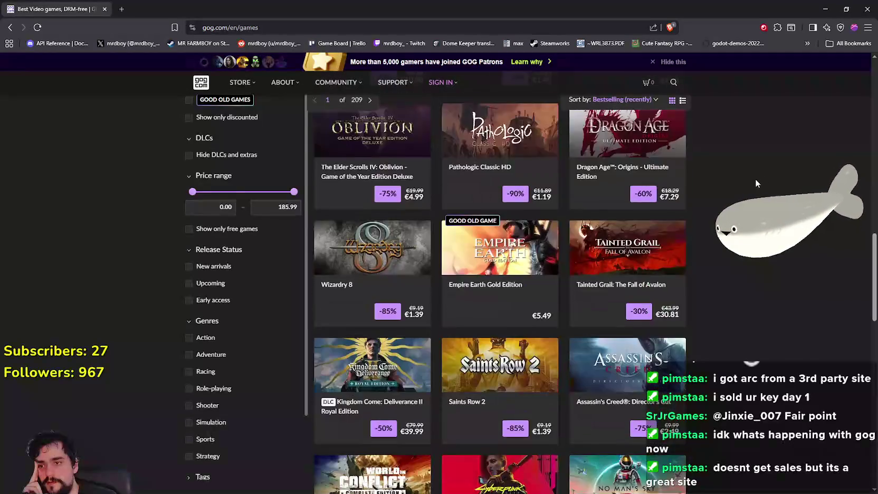
{"action": "scroll", "coordinate": [755, 178], "scroll_direction": "up", "scroll_amount": 4}
{"action": "mouse_move", "coordinate": [665, 185]}
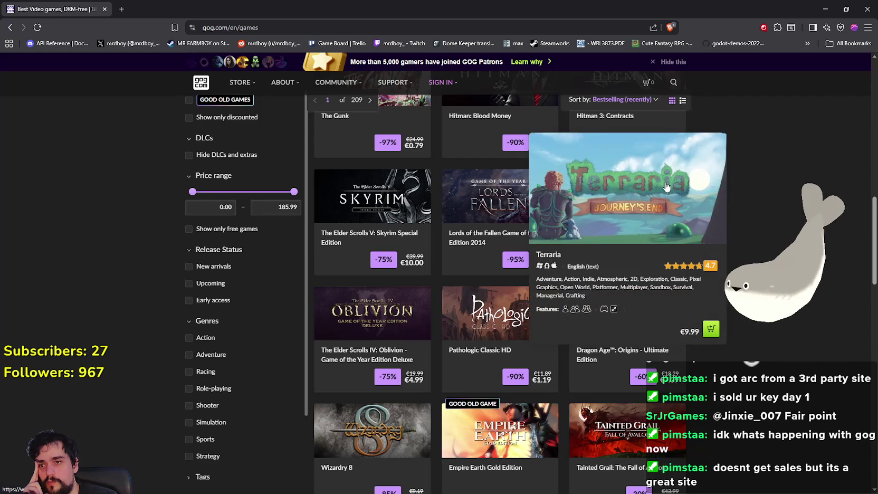
{"action": "scroll", "coordinate": [752, 211], "scroll_direction": "down", "scroll_amount": 8}
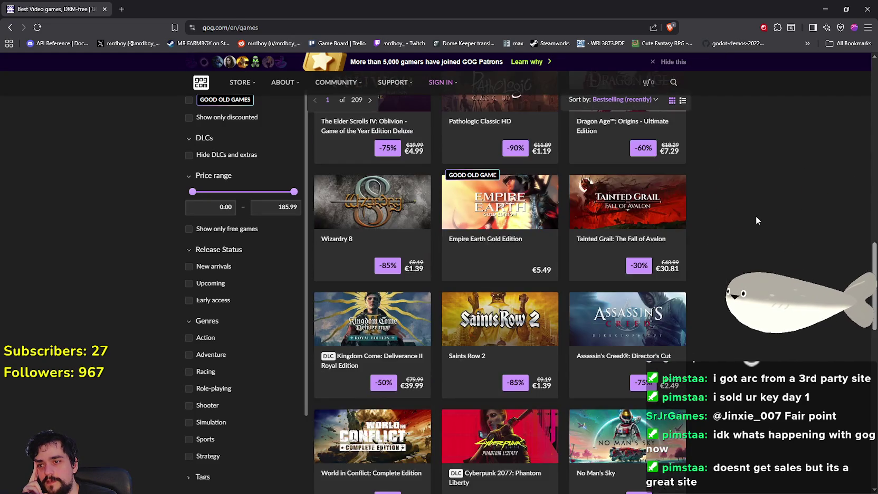
{"action": "scroll", "coordinate": [747, 215], "scroll_direction": "down", "scroll_amount": 10}
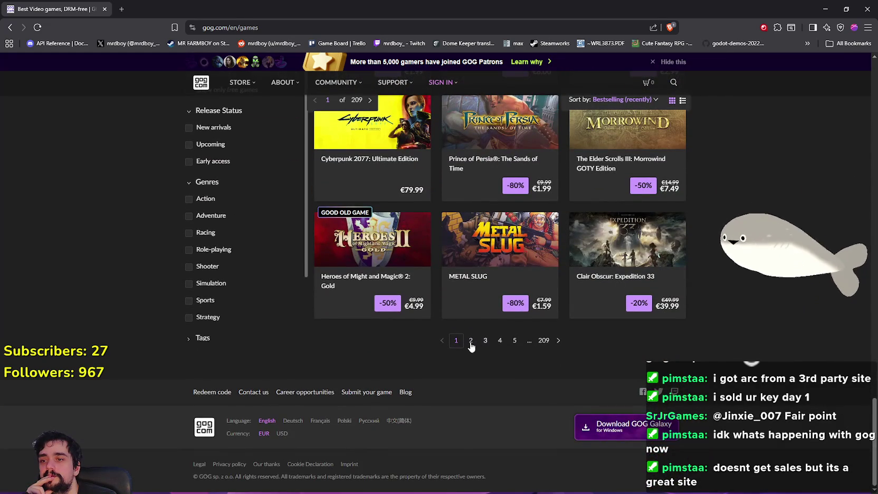
{"action": "scroll", "coordinate": [471, 342], "scroll_direction": "up", "scroll_amount": 10}
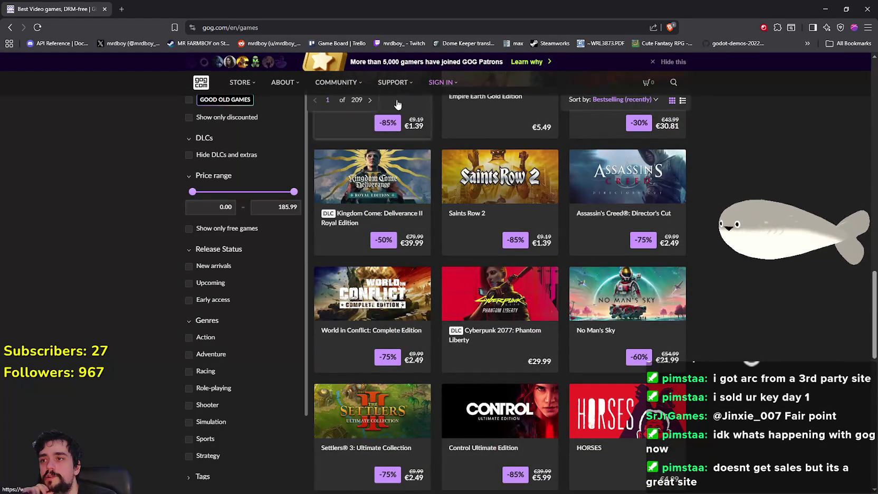
{"action": "mouse_move", "coordinate": [240, 85]}
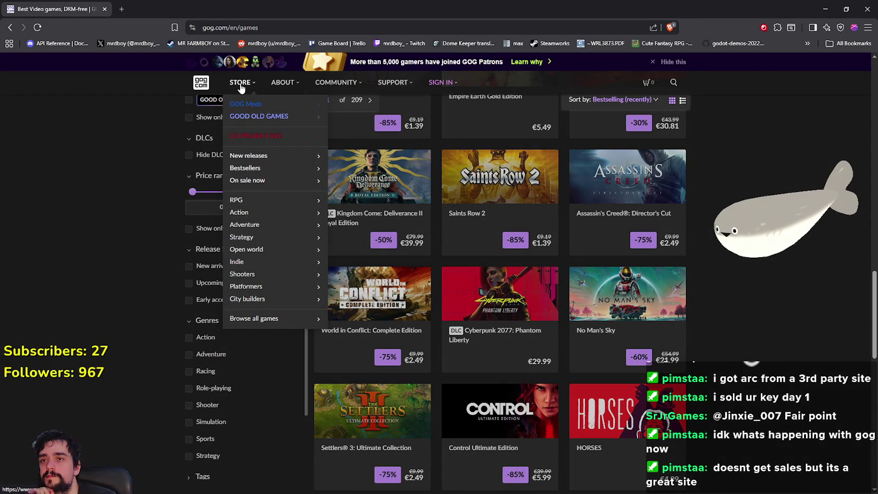
{"action": "scroll", "coordinate": [747, 343], "scroll_direction": "up", "scroll_amount": 15}
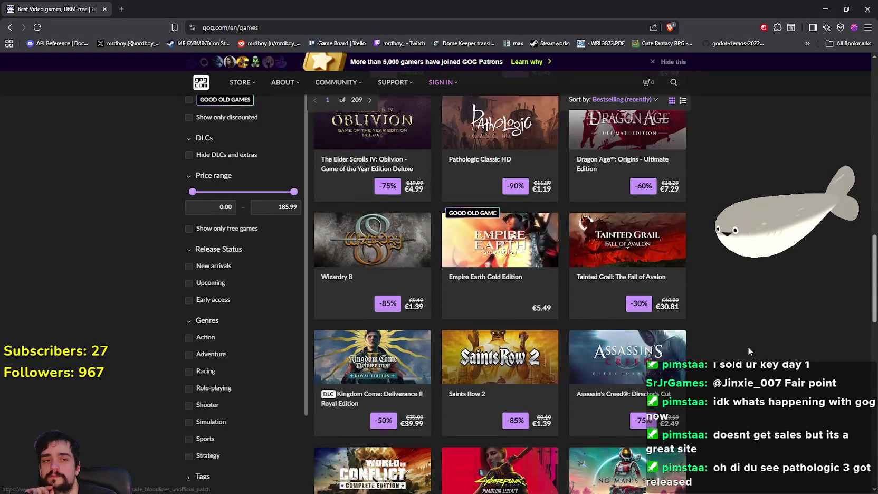
{"action": "scroll", "coordinate": [745, 338], "scroll_direction": "up", "scroll_amount": 3}
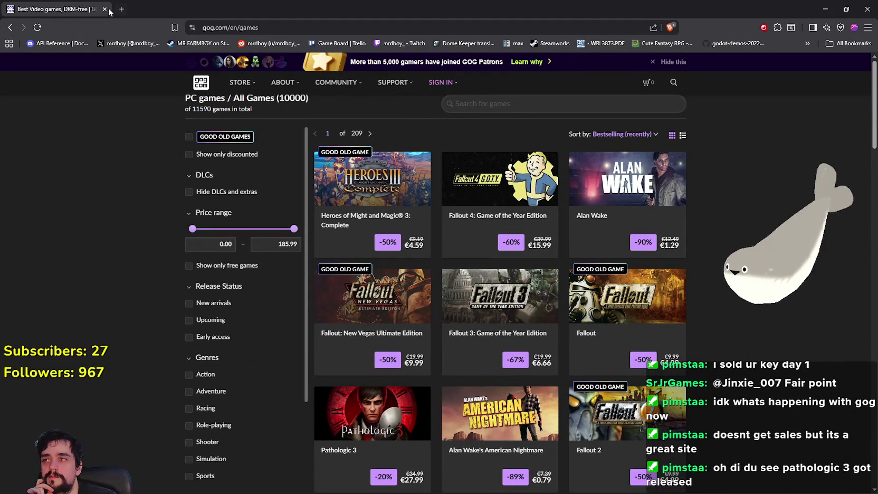
{"action": "key", "text": "alt+Tab"}
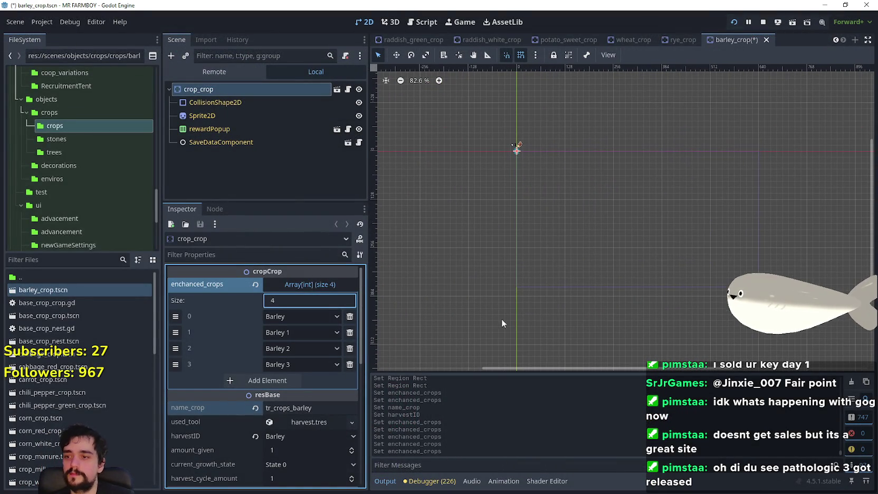
Step: Save barley_crop and bring up the Sprite2D node's region properties
{"action": "scroll", "coordinate": [251, 468], "scroll_direction": "down", "scroll_amount": 3}
{"action": "key", "text": "ctrl+s"}
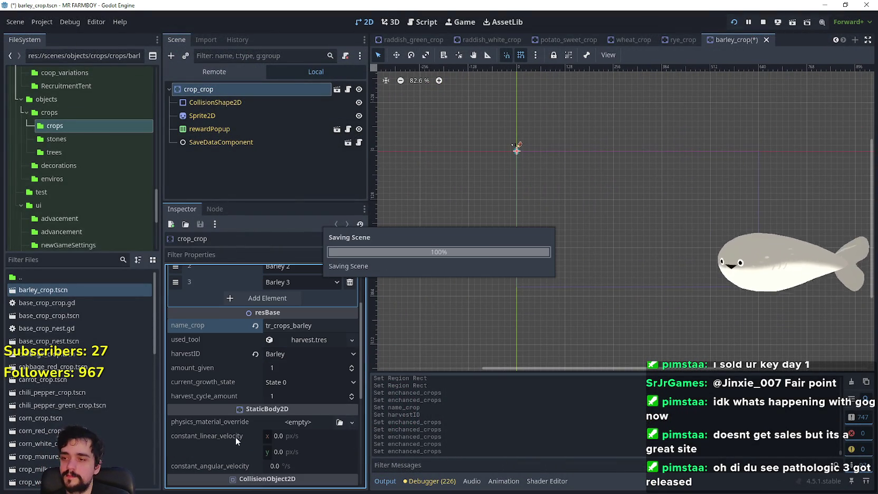
{"action": "scroll", "coordinate": [235, 430], "scroll_direction": "up", "scroll_amount": 2}
{"action": "scroll", "coordinate": [283, 317], "scroll_direction": "up", "scroll_amount": 1}
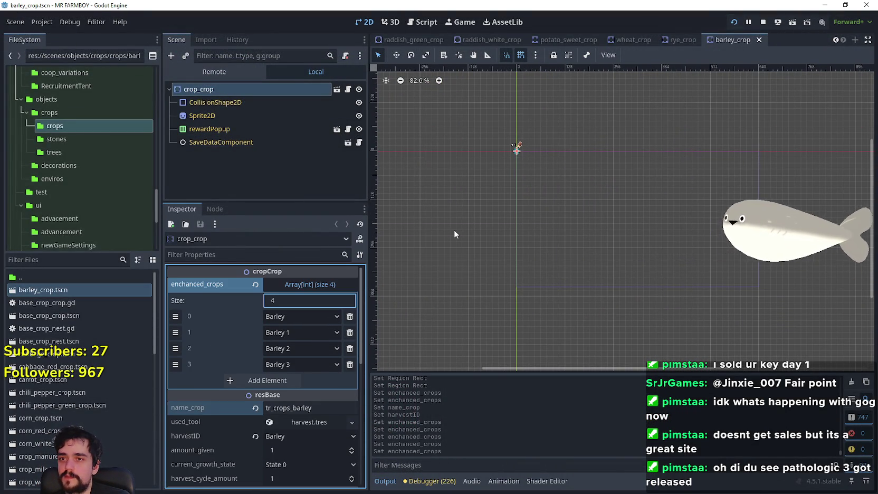
{"action": "scroll", "coordinate": [470, 162], "scroll_direction": "up", "scroll_amount": 3}
{"action": "left_click", "coordinate": [293, 115]}
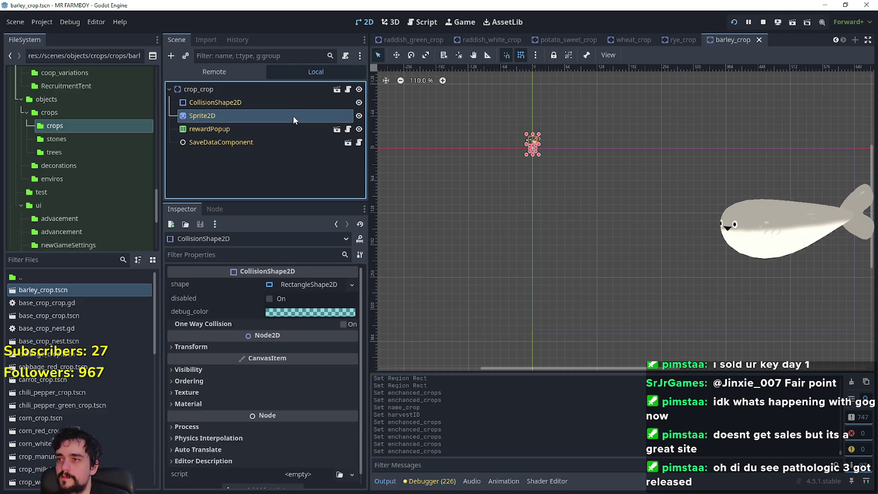
{"action": "left_click", "coordinate": [296, 335]}
Step: Redraw the sprite region as 16×32 at x 688, y 448 and save the scene
{"action": "left_click", "coordinate": [270, 393]}
{"action": "scroll", "coordinate": [401, 214], "scroll_direction": "down", "scroll_amount": 4}
{"action": "scroll", "coordinate": [421, 166], "scroll_direction": "up", "scroll_amount": 2}
{"action": "scroll", "coordinate": [421, 165], "scroll_direction": "up", "scroll_amount": 3}
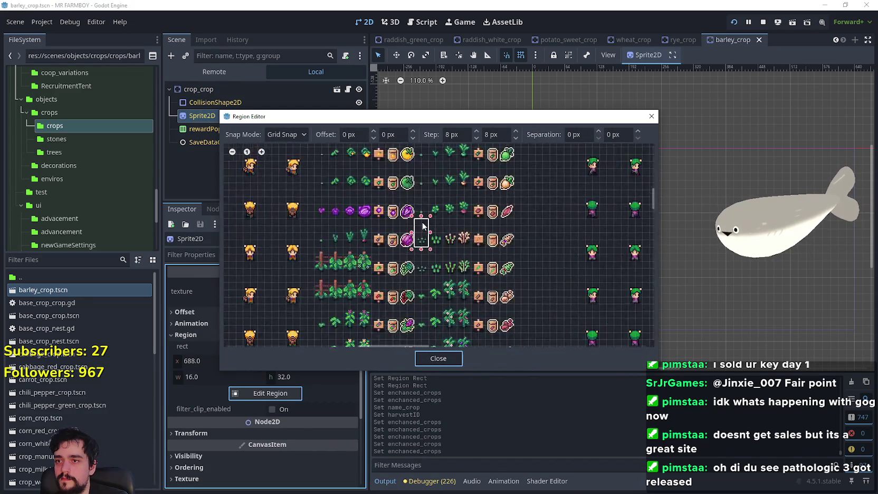
{"action": "left_click", "coordinate": [414, 284]}
{"action": "left_click_drag", "start_coordinate": [434, 264], "coordinate": [434, 252]}
{"action": "left_click", "coordinate": [441, 358]}
{"action": "key", "text": "ctrl+s"}
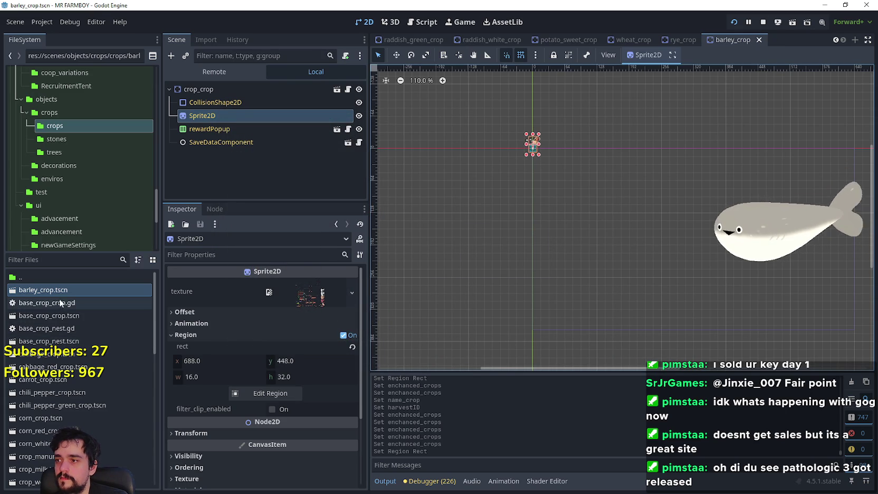
{"action": "left_click", "coordinate": [224, 89]}
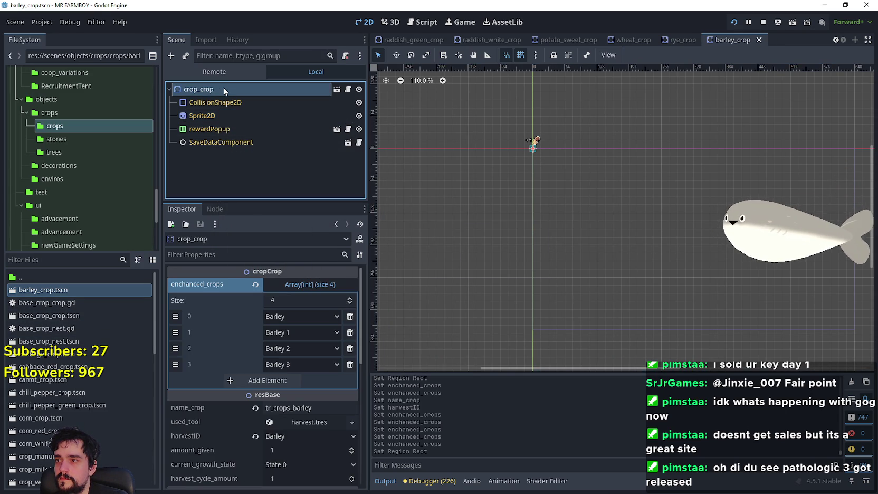
Step: Duplicate barley_crop.tscn as beans_crop.tscn and open the new scene
{"action": "right_click", "coordinate": [57, 290]}
{"action": "left_click", "coordinate": [84, 400]}
{"action": "left_click", "coordinate": [357, 235]}
{"action": "key", "text": "BackSpace"}
{"action": "key", "text": "BackSpace"}
{"action": "key", "text": "BackSpace"}
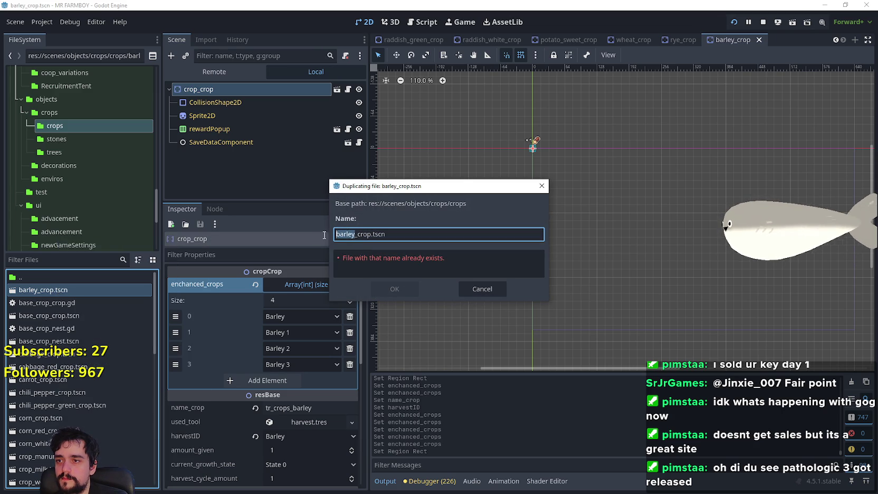
{"action": "type", "text": "eans"}
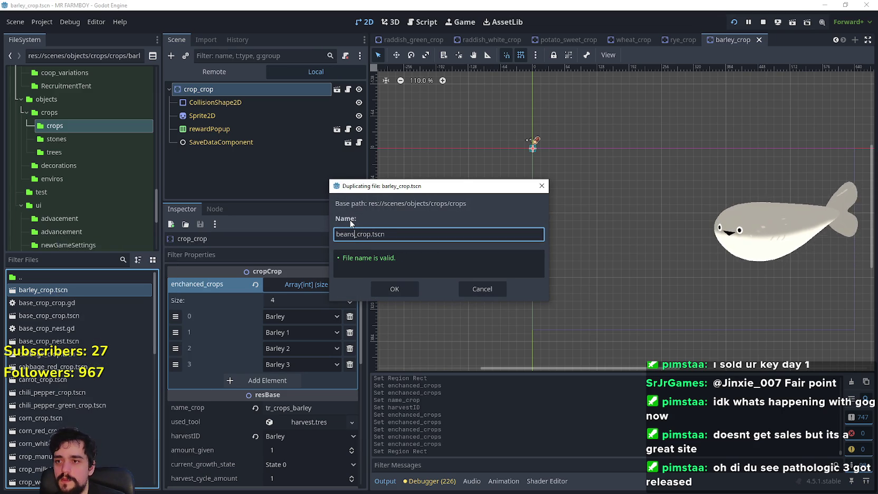
{"action": "left_click", "coordinate": [386, 288]}
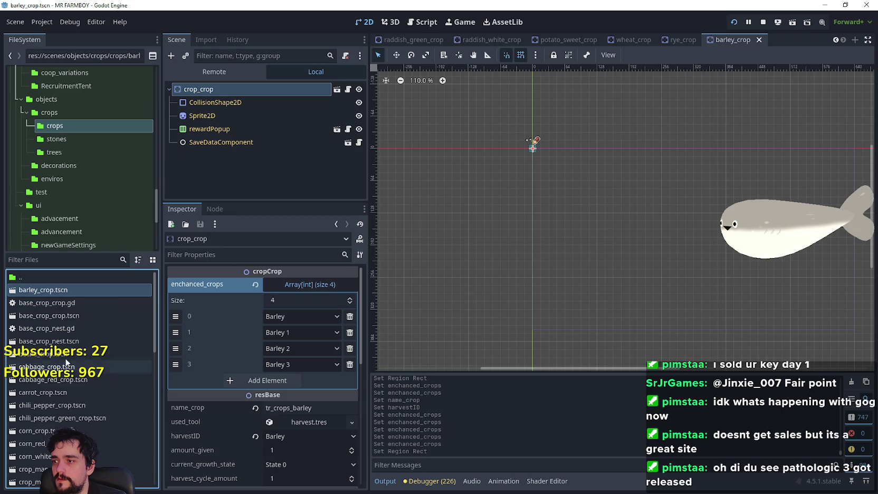
{"action": "double_click", "coordinate": [68, 353]}
{"action": "left_click", "coordinate": [233, 88]}
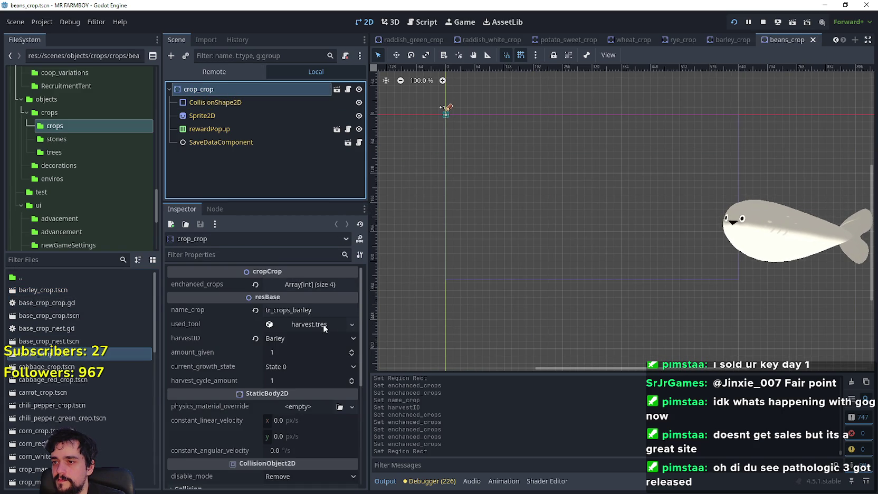
Step: Set the crop's harvestID to Pinto Beans
{"action": "left_click", "coordinate": [318, 340]}
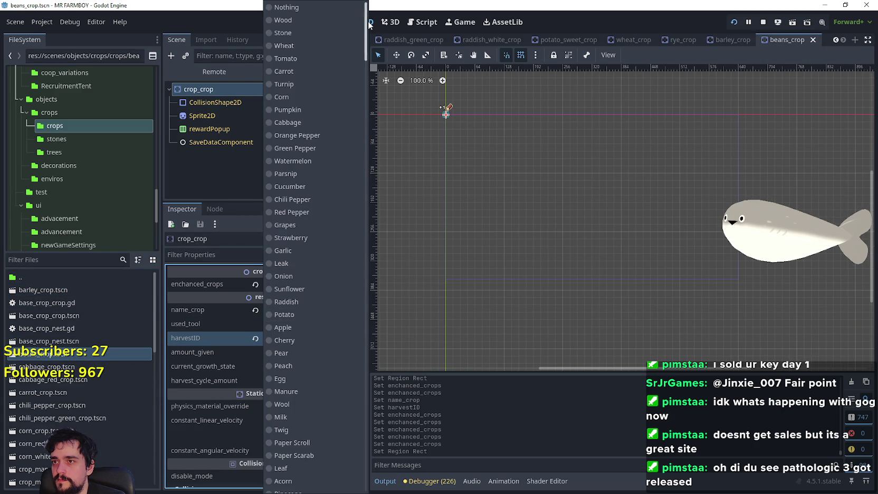
{"action": "left_click_drag", "start_coordinate": [368, 24], "coordinate": [366, 457]}
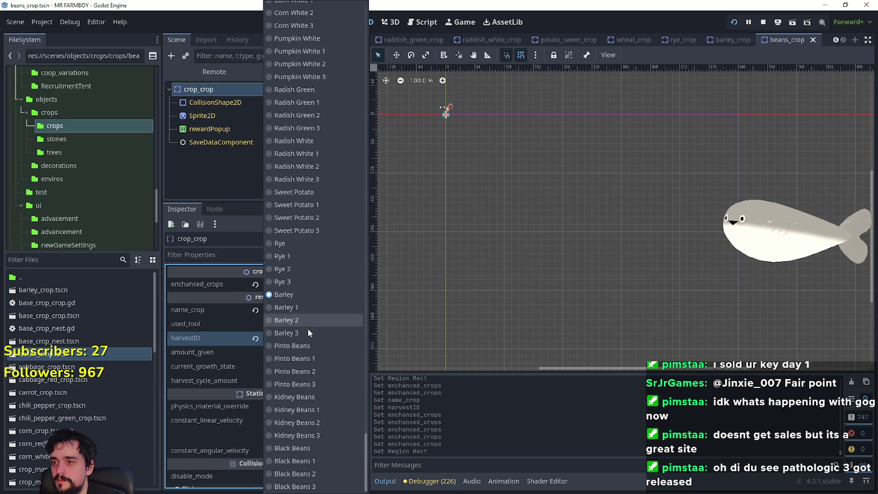
{"action": "left_click", "coordinate": [313, 346]}
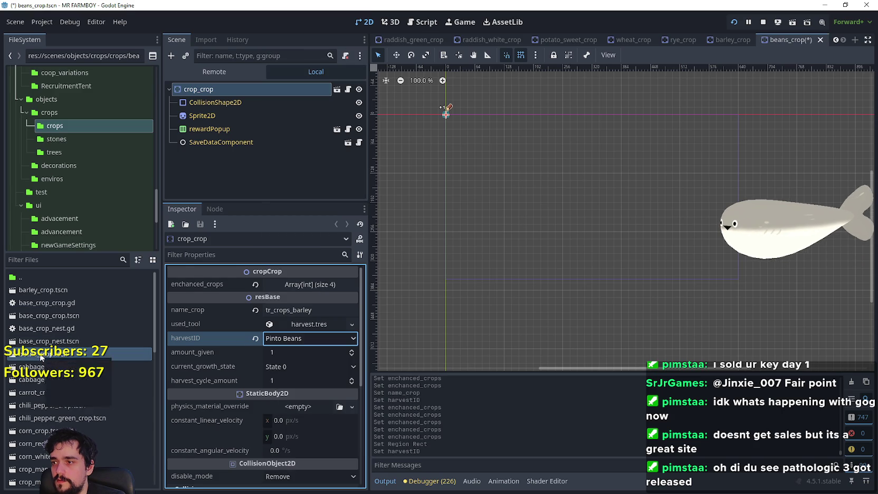
Step: Rename the beans_crop.tscn file to beans_pinto_crop.tscn
{"action": "right_click", "coordinate": [41, 358]}
{"action": "left_click", "coordinate": [100, 372]}
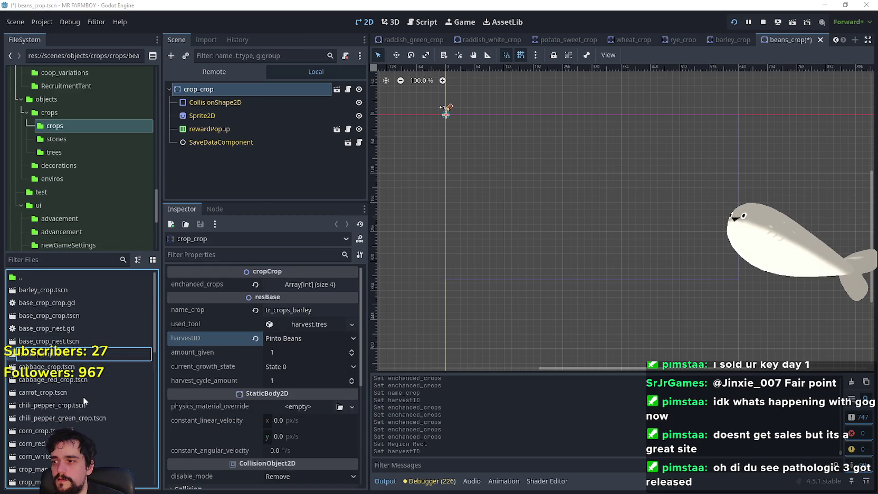
{"action": "type", "text": "pinto_"}
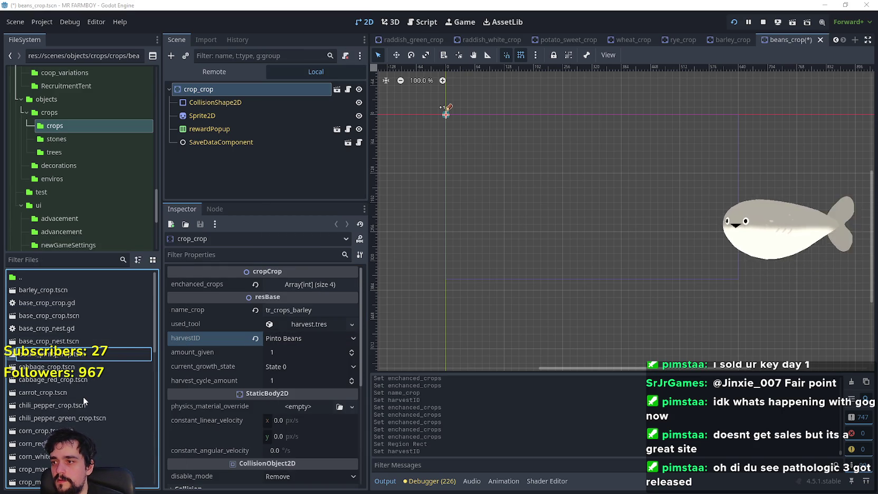
{"action": "key", "text": "Return"}
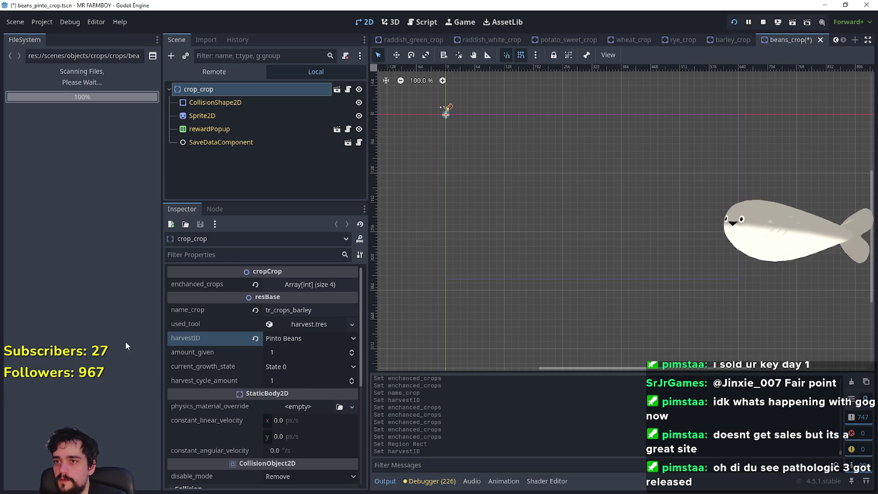
Step: Change the name_crop key to tr_crops_pinto and select the text
{"action": "left_click", "coordinate": [329, 314]}
{"action": "key", "text": "BackSpace"}
{"action": "key", "text": "BackSpace"}
{"action": "key", "text": "BackSpace"}
{"action": "type", "text": "p"}
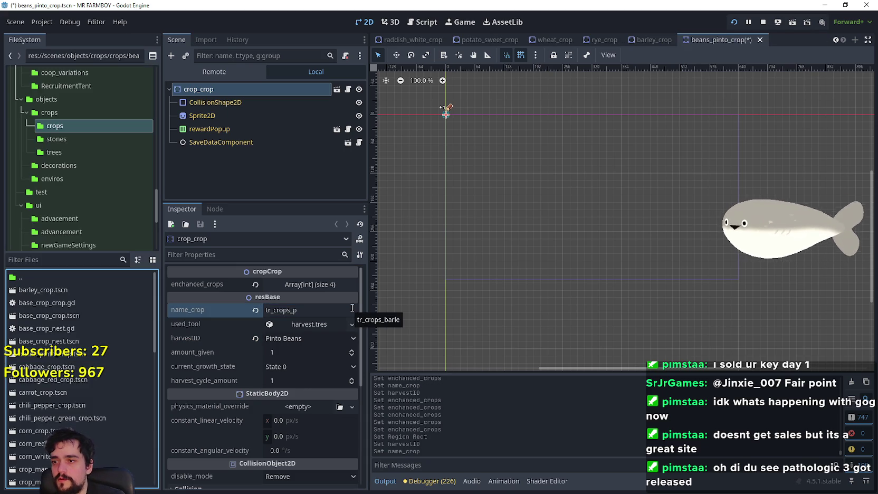
{"action": "type", "text": "inpto"}
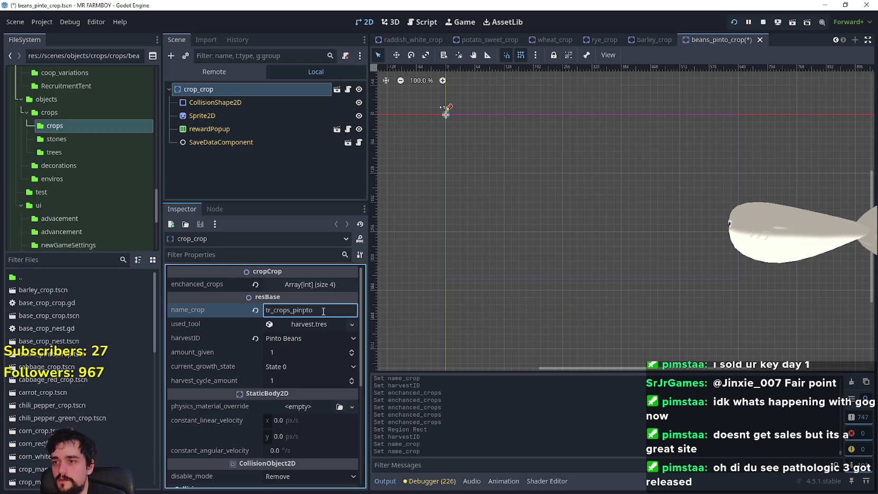
{"action": "key", "text": "BackSpace"}
{"action": "key", "text": "BackSpace"}
{"action": "key", "text": "BackSpace"}
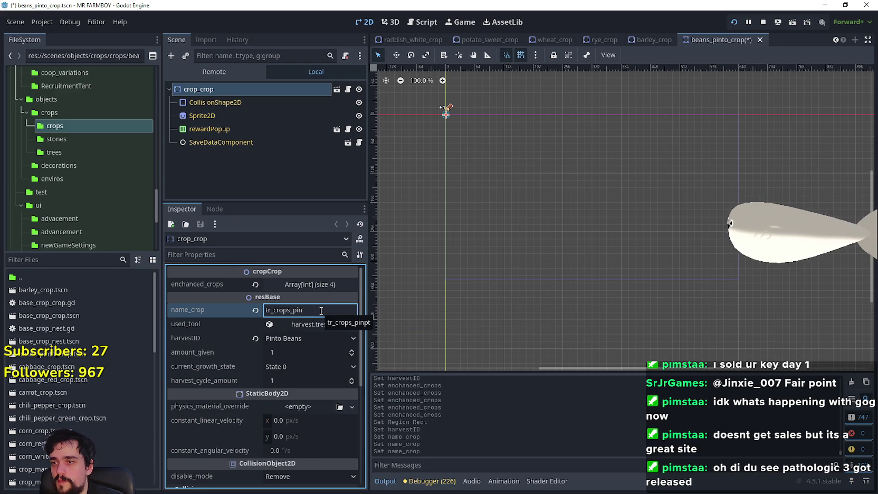
{"action": "double_click", "coordinate": [296, 312]}
{"action": "key", "text": "ctrl+c"}
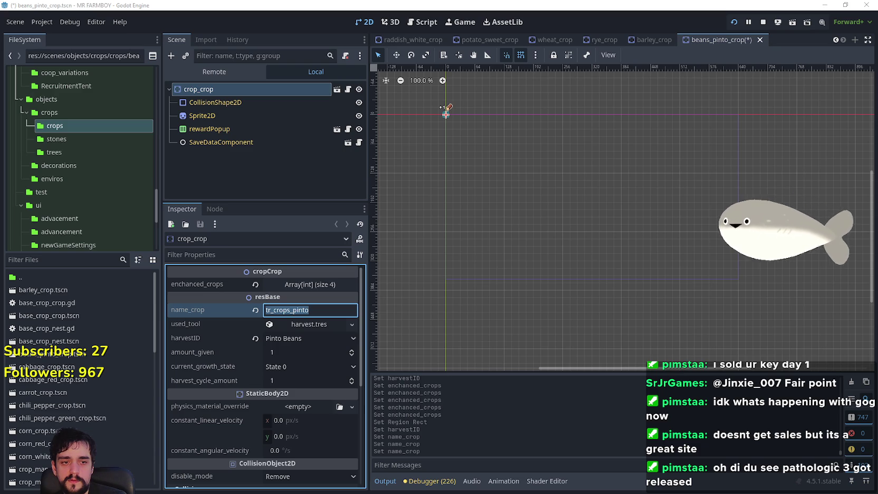
Step: Fill sheet row 847 with key tr_crops_pinto and text Pinto Beans, then return to Godot
{"action": "key", "text": "alt+Tab"}
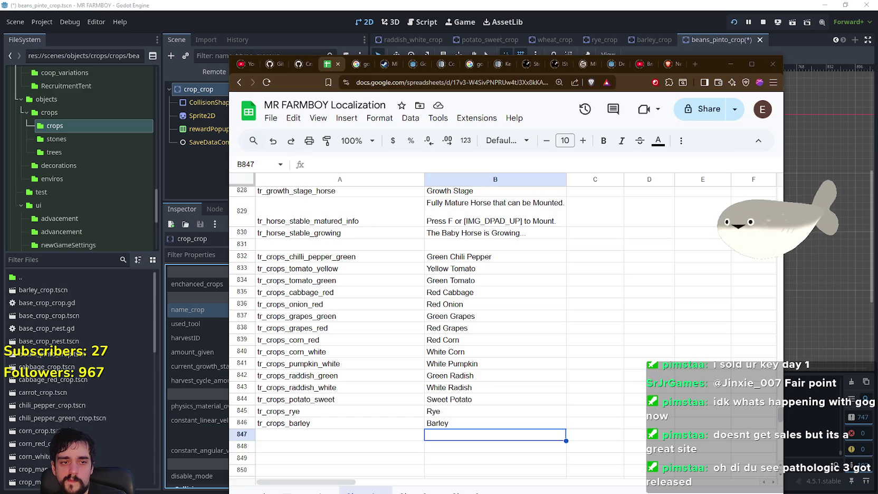
{"action": "left_click", "coordinate": [310, 437]}
{"action": "key", "text": "ctrl+v"}
{"action": "left_click", "coordinate": [460, 436]}
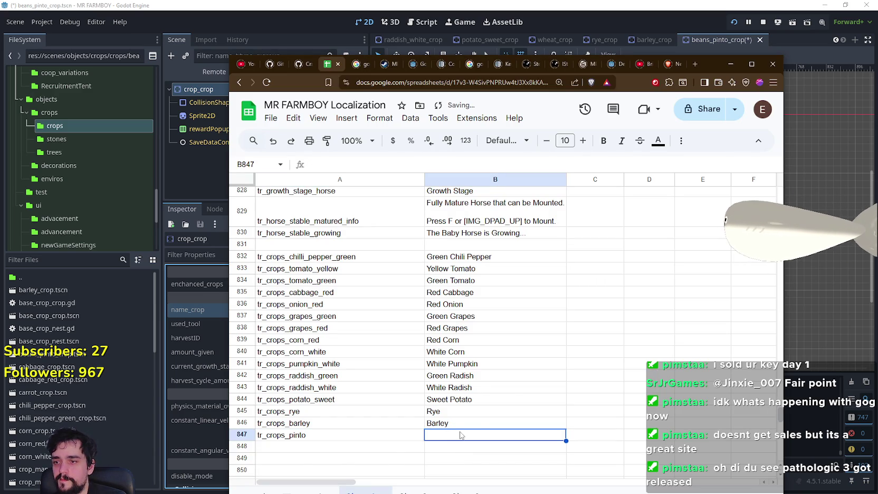
{"action": "type", "text": "Pinto "}
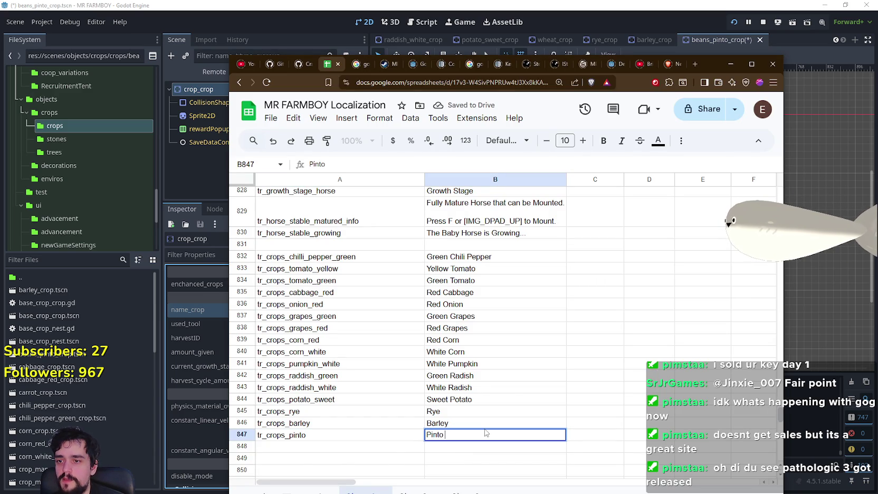
{"action": "type", "text": "Beans"}
{"action": "key", "text": "Return"}
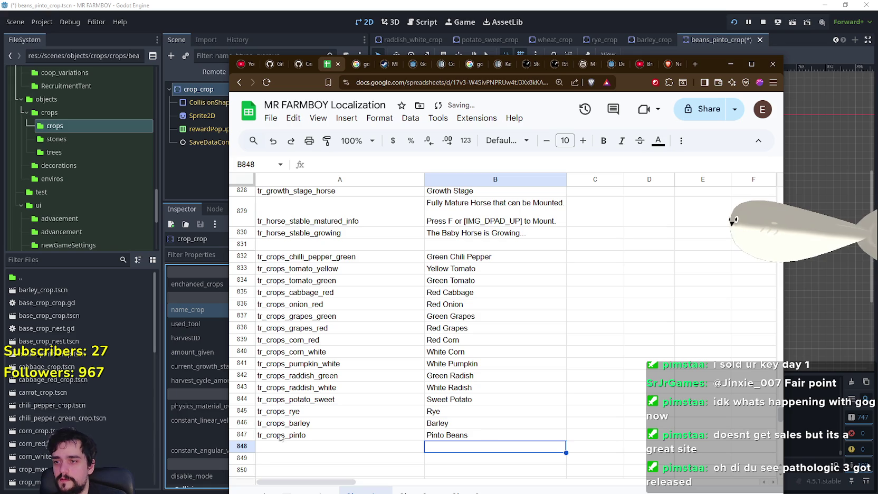
{"action": "left_click", "coordinate": [462, 4]}
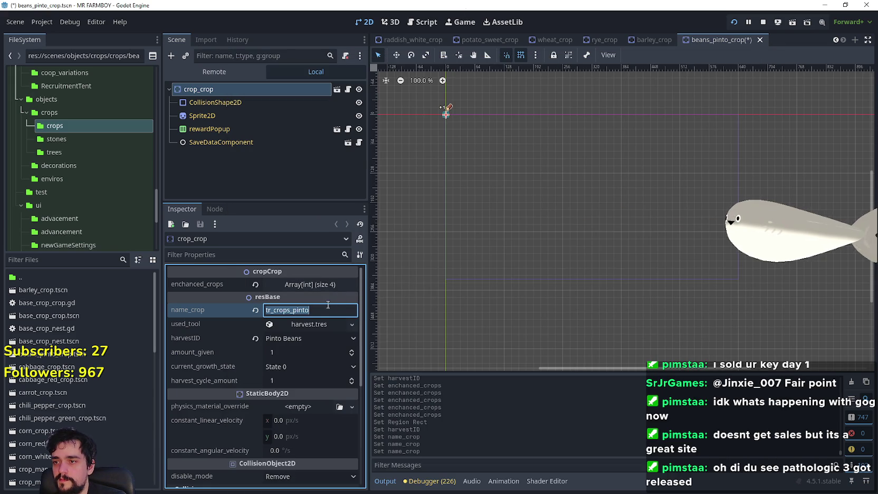
Step: Set enchanted crops 0 and 1 to Pinto Beans and Pinto Beans 1
{"action": "key", "text": "ctrl+s"}
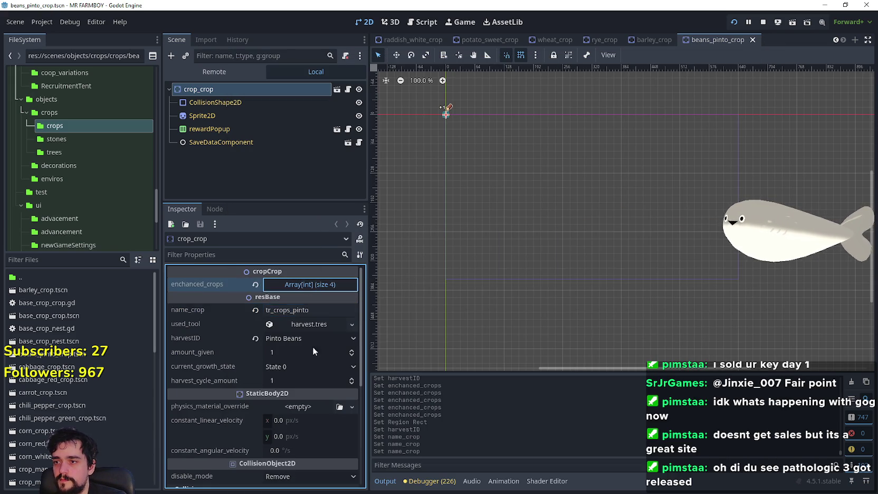
{"action": "left_click", "coordinate": [310, 283]}
{"action": "left_click", "coordinate": [299, 311]}
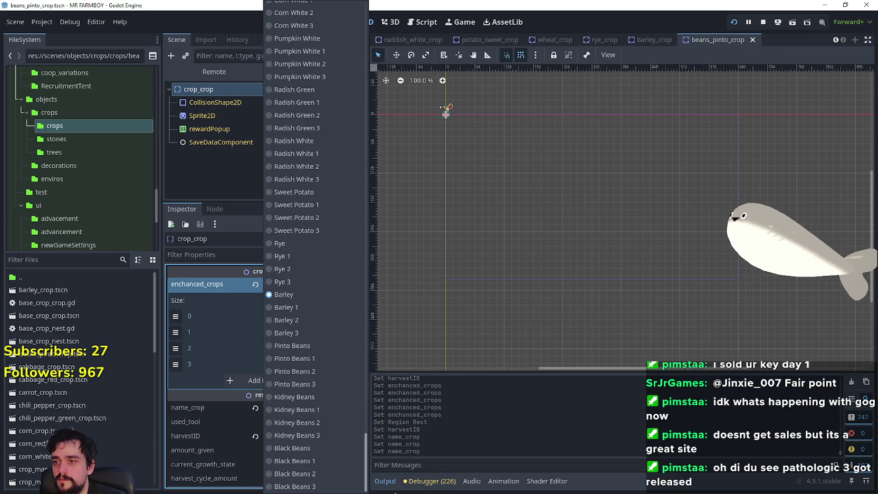
{"action": "left_click", "coordinate": [312, 347]}
{"action": "left_click", "coordinate": [302, 333]}
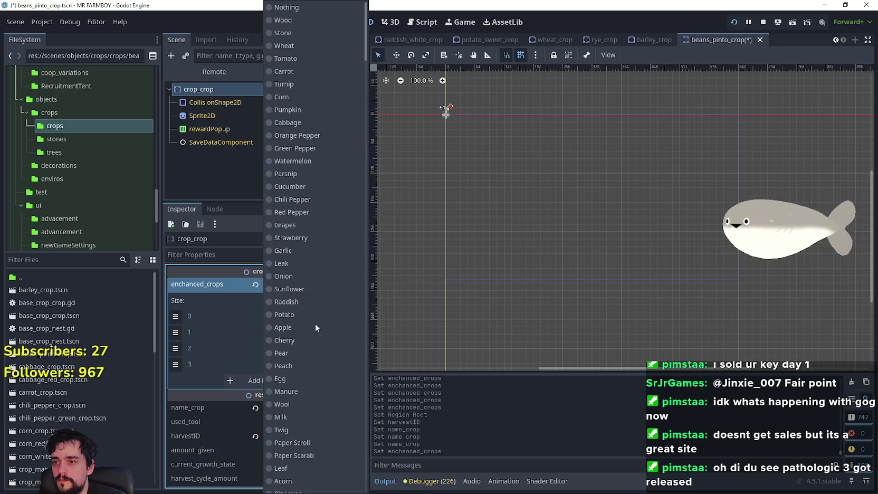
{"action": "scroll", "coordinate": [315, 317], "scroll_direction": "down", "scroll_amount": 10}
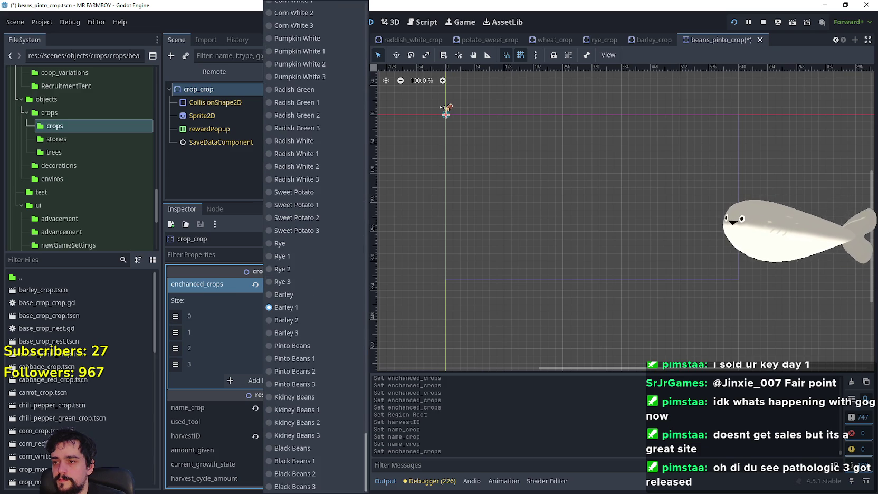
{"action": "left_click", "coordinate": [314, 371]}
Step: Set enchanted crops 2 and 3 to Pinto Beans 2 and Pinto Beans 3, reconfirming element 1
{"action": "left_click", "coordinate": [317, 353]}
{"action": "mouse_move", "coordinate": [362, 45]}
{"action": "left_mouse_down"}
{"action": "mouse_move", "coordinate": [415, 464]}
{"action": "mouse_move", "coordinate": [379, 449]}
{"action": "left_mouse_up"}
{"action": "left_click", "coordinate": [329, 373]}
{"action": "left_click", "coordinate": [329, 370]}
{"action": "left_click_drag", "start_coordinate": [366, 32], "coordinate": [369, 462]}
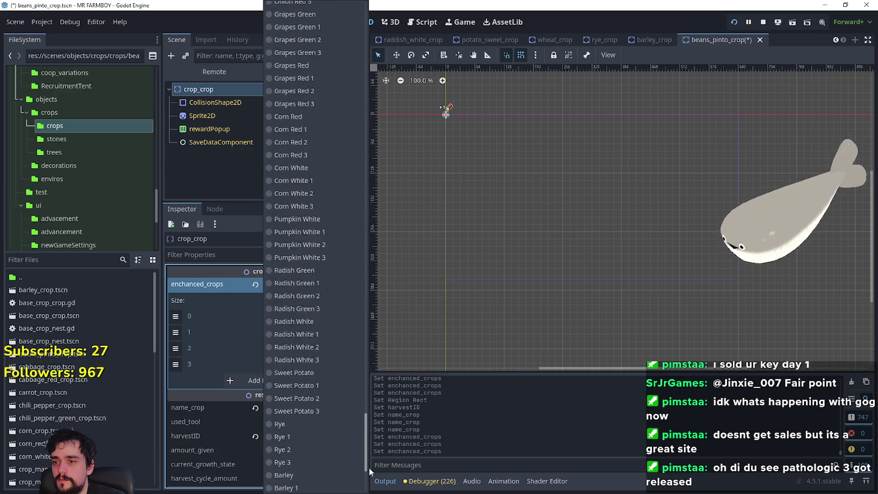
{"action": "left_click", "coordinate": [327, 385]}
{"action": "left_click", "coordinate": [314, 335]}
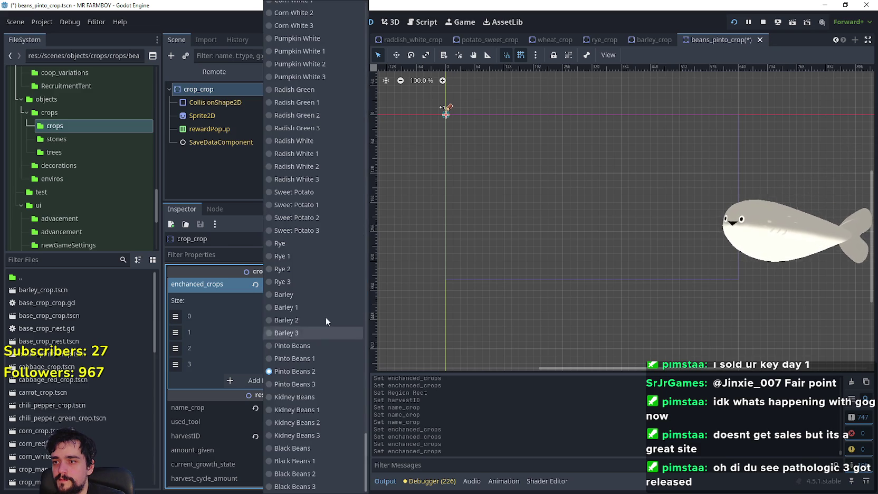
{"action": "left_click", "coordinate": [290, 357]}
Step: Save the scene and collapse the enchanted crops array
{"action": "key", "text": "ctrl+s"}
{"action": "scroll", "coordinate": [293, 457], "scroll_direction": "down", "scroll_amount": 4}
{"action": "scroll", "coordinate": [297, 430], "scroll_direction": "up", "scroll_amount": 4}
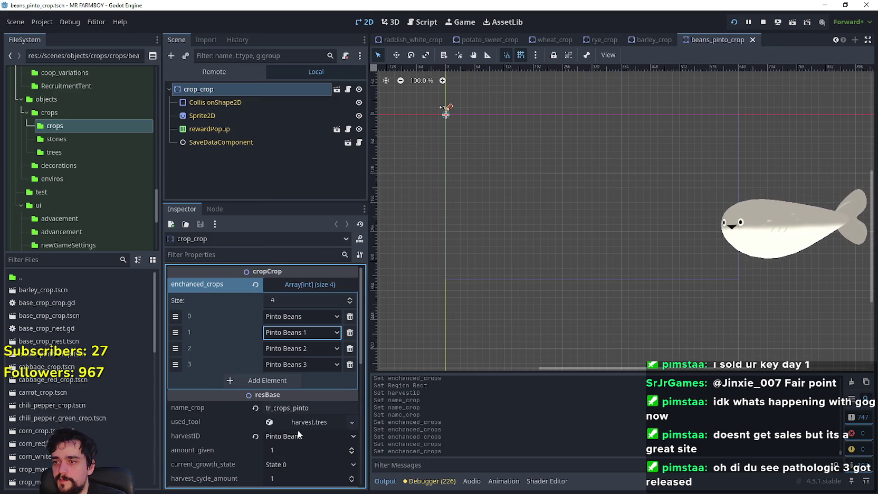
{"action": "scroll", "coordinate": [244, 414], "scroll_direction": "down", "scroll_amount": 4}
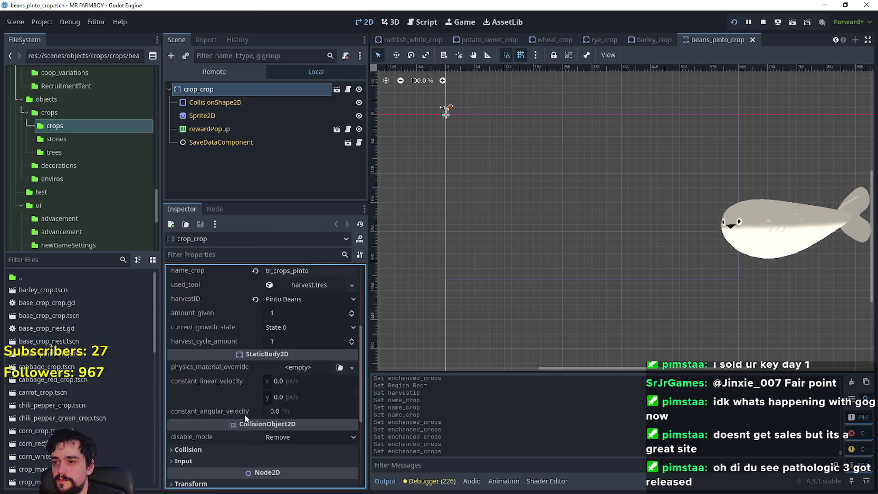
{"action": "scroll", "coordinate": [258, 410], "scroll_direction": "up", "scroll_amount": 4}
{"action": "left_click", "coordinate": [302, 283]}
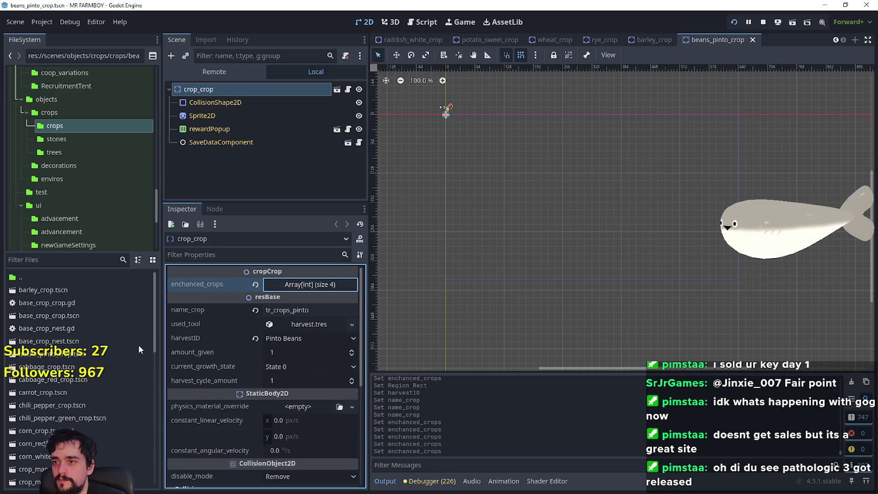
{"action": "key", "text": "ctrl+s"}
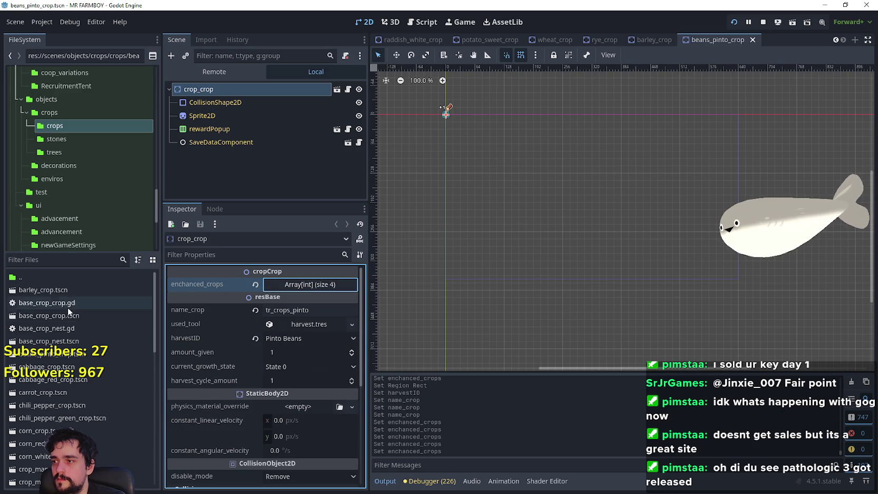
Step: Redraw the Sprite2D region as 16×32 at x 688, y 480 and save
{"action": "left_click", "coordinate": [228, 116]}
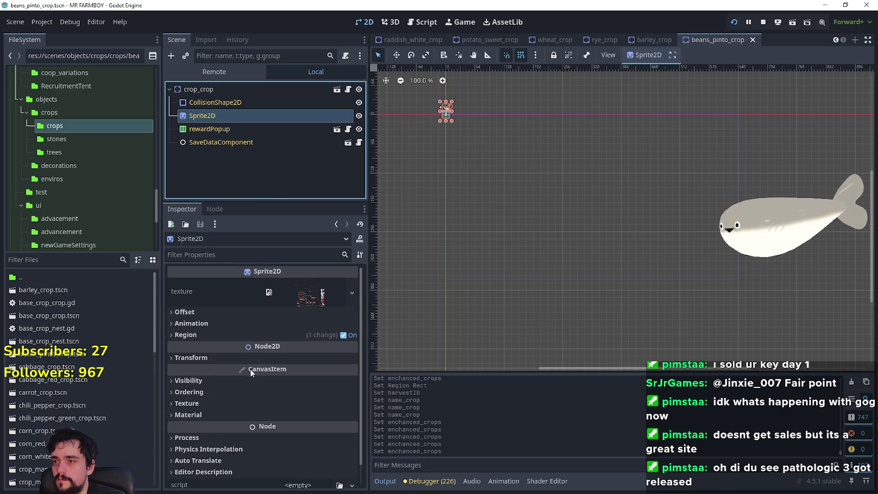
{"action": "left_click", "coordinate": [285, 334]}
{"action": "left_click", "coordinate": [270, 393]}
{"action": "scroll", "coordinate": [338, 211], "scroll_direction": "down", "scroll_amount": 4}
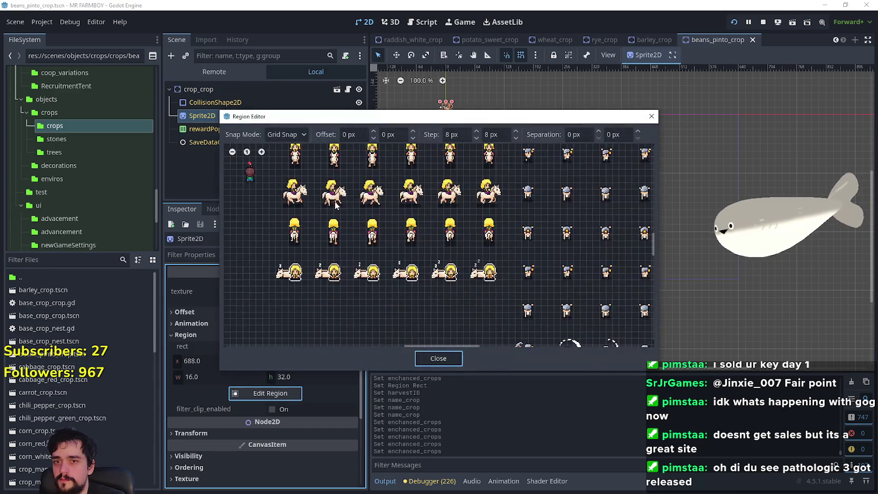
{"action": "scroll", "coordinate": [332, 220], "scroll_direction": "down", "scroll_amount": 2}
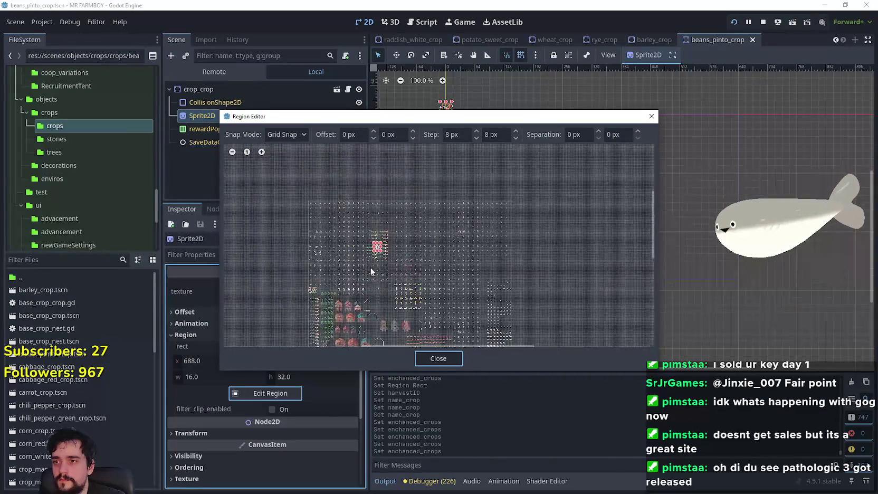
{"action": "scroll", "coordinate": [371, 267], "scroll_direction": "up", "scroll_amount": 6}
{"action": "scroll", "coordinate": [390, 229], "scroll_direction": "up", "scroll_amount": 4}
{"action": "left_click_drag", "start_coordinate": [361, 267], "coordinate": [389, 199]}
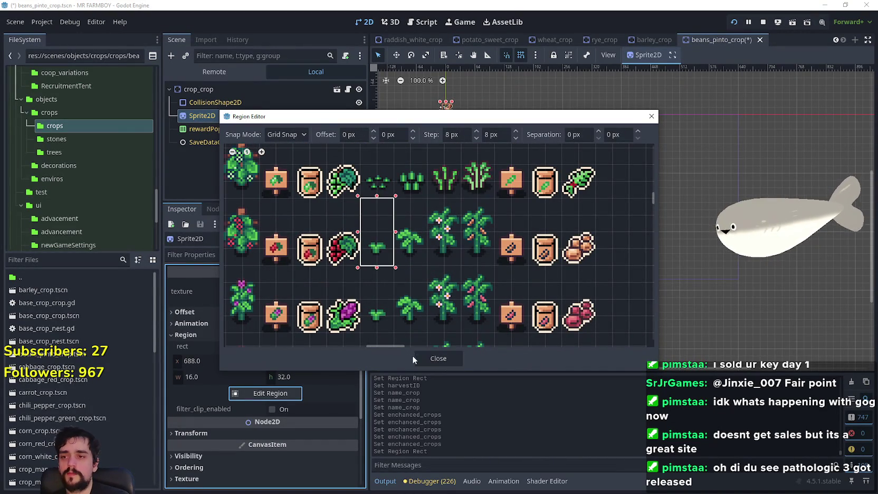
{"action": "left_click", "coordinate": [438, 359]}
{"action": "key", "text": "ctrl+s"}
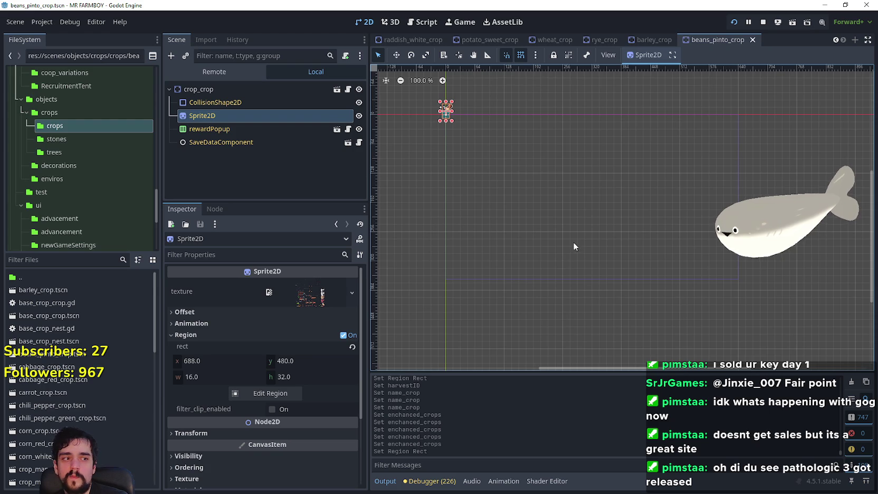
Step: Check the scene files and the root node's enchanted crops list
{"action": "scroll", "coordinate": [444, 153], "scroll_direction": "up", "scroll_amount": 2}
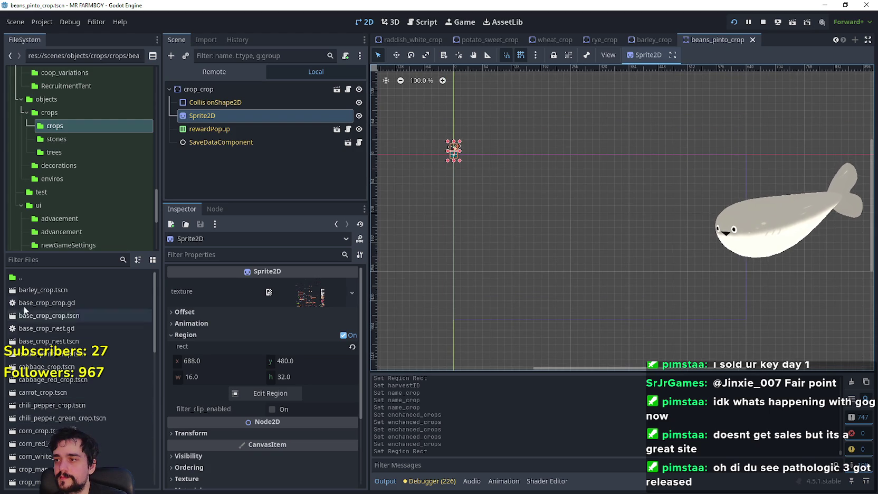
{"action": "left_click", "coordinate": [87, 349]}
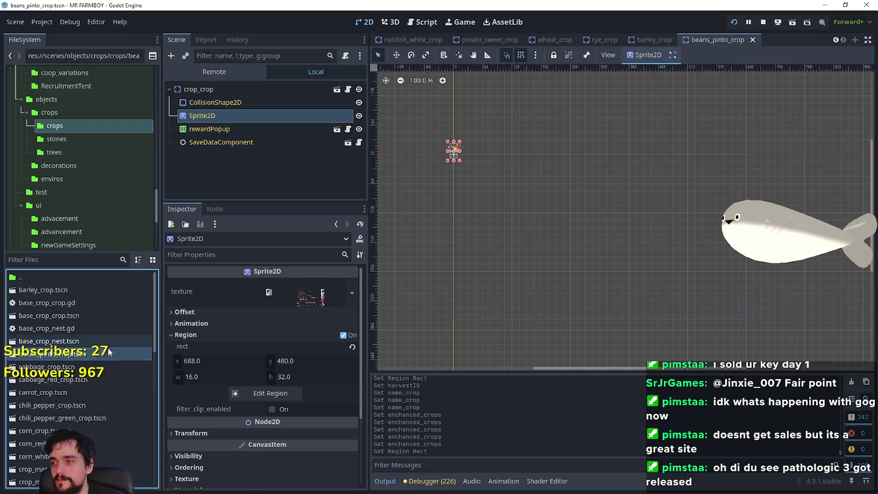
{"action": "right_click", "coordinate": [117, 346]}
{"action": "left_click", "coordinate": [66, 356]}
{"action": "left_click", "coordinate": [208, 88]}
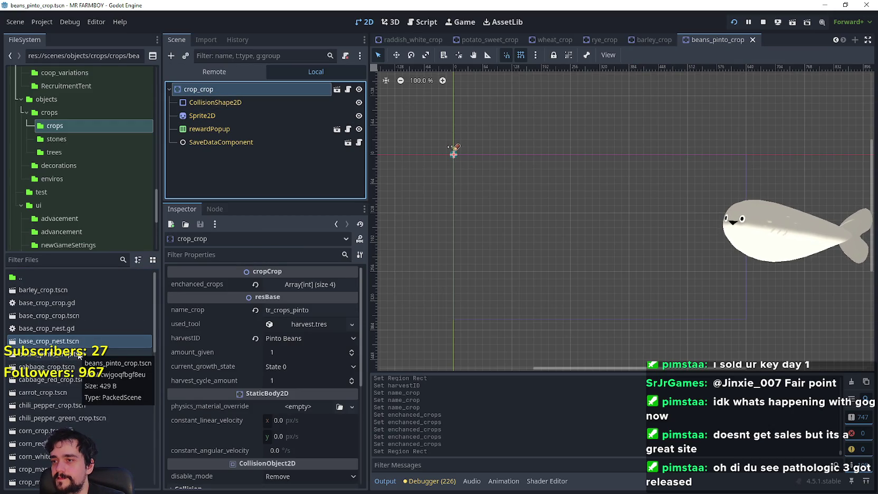
{"action": "left_click", "coordinate": [312, 288]}
{"action": "left_click", "coordinate": [310, 289]}
{"action": "left_click", "coordinate": [70, 358]}
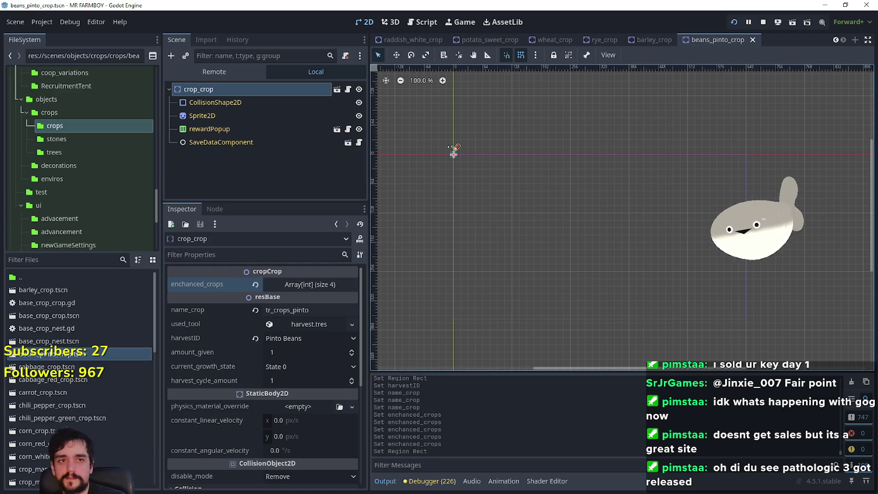
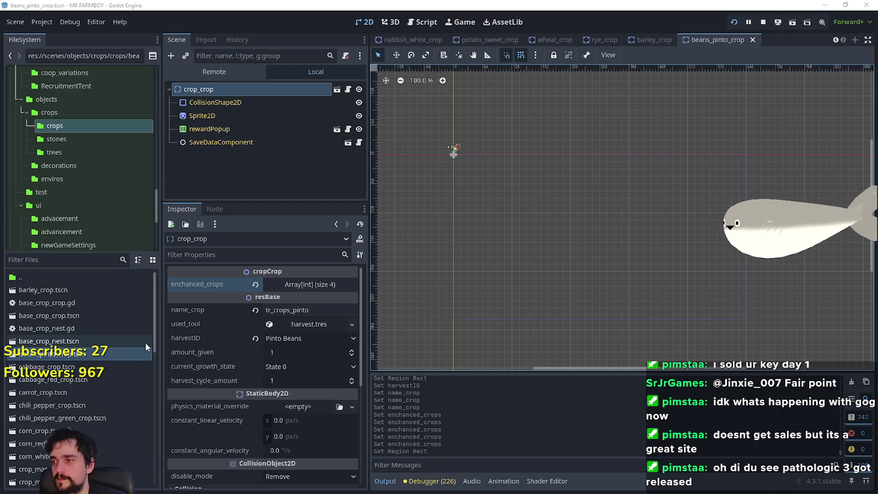
Step: Begin duplicating beans_pinto_crop.tscn, then cancel the duplication
{"action": "right_click", "coordinate": [75, 355]}
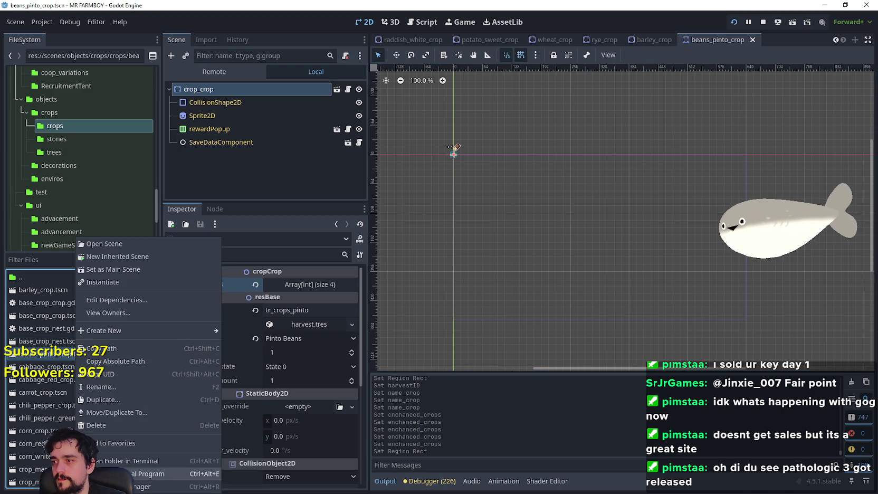
{"action": "left_click", "coordinate": [132, 400]}
{"action": "left_click", "coordinate": [378, 235]}
{"action": "double_click", "coordinate": [362, 233]}
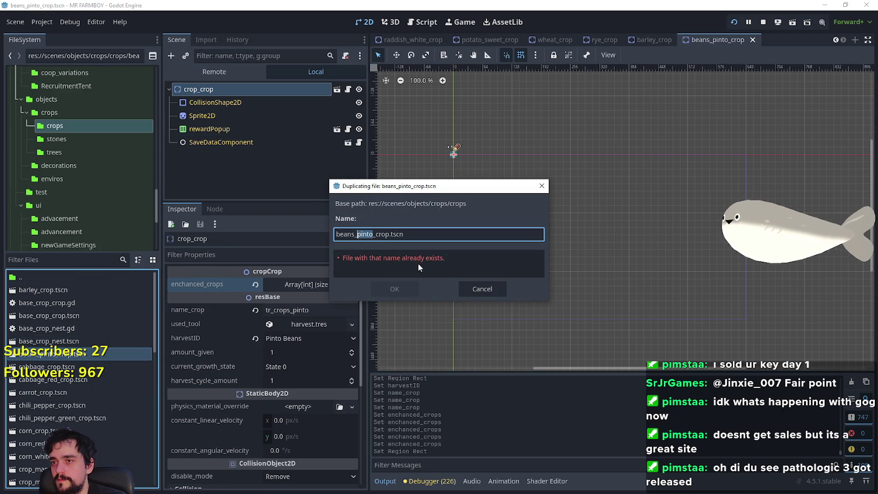
{"action": "left_click", "coordinate": [484, 289]}
Step: Look through the enchanced_crops list and harvestID crop choices without changing them
{"action": "left_click", "coordinate": [310, 284]}
{"action": "left_click", "coordinate": [310, 284]}
{"action": "left_click", "coordinate": [306, 337]}
{"action": "left_click_drag", "start_coordinate": [364, 34], "coordinate": [366, 462]}
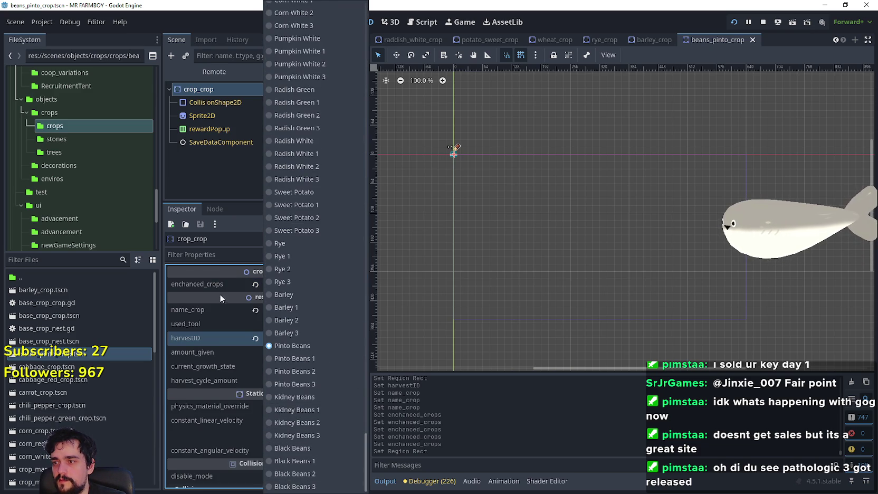
{"action": "left_click", "coordinate": [240, 189]}
Step: Duplicate beans_pinto_crop.tscn as beans_kidney_crop.tscn
{"action": "right_click", "coordinate": [66, 354]}
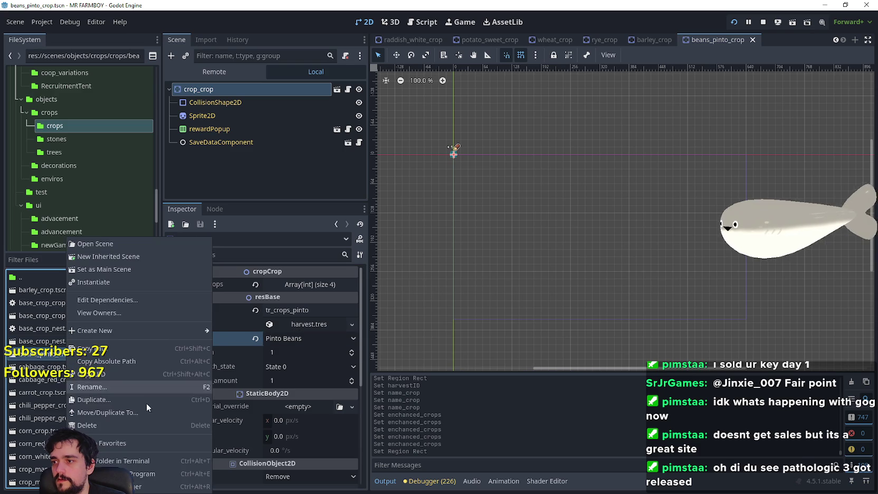
{"action": "left_click", "coordinate": [121, 400]}
{"action": "left_click", "coordinate": [373, 234]}
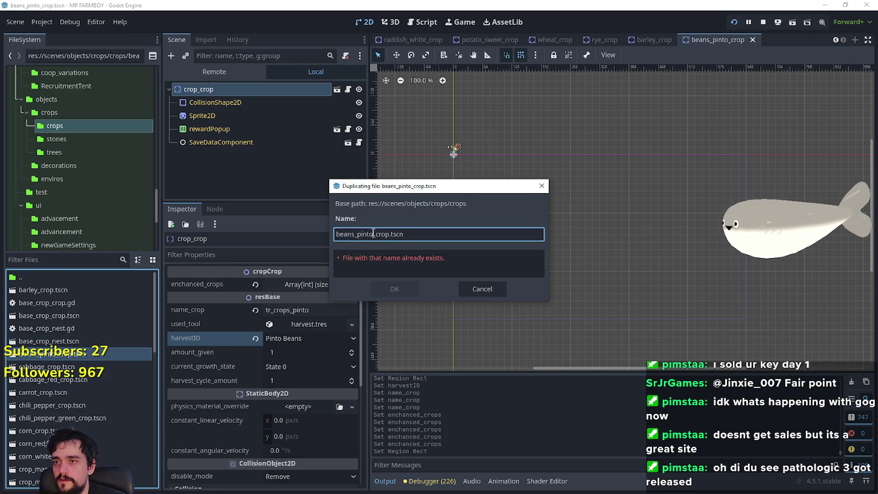
{"action": "type", "text": "black_eyed"}
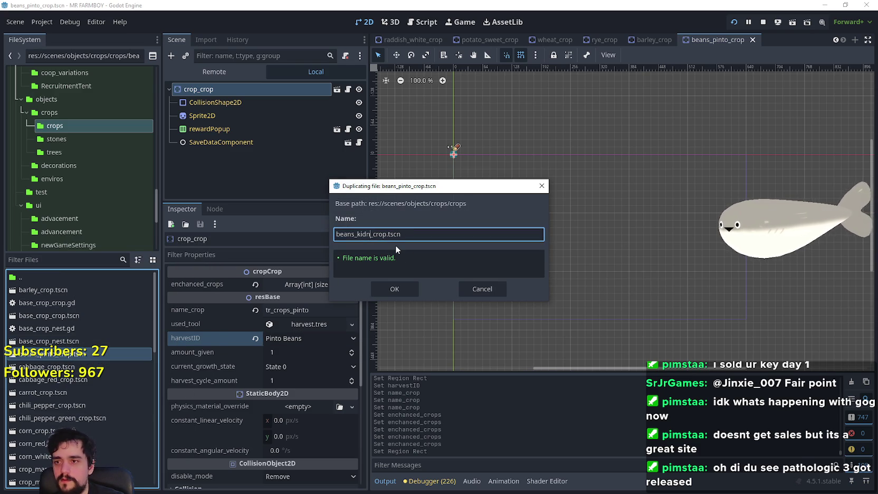
{"action": "key", "text": "Return"}
Step: Open beans_kidney_crop and set the root node's name_crop to tr_crops_kidney
{"action": "double_click", "coordinate": [52, 354]}
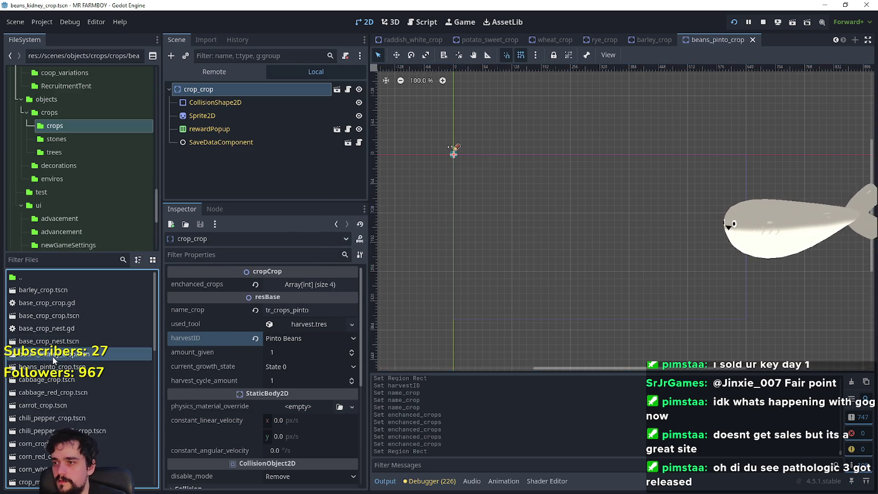
{"action": "left_click", "coordinate": [199, 89]}
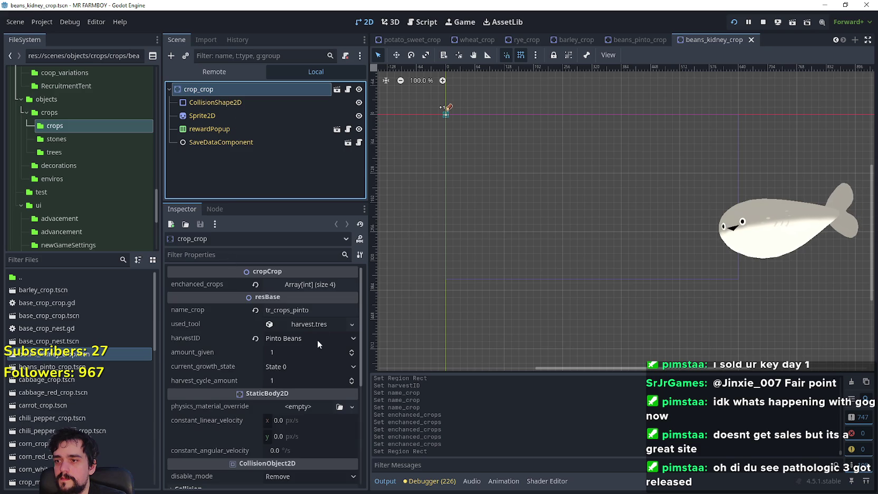
{"action": "left_click", "coordinate": [317, 310]}
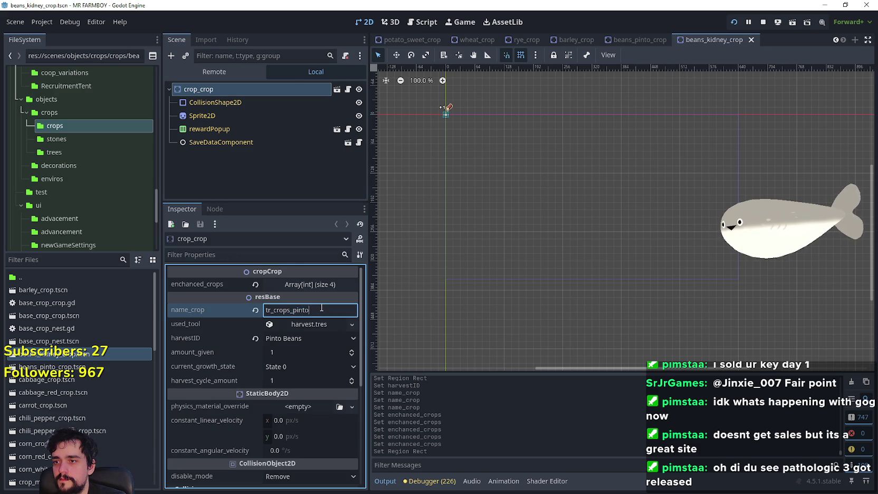
{"action": "type", "text": "kidney"}
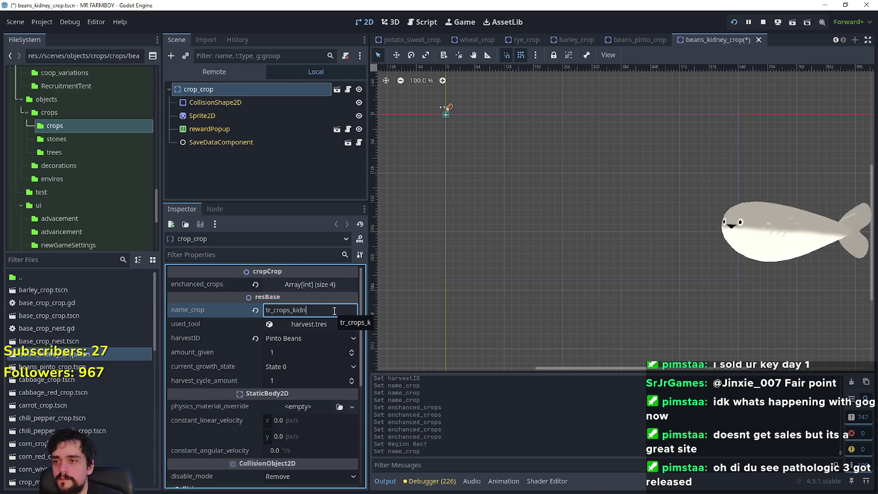
{"action": "key", "text": "Return"}
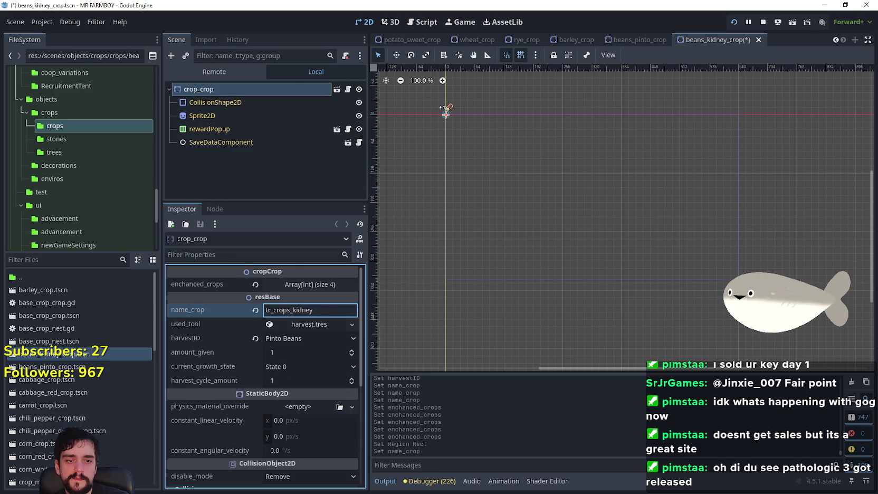
{"action": "key", "text": "alt+Tab"}
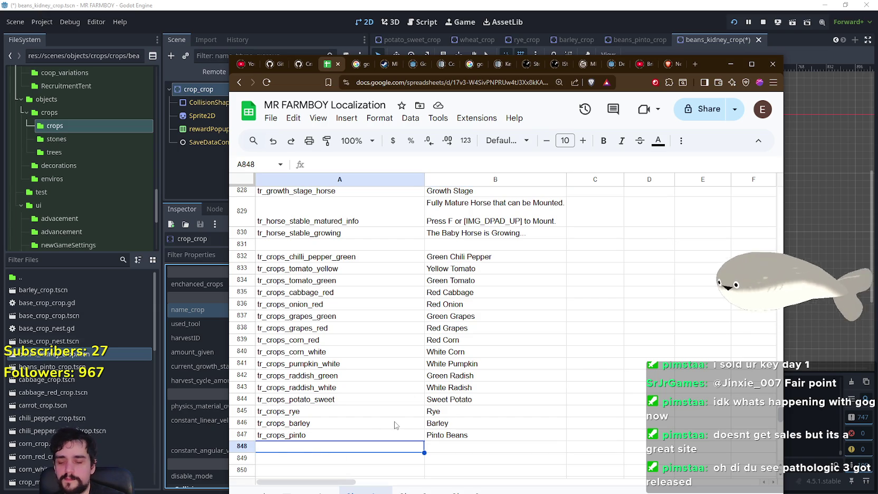
Step: Fill row 848 with key tr_crops_kidney and display name Kidney Beans
{"action": "type", "text": "tr_crops_pinto"}
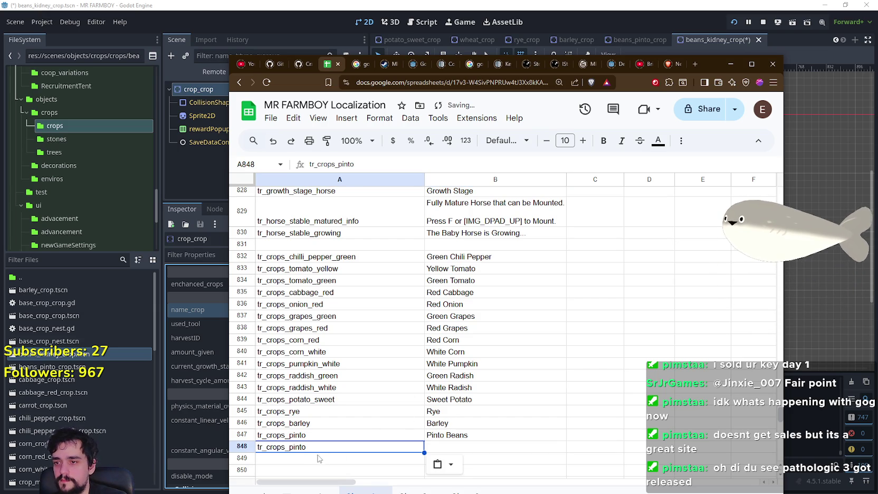
{"action": "key", "text": "Return"}
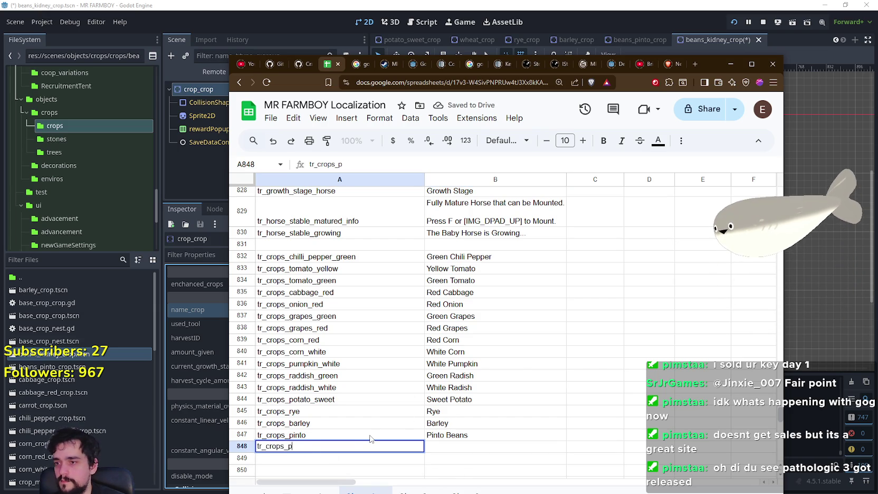
{"action": "type", "text": "kidney"}
{"action": "key", "text": "Return"}
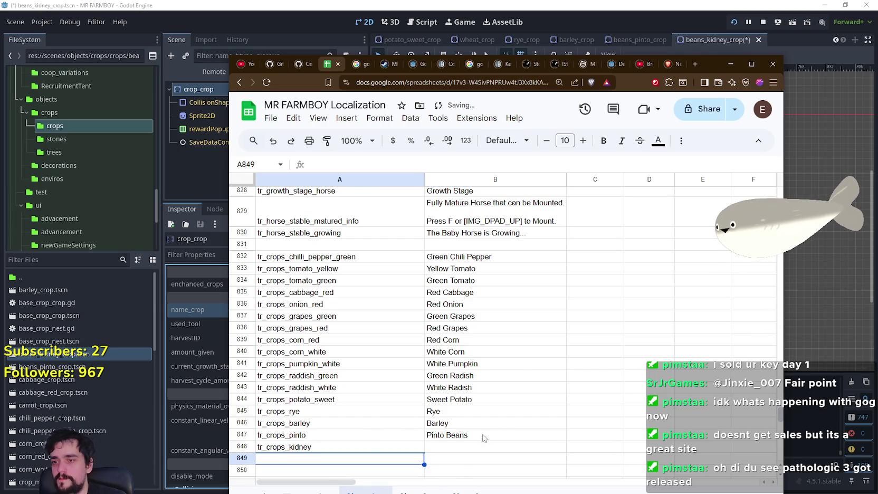
{"action": "left_click", "coordinate": [482, 447]}
{"action": "type", "text": "Kidne"}
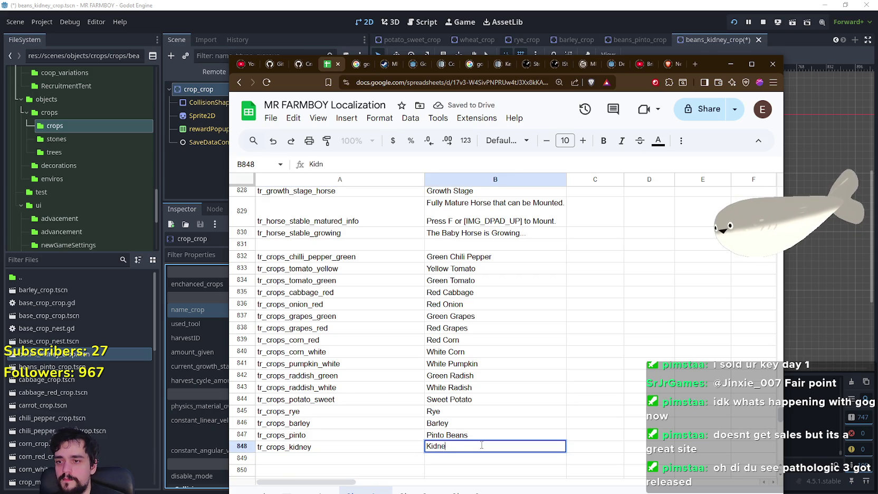
{"action": "type", "text": "y Beans"}
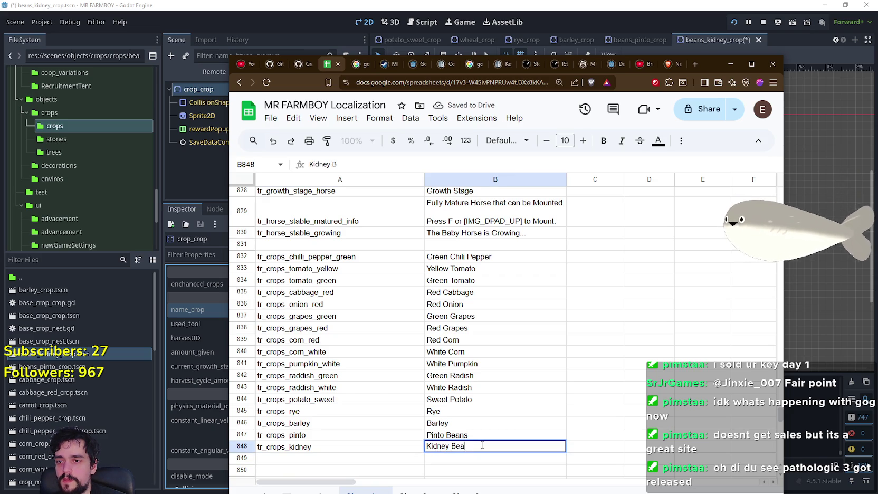
{"action": "key", "text": "Return"}
Step: Fill row 849 with key tr_crops_black and display name Black Beans
{"action": "left_click", "coordinate": [331, 460]}
{"action": "type", "text": "tr_crops_pinto"}
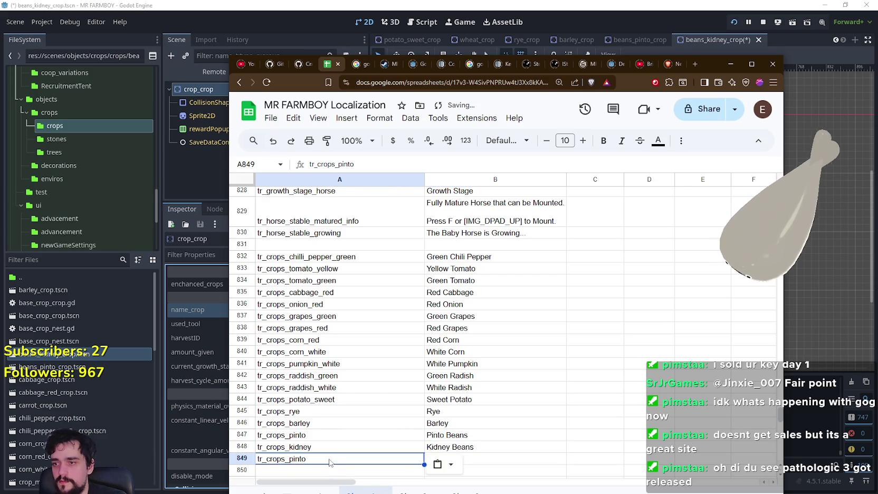
{"action": "key", "text": "BackSpace"}
{"action": "key", "text": "BackSpace"}
{"action": "key", "text": "BackSpace"}
{"action": "key", "text": "BackSpace"}
{"action": "key", "text": "BackSpace"}
{"action": "type", "text": "black"}
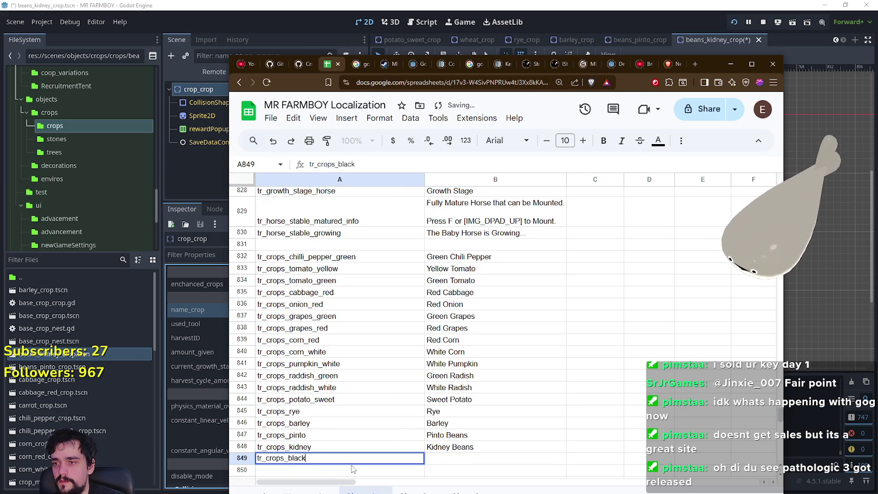
{"action": "key", "text": "Return"}
{"action": "left_click", "coordinate": [479, 457]}
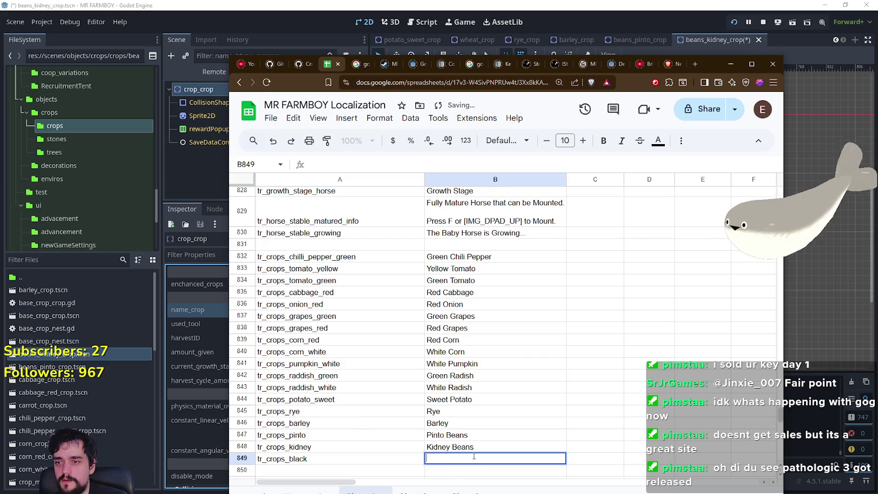
{"action": "type", "text": "Beans"}
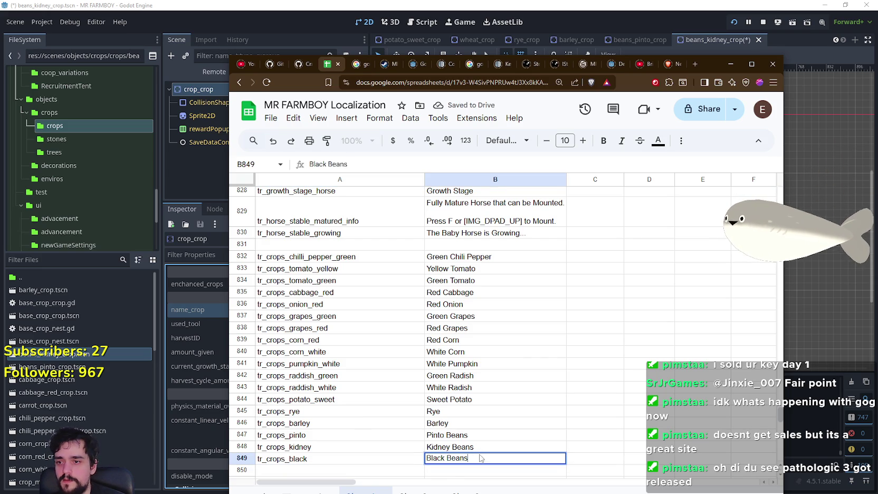
{"action": "key", "text": "Return"}
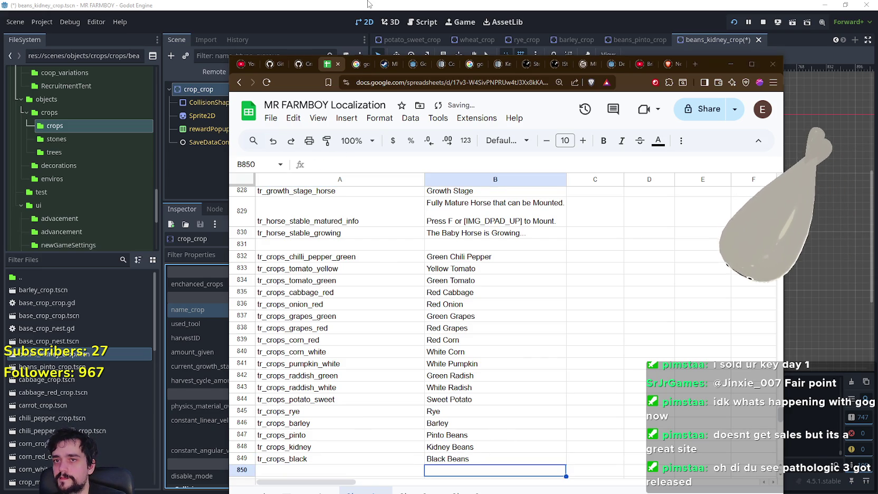
{"action": "left_click", "coordinate": [368, 4]}
Step: Set enchanced_crops slots 0 and 1 to Black Beans and Kidney Beans 1
{"action": "left_click", "coordinate": [305, 285]}
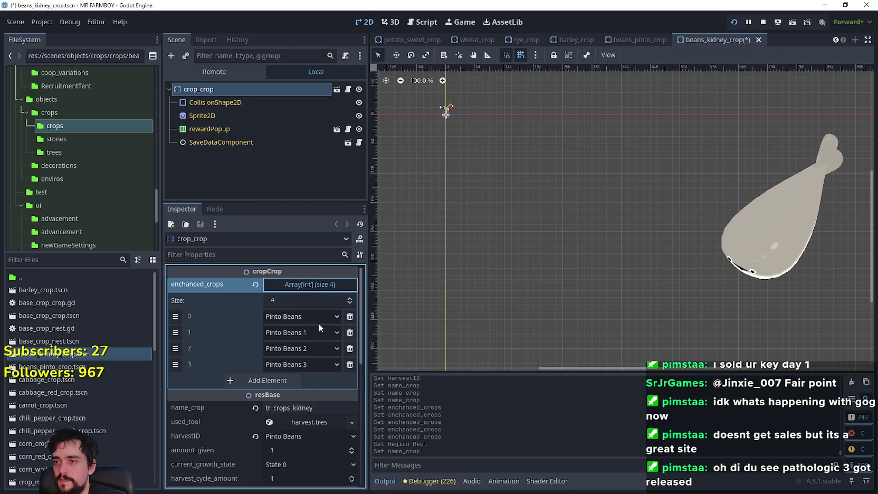
{"action": "left_click", "coordinate": [323, 321]}
{"action": "left_click_drag", "start_coordinate": [363, 53], "coordinate": [365, 239]}
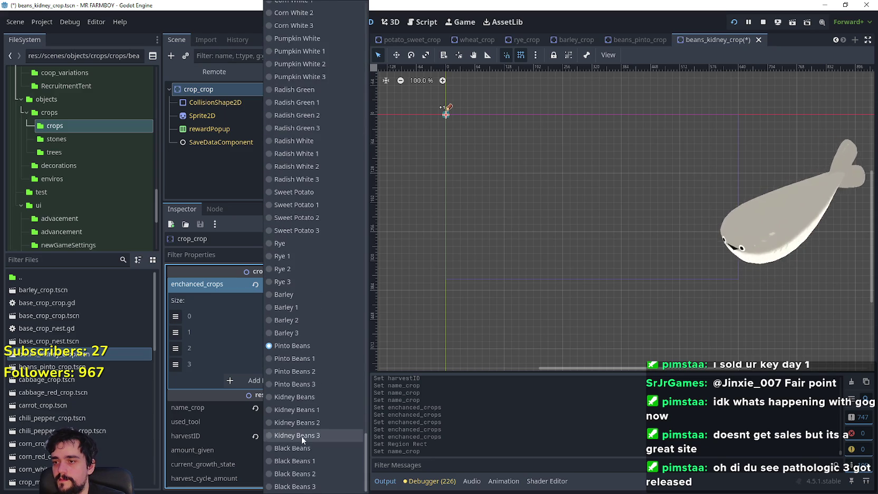
{"action": "left_click", "coordinate": [303, 461]}
{"action": "left_click", "coordinate": [336, 332]}
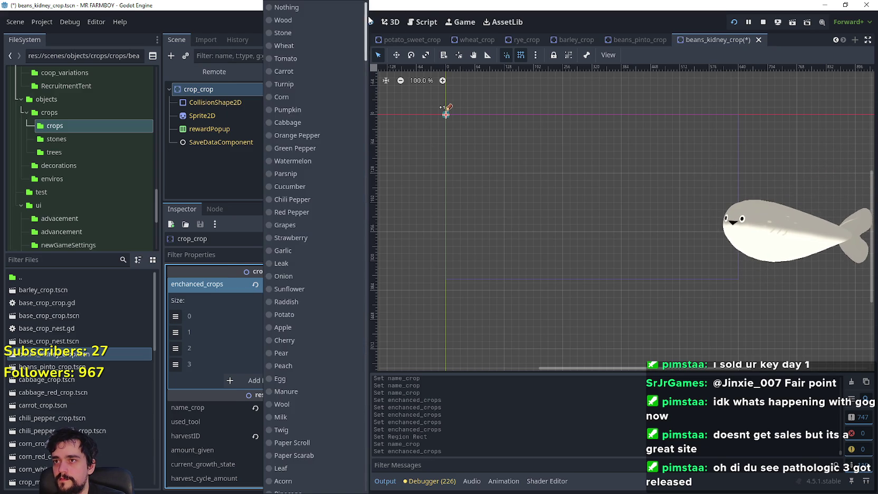
{"action": "left_click_drag", "start_coordinate": [366, 31], "coordinate": [339, 474]}
{"action": "left_click", "coordinate": [304, 410]}
Step: Set slots 2 and 3 to Kidney Beans 2 and Kidney Beans 3, then save
{"action": "left_click", "coordinate": [310, 349]}
{"action": "mouse_move", "coordinate": [365, 48]}
{"action": "left_mouse_down"}
{"action": "mouse_move", "coordinate": [377, 166]}
{"action": "mouse_move", "coordinate": [378, 477]}
{"action": "left_mouse_up"}
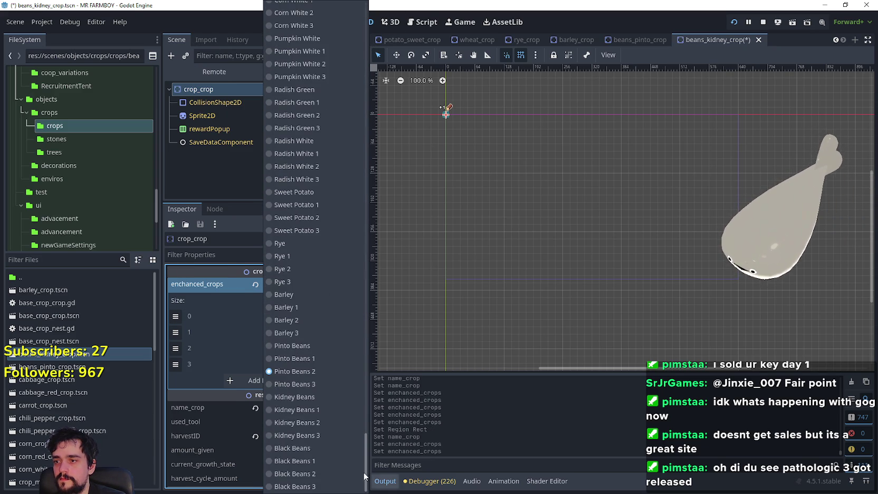
{"action": "left_click", "coordinate": [317, 433]}
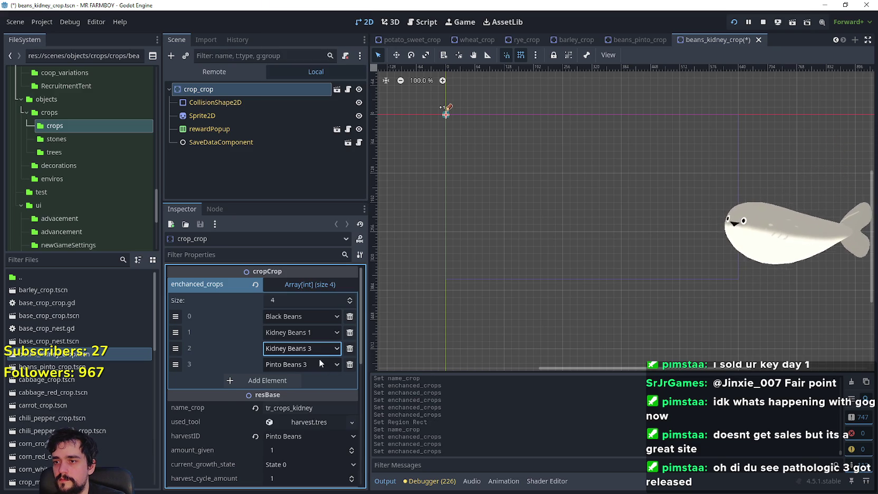
{"action": "left_click", "coordinate": [319, 360]}
{"action": "left_click", "coordinate": [294, 424]}
{"action": "left_click", "coordinate": [313, 321]}
{"action": "left_click_drag", "start_coordinate": [369, 99], "coordinate": [365, 475]}
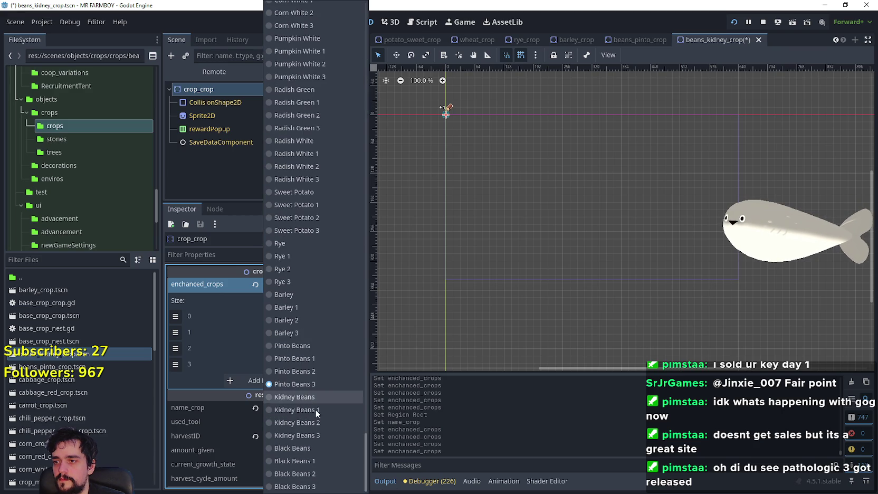
{"action": "left_click", "coordinate": [316, 436]}
{"action": "key", "text": "ctrl+s"}
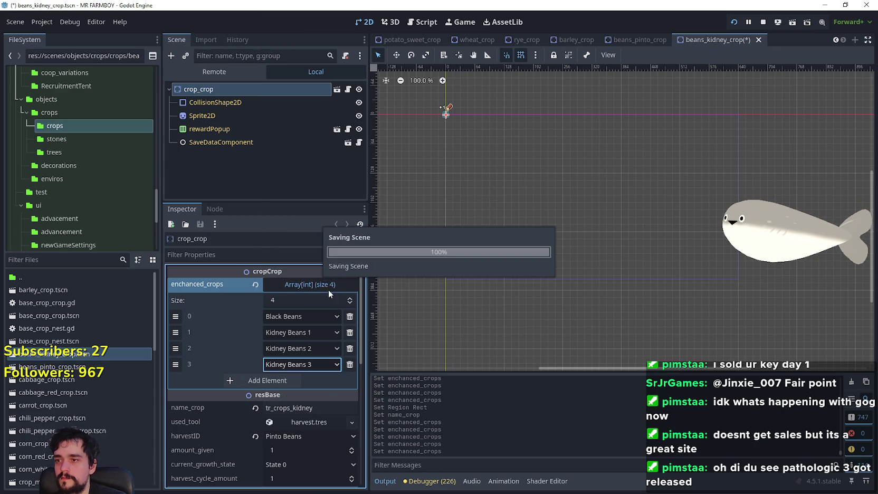
Step: Change slot 0 and the harvestID to Kidney Beans, saving the scene
{"action": "left_click", "coordinate": [293, 317]}
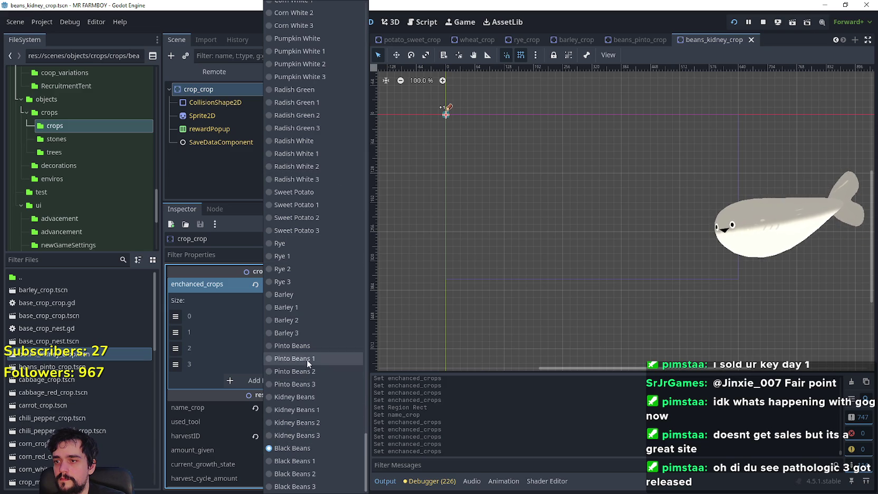
{"action": "left_click", "coordinate": [310, 397]}
{"action": "key", "text": "ctrl+s"}
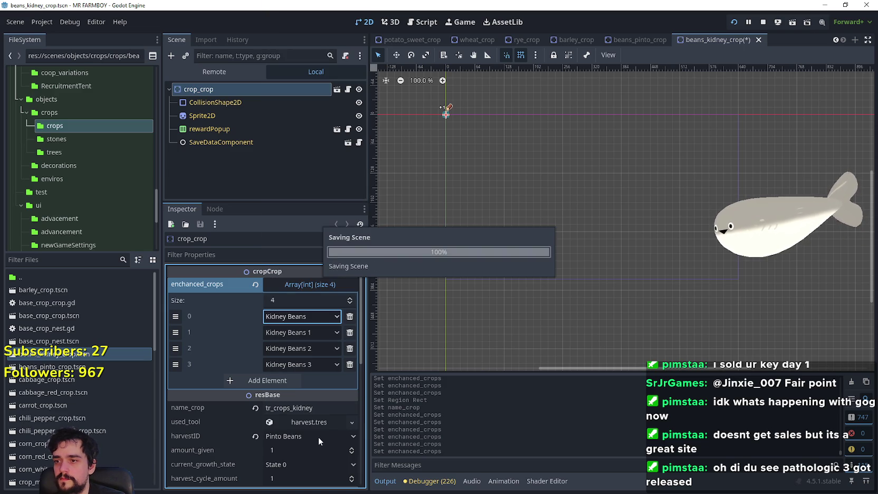
{"action": "left_click", "coordinate": [318, 437]}
{"action": "mouse_move", "coordinate": [367, 42]}
{"action": "left_mouse_down"}
{"action": "mouse_move", "coordinate": [366, 309]}
{"action": "mouse_move", "coordinate": [350, 418]}
{"action": "left_mouse_up"}
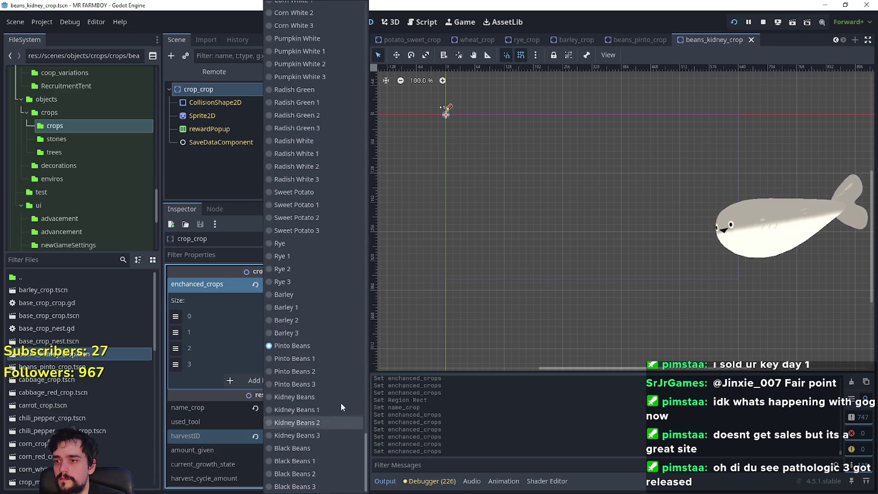
{"action": "left_click", "coordinate": [298, 397]}
{"action": "key", "text": "ctrl+s"}
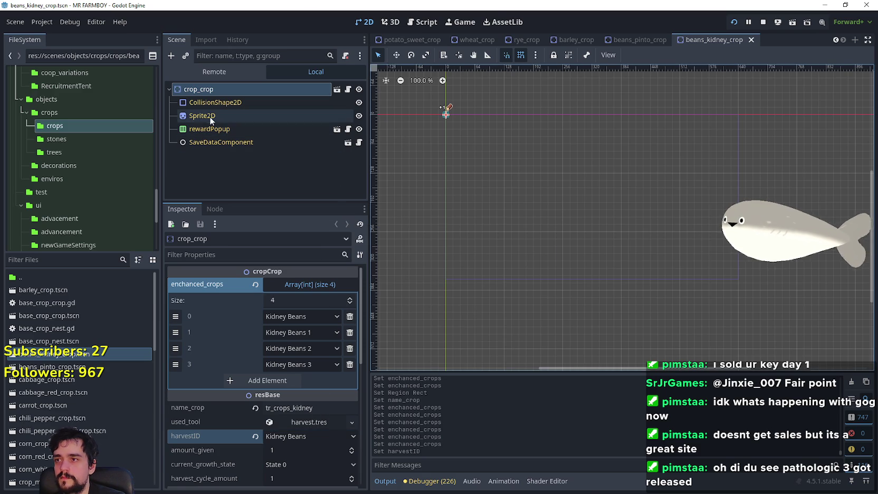
{"action": "left_click", "coordinate": [206, 115]}
Step: Move the kidney crop sprite's region down one tile and save the scene
{"action": "left_click", "coordinate": [287, 331]}
{"action": "left_click", "coordinate": [276, 390]}
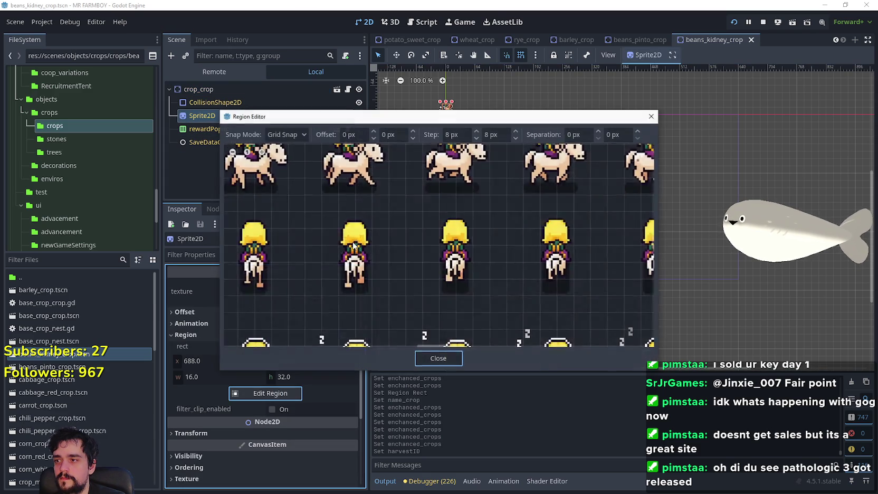
{"action": "scroll", "coordinate": [347, 176], "scroll_direction": "down", "scroll_amount": 4}
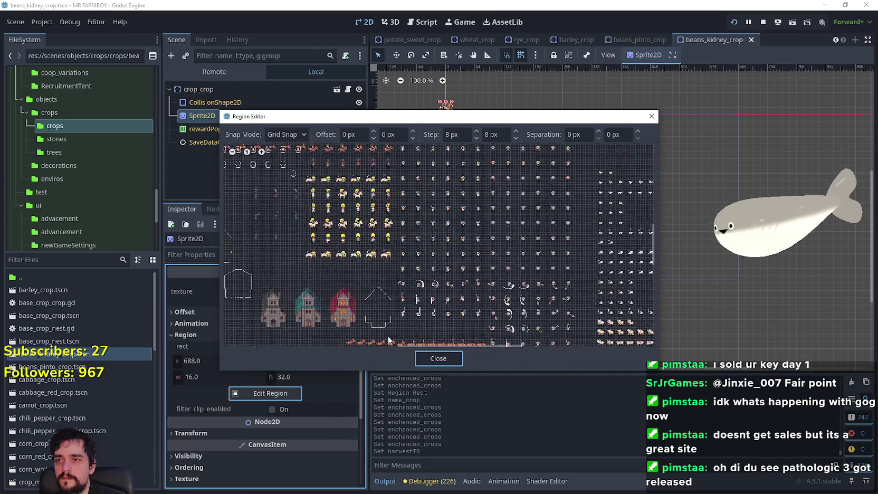
{"action": "scroll", "coordinate": [347, 220], "scroll_direction": "up", "scroll_amount": 6}
{"action": "left_click_drag", "start_coordinate": [351, 198], "coordinate": [357, 232]}
{"action": "left_click", "coordinate": [426, 359]}
{"action": "key", "text": "ctrl+s"}
Step: Duplicate beans_kidney_crop.tscn as beans_black_crop.tscn
{"action": "right_click", "coordinate": [59, 473]}
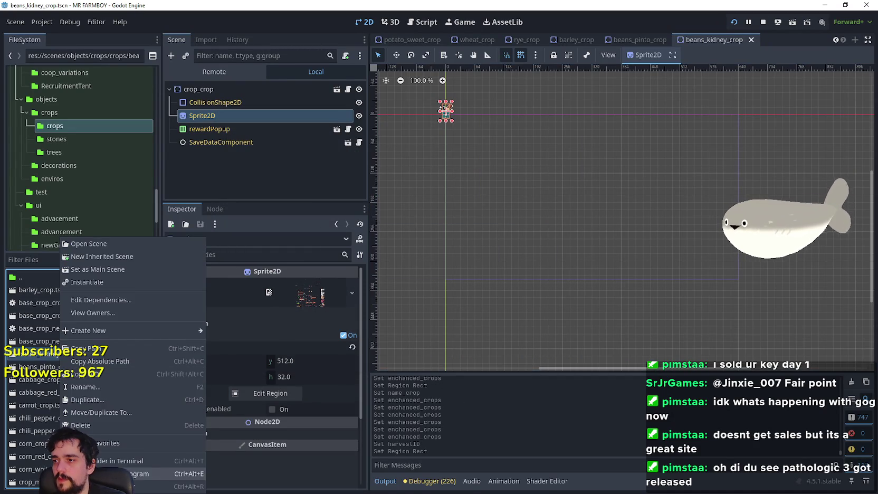
{"action": "left_click", "coordinate": [85, 400]}
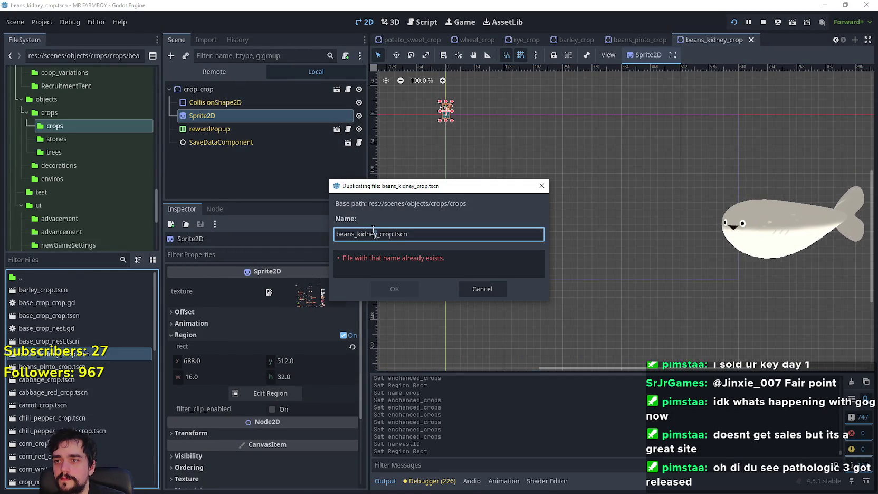
{"action": "type", "text": "blac"}
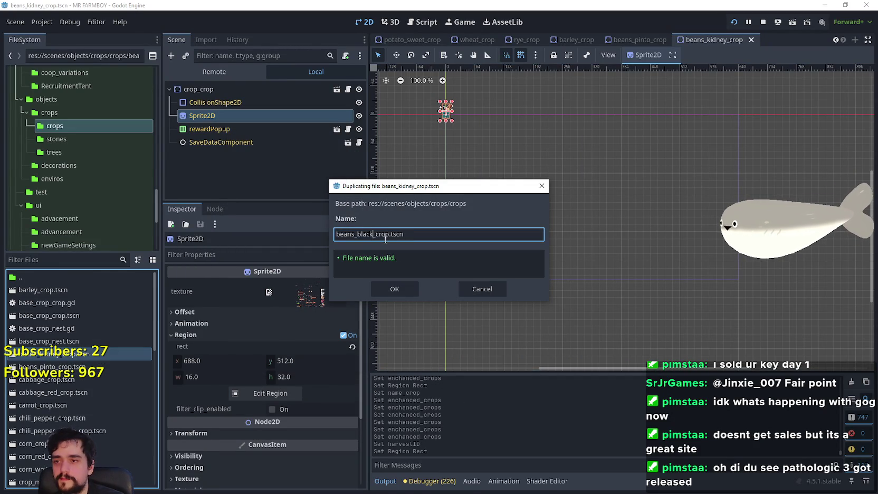
{"action": "key", "text": "Return"}
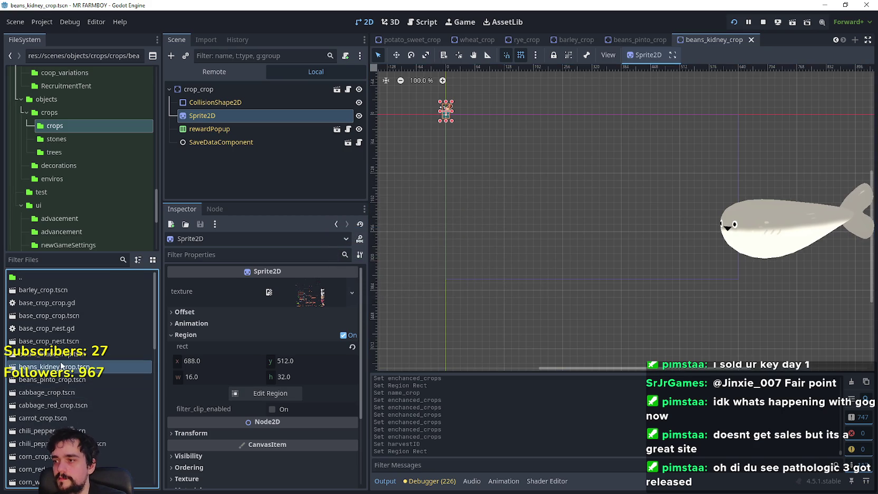
Step: Open beans_black_crop, shift its sprite region to 688, 544 (16×32), and save
{"action": "double_click", "coordinate": [67, 357]}
{"action": "left_click", "coordinate": [285, 115]}
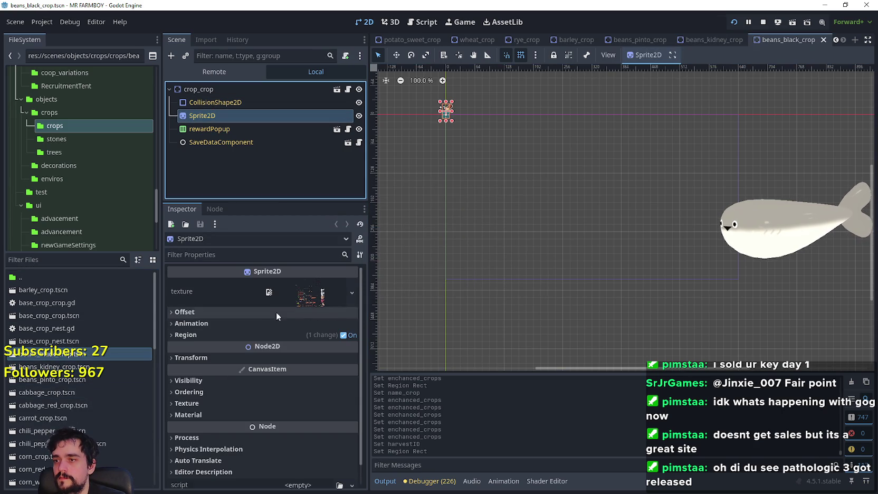
{"action": "left_click", "coordinate": [271, 334]}
{"action": "left_click", "coordinate": [273, 393]}
{"action": "scroll", "coordinate": [388, 240], "scroll_direction": "down", "scroll_amount": 5}
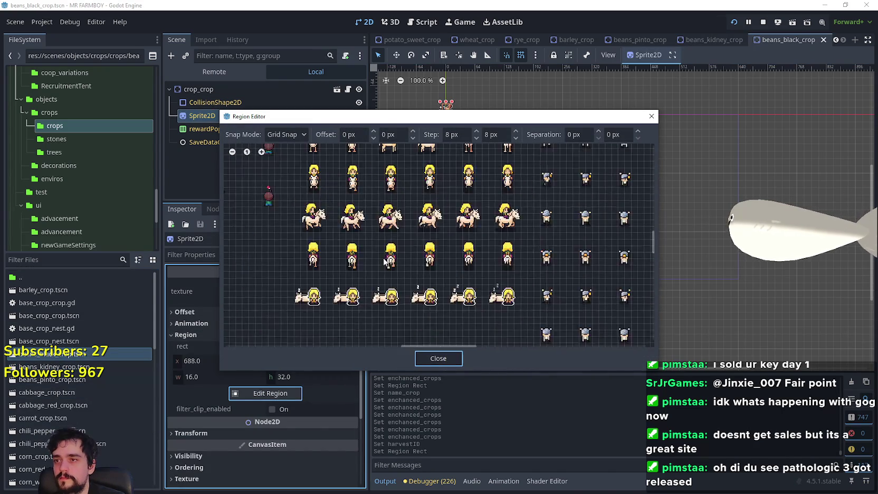
{"action": "scroll", "coordinate": [387, 240], "scroll_direction": "up", "scroll_amount": 6}
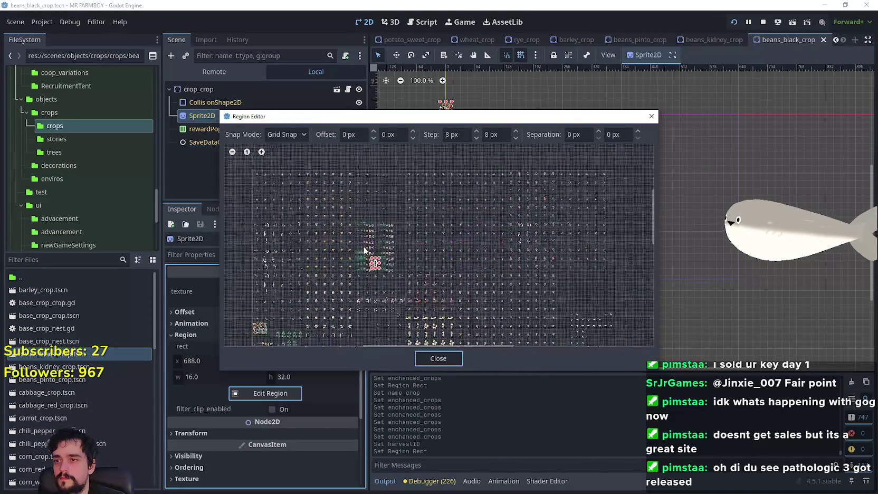
{"action": "scroll", "coordinate": [383, 269], "scroll_direction": "up", "scroll_amount": 1}
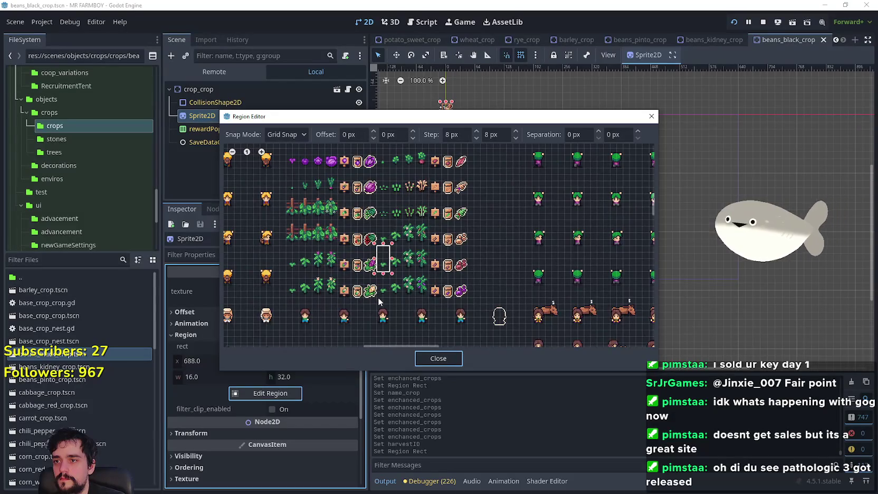
{"action": "scroll", "coordinate": [377, 299], "scroll_direction": "up", "scroll_amount": 1}
{"action": "left_click_drag", "start_coordinate": [376, 262], "coordinate": [394, 297]}
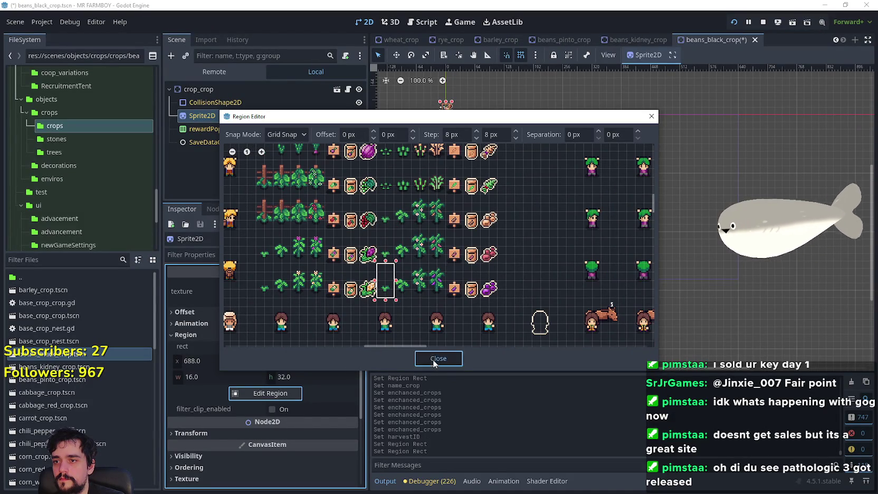
{"action": "left_click", "coordinate": [436, 359]}
{"action": "key", "text": "ctrl+s"}
Step: Start replacing kidney with black in the root node's name_crop key
{"action": "left_click", "coordinate": [258, 90]}
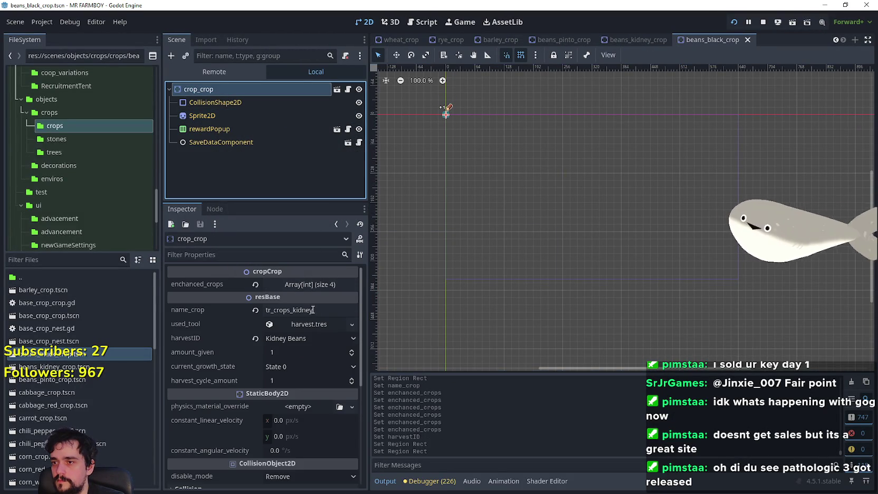
{"action": "left_click_drag", "start_coordinate": [312, 311], "coordinate": [293, 311]}
{"action": "type", "text": "blac"}
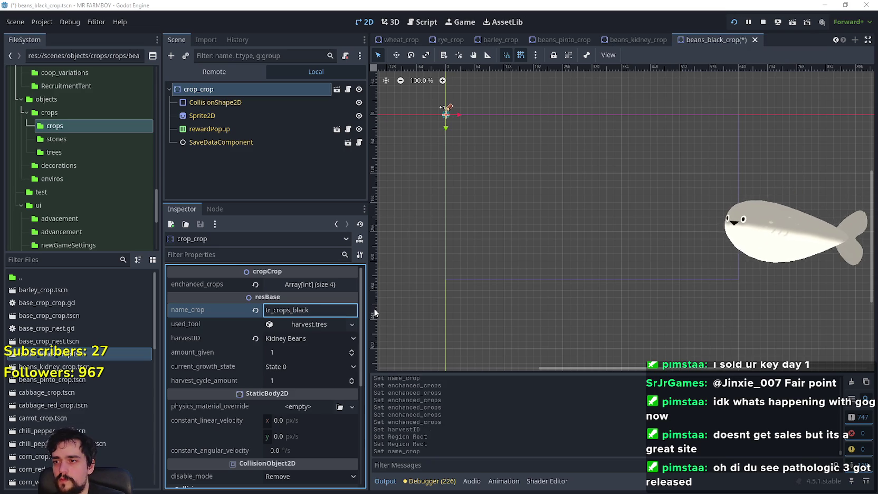
{"action": "key", "text": "alt+Tab"}
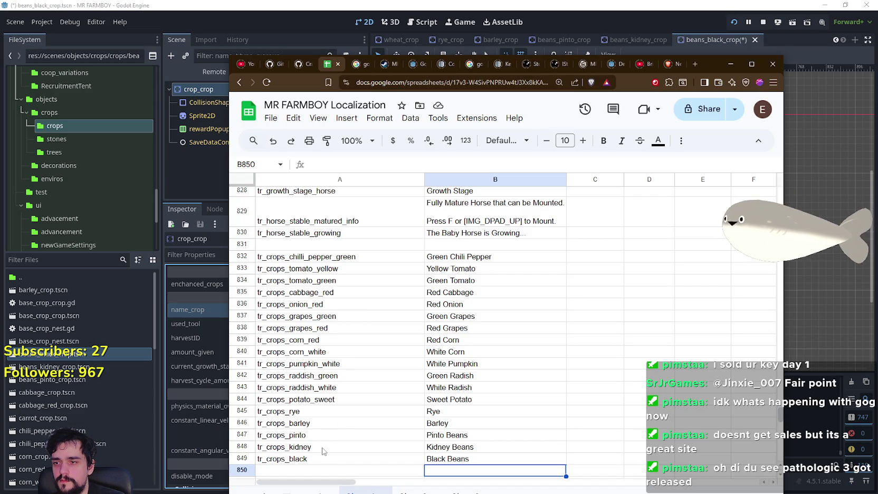
Step: Rename the A847 key to tr_crops_pinto_beans
{"action": "left_click", "coordinate": [298, 459]}
{"action": "left_click", "coordinate": [309, 447]}
{"action": "left_click", "coordinate": [317, 434]}
{"action": "double_click", "coordinate": [318, 434]}
{"action": "type", "text": "_beans"}
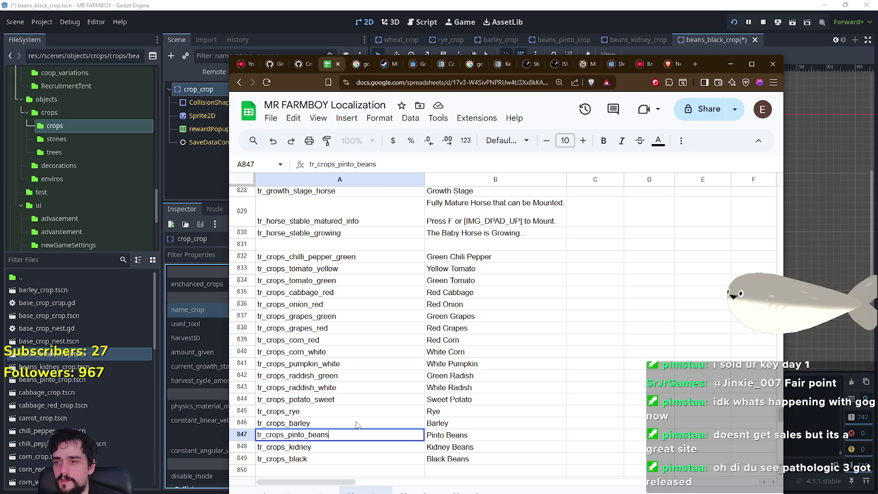
{"action": "key", "text": "Return"}
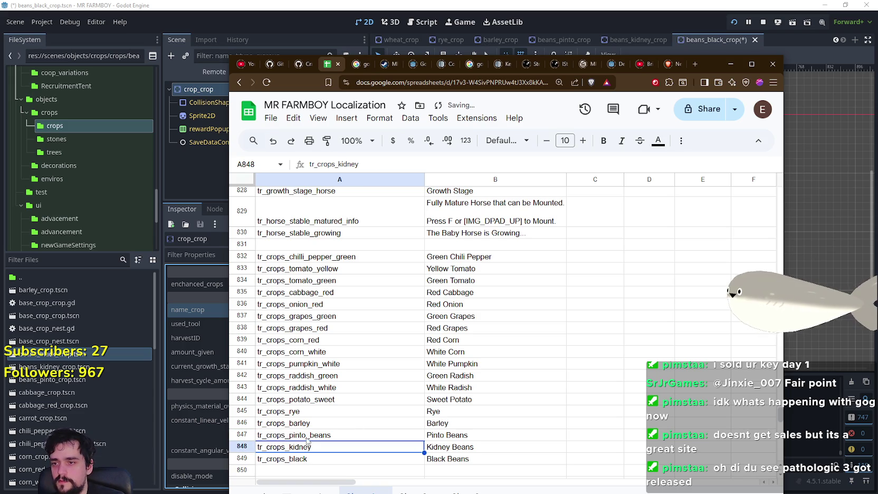
{"action": "left_click", "coordinate": [307, 435]}
{"action": "double_click", "coordinate": [307, 435]}
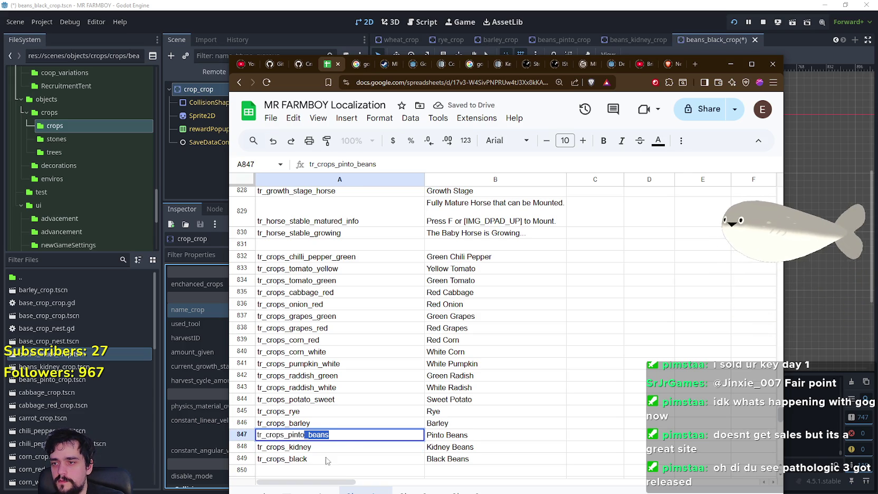
{"action": "key", "text": "ctrl+c"}
Step: Rename A848 and A849 to tr_crops_kidney_beans and tr_crops_black_beans
{"action": "double_click", "coordinate": [326, 447]}
{"action": "key", "text": "ctrl+v"}
{"action": "key", "text": "Return"}
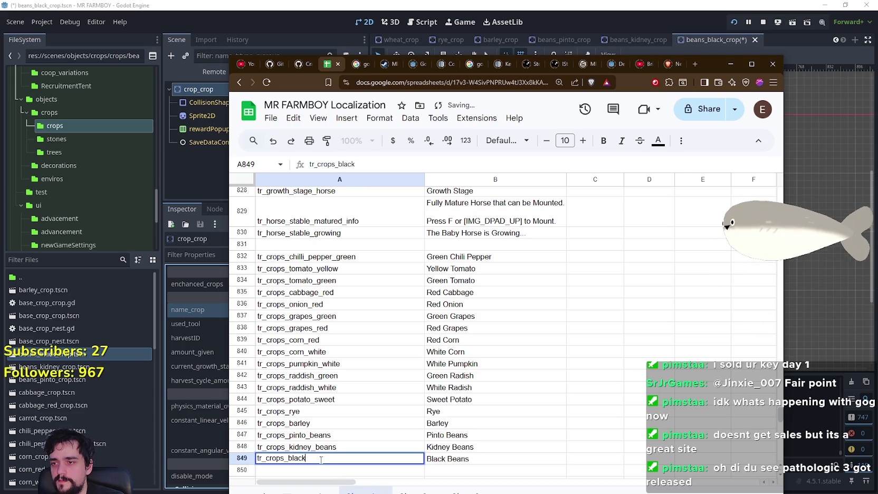
{"action": "type", "text": "_beans"}
{"action": "left_click", "coordinate": [362, 448]}
{"action": "left_click", "coordinate": [326, 463]}
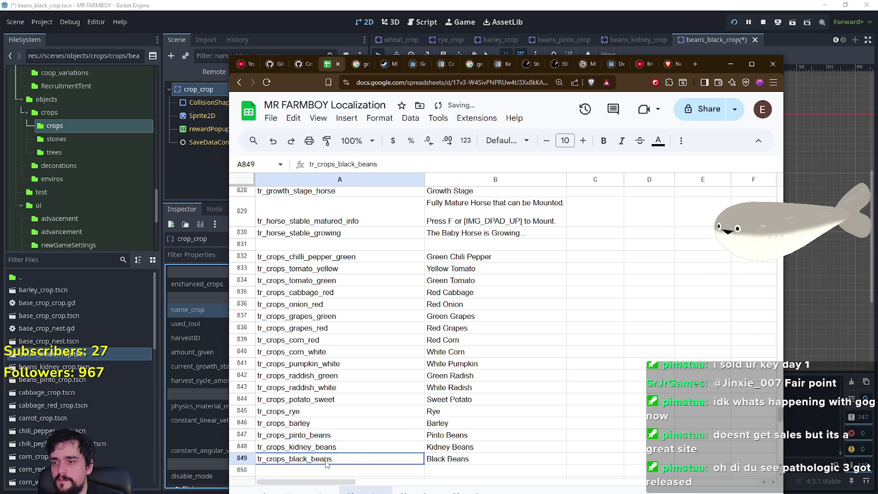
Step: Begin editing the black bean crop's name_crop key in Godot to match
{"action": "left_click", "coordinate": [187, 144]}
{"action": "left_click", "coordinate": [202, 170]}
{"action": "left_click", "coordinate": [244, 92]}
{"action": "left_click", "coordinate": [308, 310]}
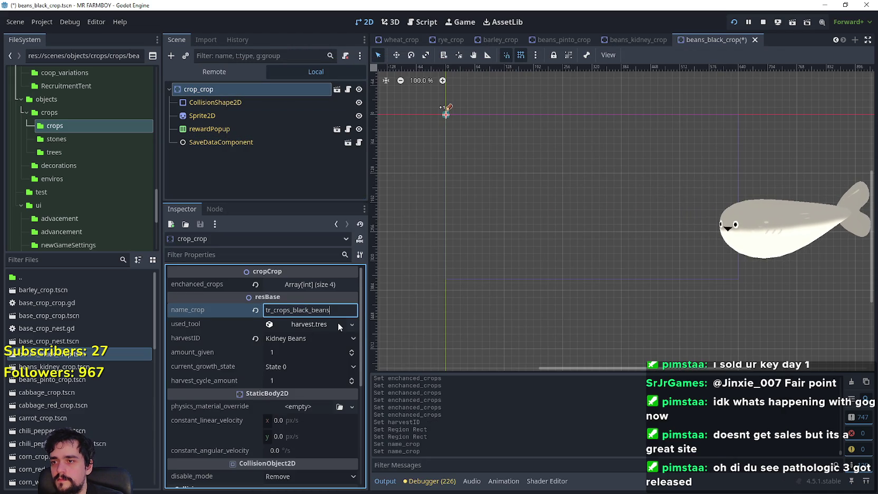
Step: Save the black crop, then set the kidney crop's name_crop to tr_crops_kidney_beans and save
{"action": "key", "text": "ctrl+s"}
{"action": "left_click", "coordinate": [642, 37]}
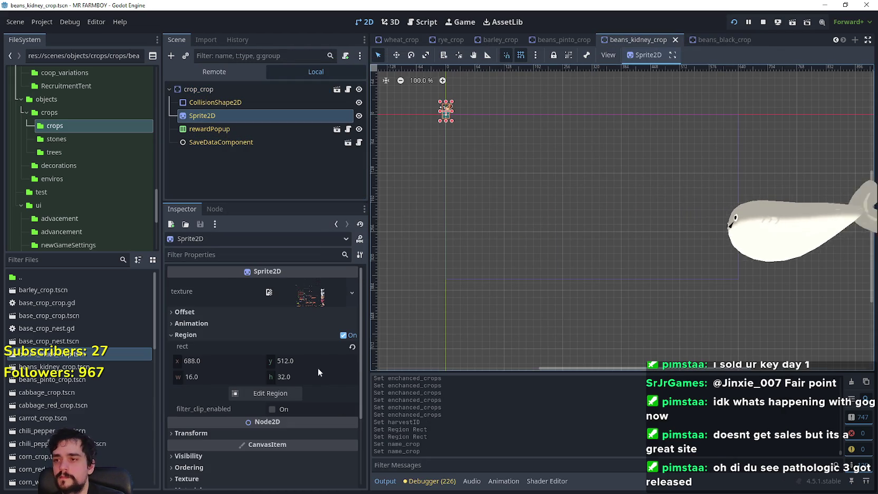
{"action": "left_click", "coordinate": [251, 91]}
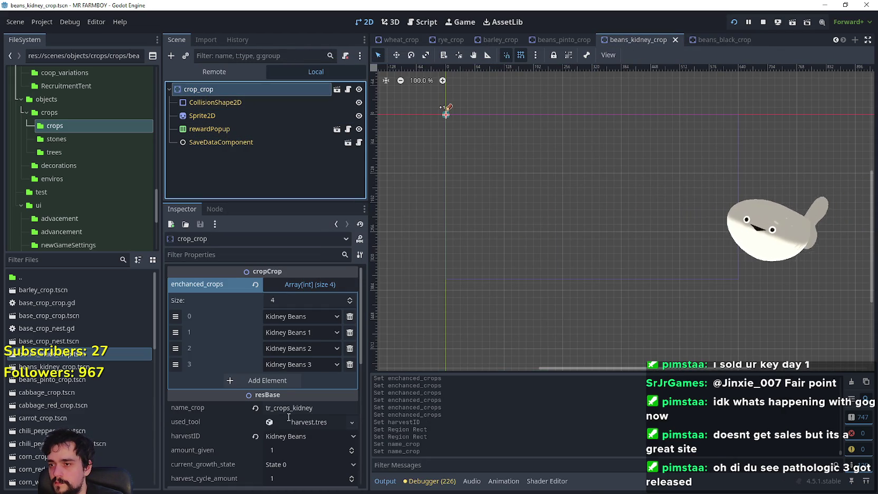
{"action": "left_click", "coordinate": [290, 408]}
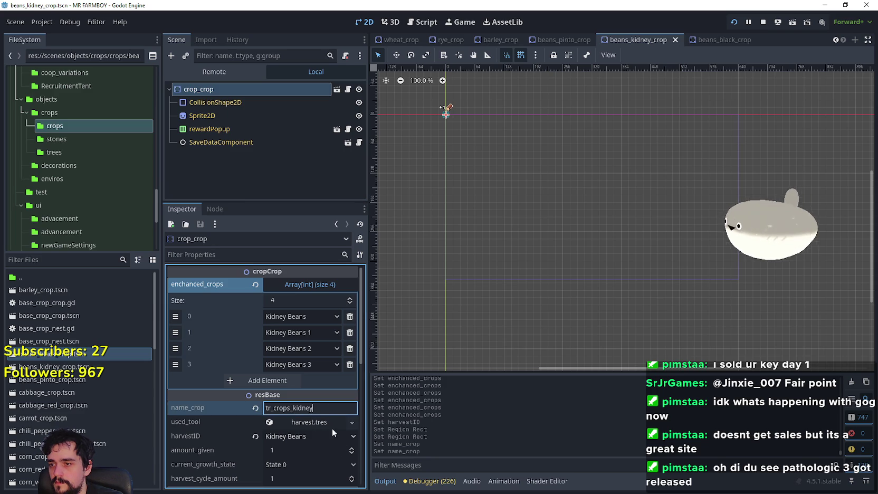
{"action": "key", "text": "alt+Tab"}
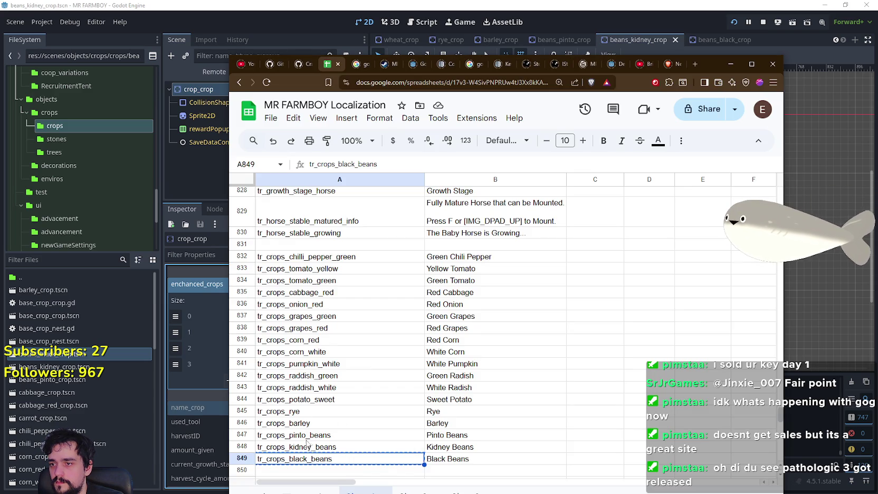
{"action": "key", "text": "alt+Tab"}
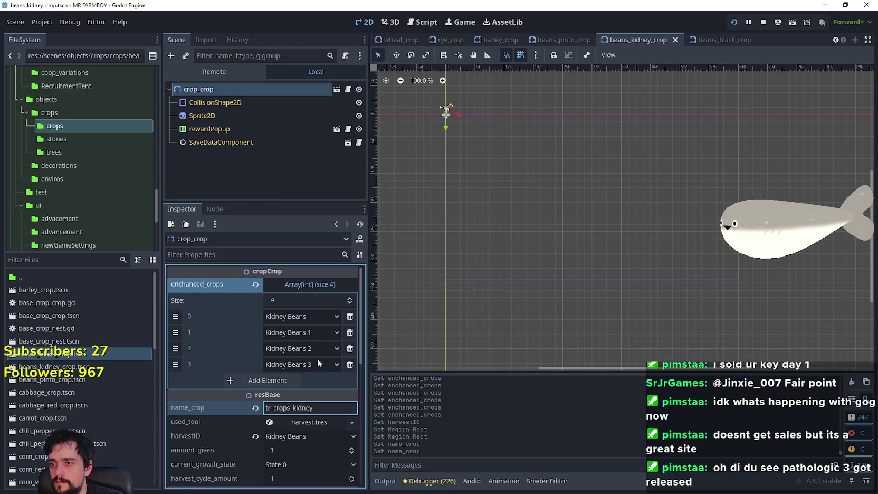
{"action": "type", "text": "_beans"}
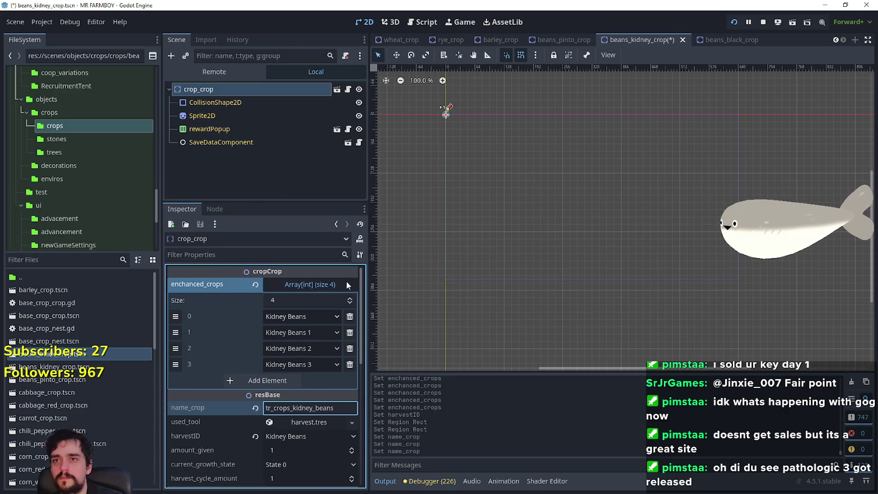
{"action": "key", "text": "ctrl+s"}
Step: Set the pinto crop's name_crop to tr_crops_pinto_beans and save the scene
{"action": "left_click", "coordinate": [559, 40]}
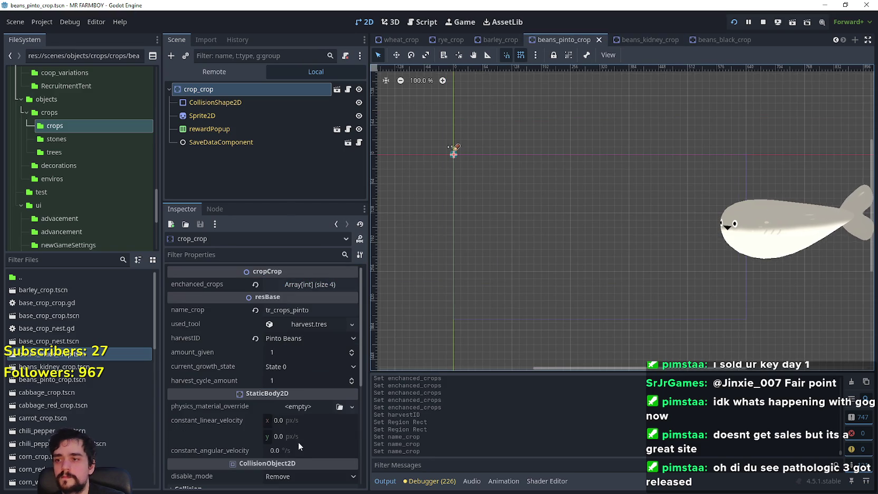
{"action": "left_click", "coordinate": [329, 312]}
{"action": "type", "text": "_beans"}
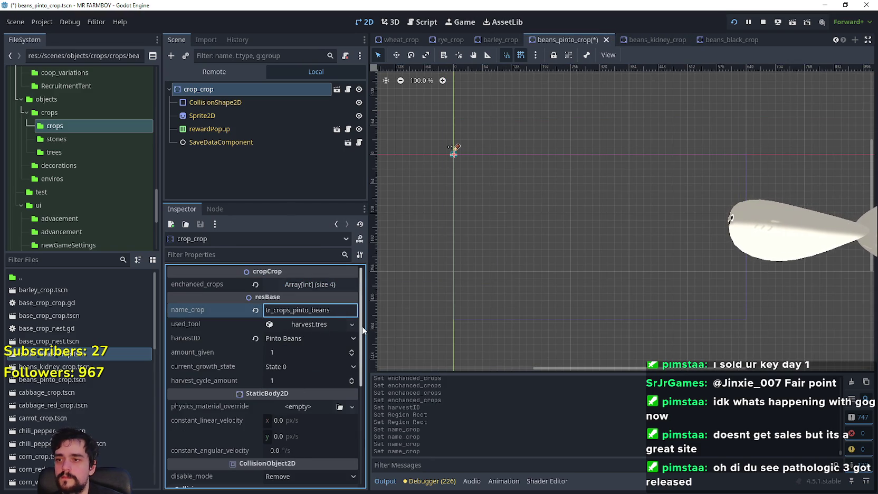
{"action": "key", "text": "ctrl+s"}
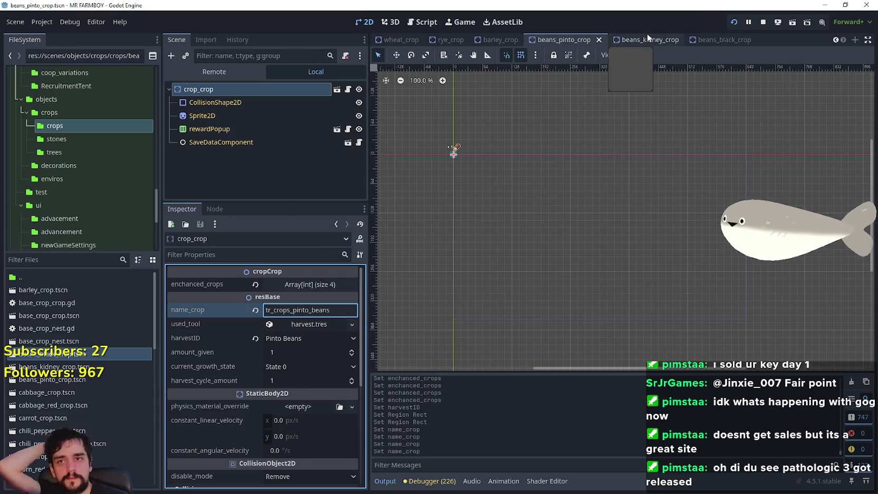
Step: Check the black bean crop sprite's texture region on the sprite sheet
{"action": "left_click", "coordinate": [706, 41]}
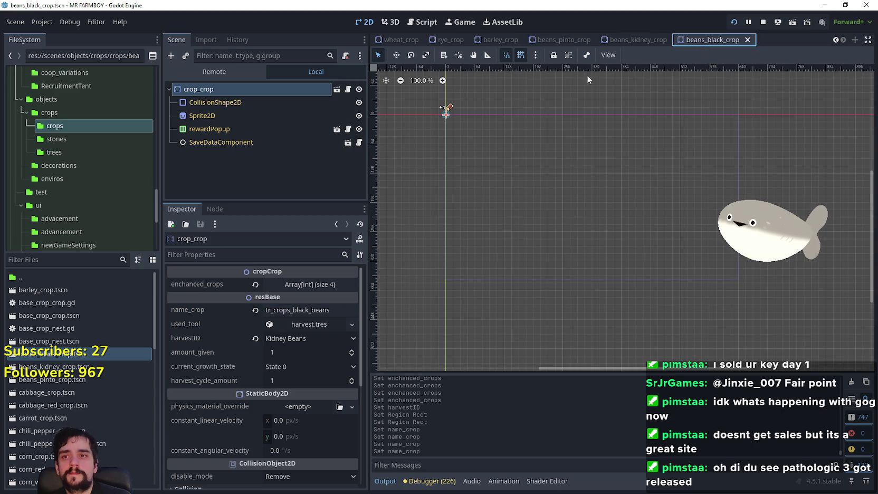
{"action": "left_click", "coordinate": [249, 117]}
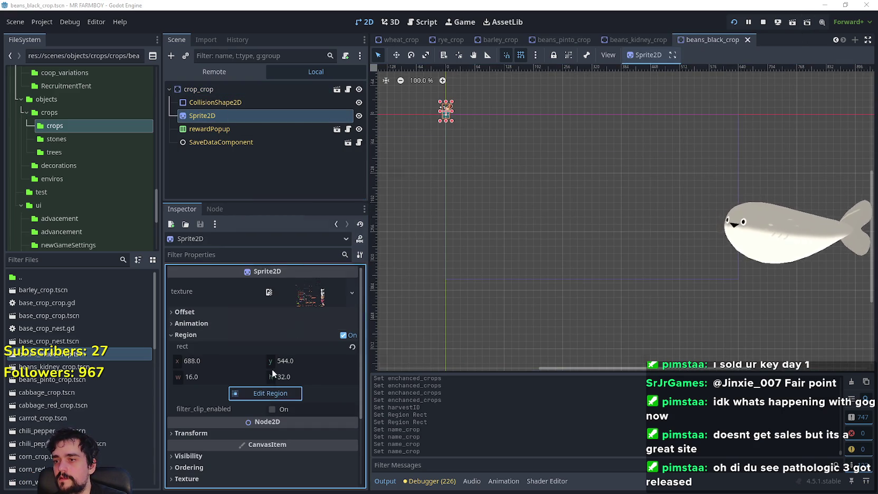
{"action": "left_click", "coordinate": [260, 392]}
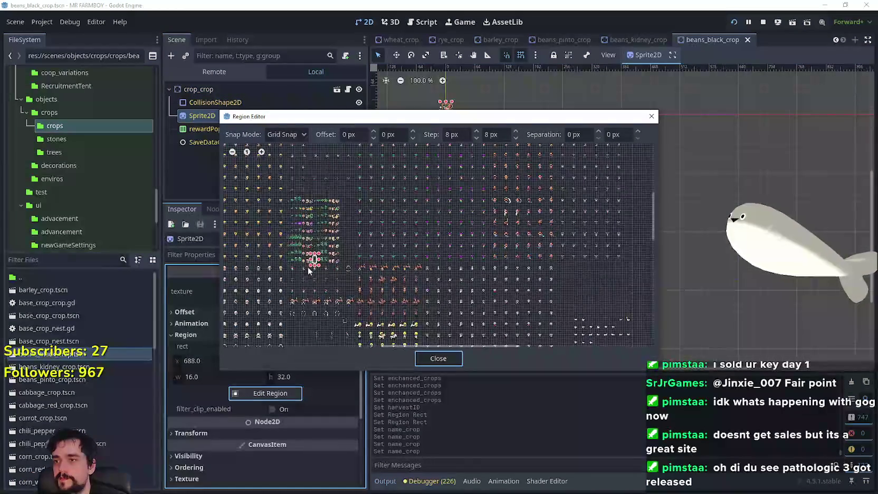
{"action": "scroll", "coordinate": [343, 258], "scroll_direction": "up", "scroll_amount": 3}
{"action": "left_click", "coordinate": [448, 360]}
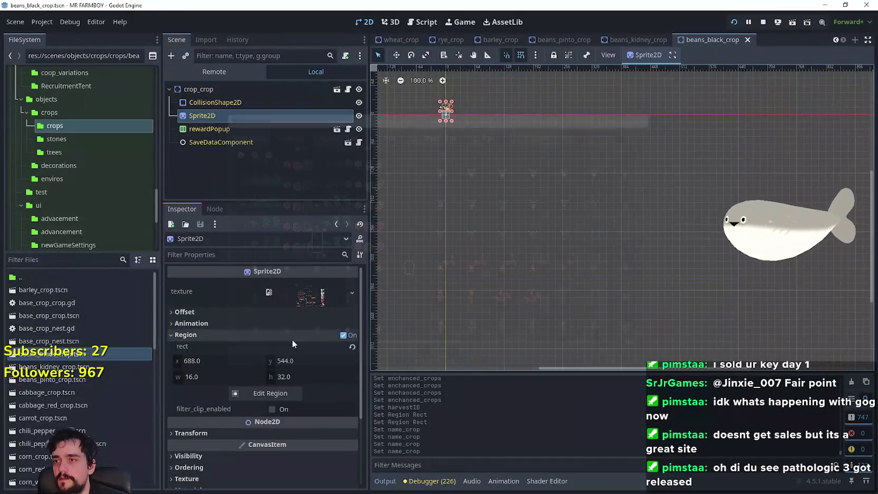
{"action": "left_click", "coordinate": [199, 89]}
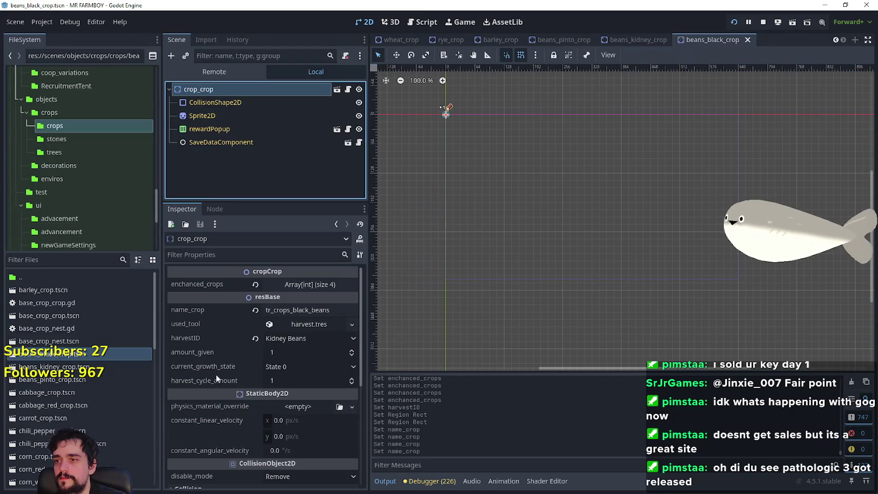
Step: Set enchanced_crops elements 0 and 1 to Black Beans and Black Beans 1
{"action": "left_click", "coordinate": [329, 285]}
{"action": "left_click", "coordinate": [300, 317]}
{"action": "left_click_drag", "start_coordinate": [365, 60], "coordinate": [352, 456]}
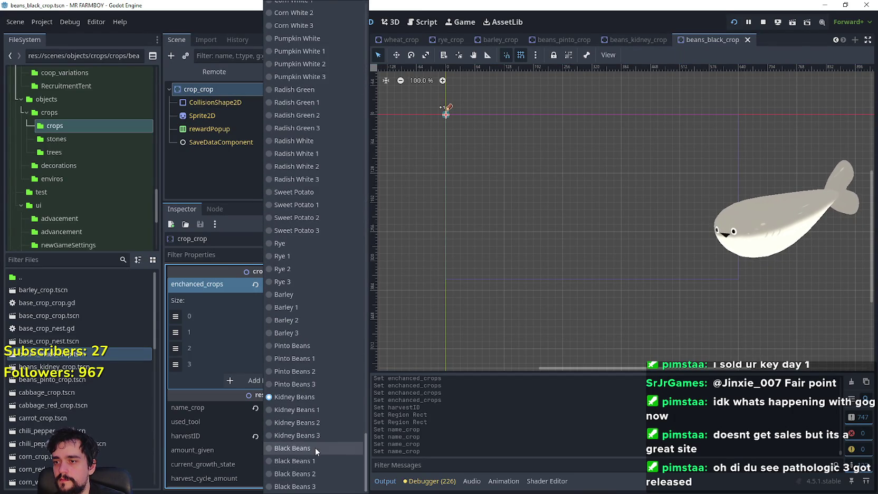
{"action": "left_click", "coordinate": [315, 447]}
{"action": "left_click", "coordinate": [310, 334]}
{"action": "scroll", "coordinate": [345, 315], "scroll_direction": "down", "scroll_amount": 5}
{"action": "scroll", "coordinate": [345, 317], "scroll_direction": "down", "scroll_amount": 10}
{"action": "left_click", "coordinate": [310, 461]}
Step: Set elements 2 and 3 to Black Beans 2 and Black Beans 3, then save
{"action": "left_click", "coordinate": [314, 364]}
{"action": "scroll", "coordinate": [356, 113], "scroll_direction": "down", "scroll_amount": 15}
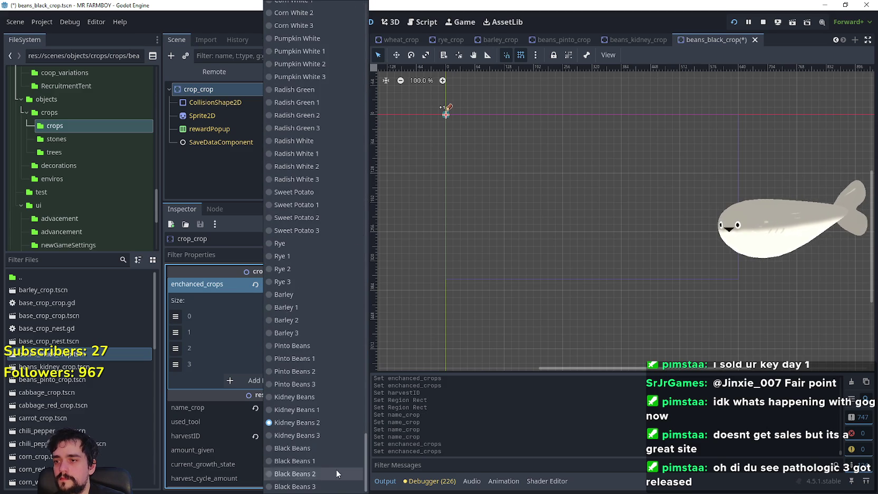
{"action": "left_click", "coordinate": [313, 477]}
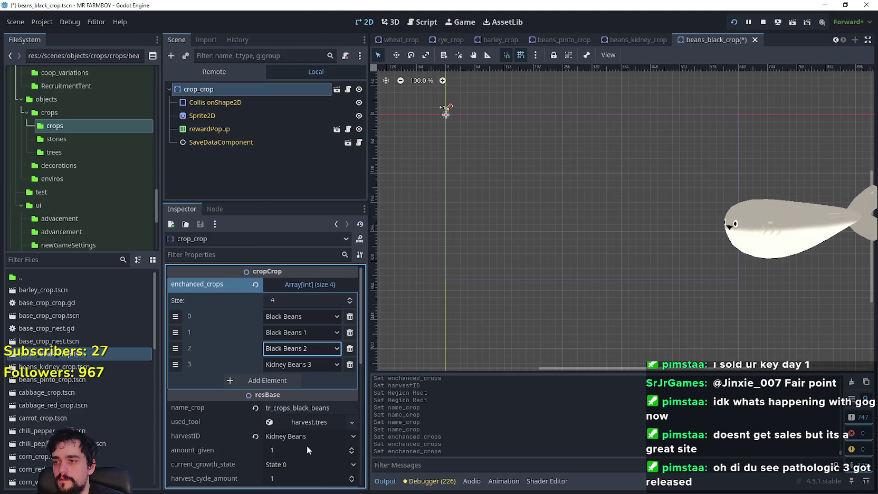
{"action": "left_click", "coordinate": [321, 364]}
{"action": "scroll", "coordinate": [321, 364], "scroll_direction": "down", "scroll_amount": 15}
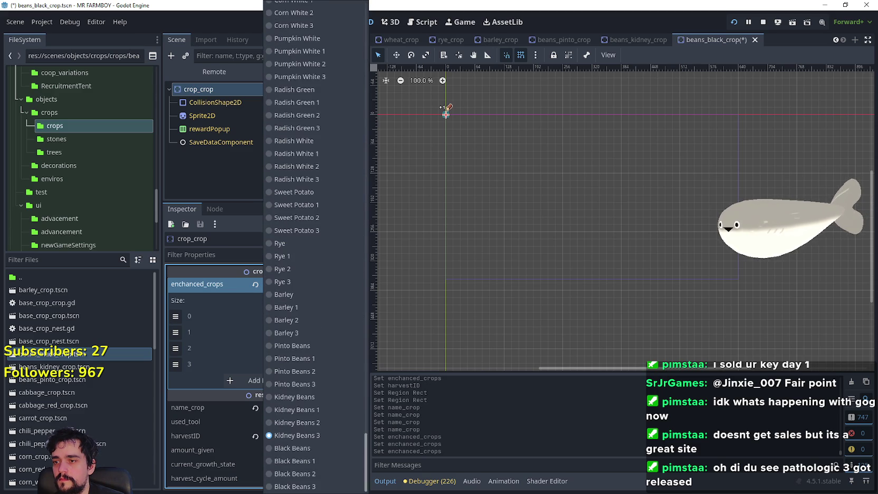
{"action": "left_click", "coordinate": [329, 486]}
{"action": "key", "text": "ctrl+s"}
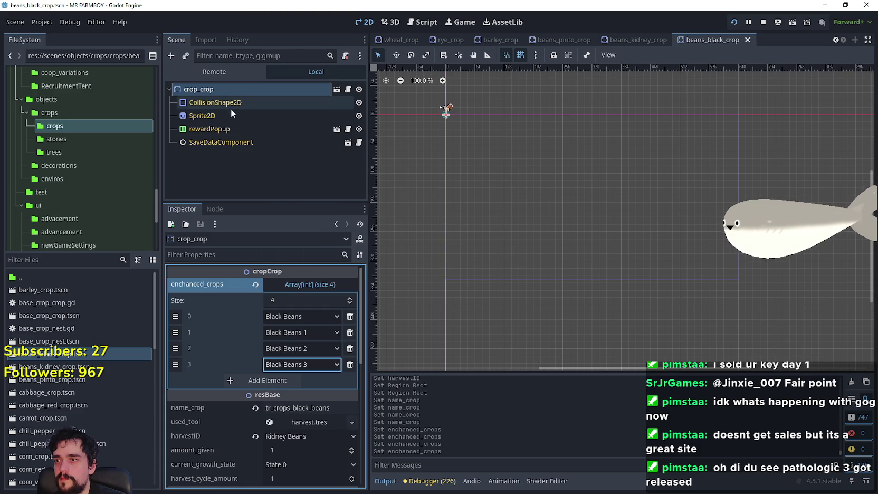
Step: Set the harvestID to Black Beans and save the scene
{"action": "left_click", "coordinate": [309, 435]}
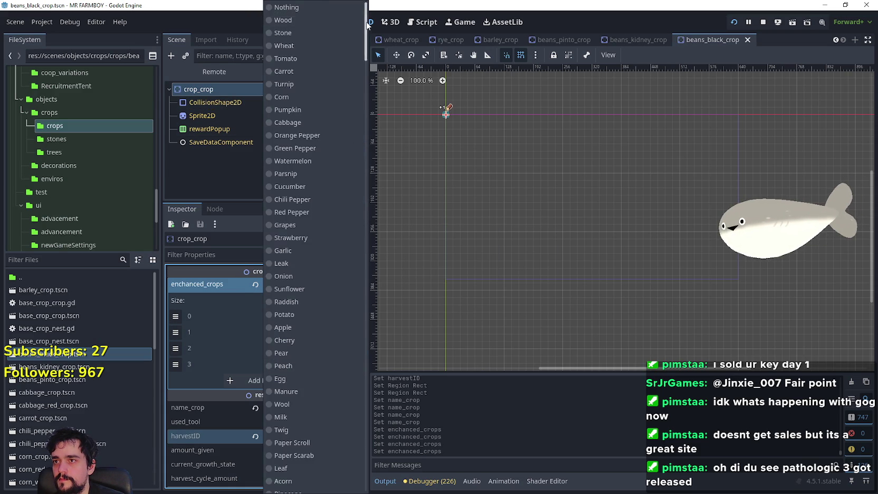
{"action": "scroll", "coordinate": [313, 474], "scroll_direction": "down", "scroll_amount": 15}
{"action": "left_click", "coordinate": [287, 448]}
{"action": "key", "text": "ctrl+s"}
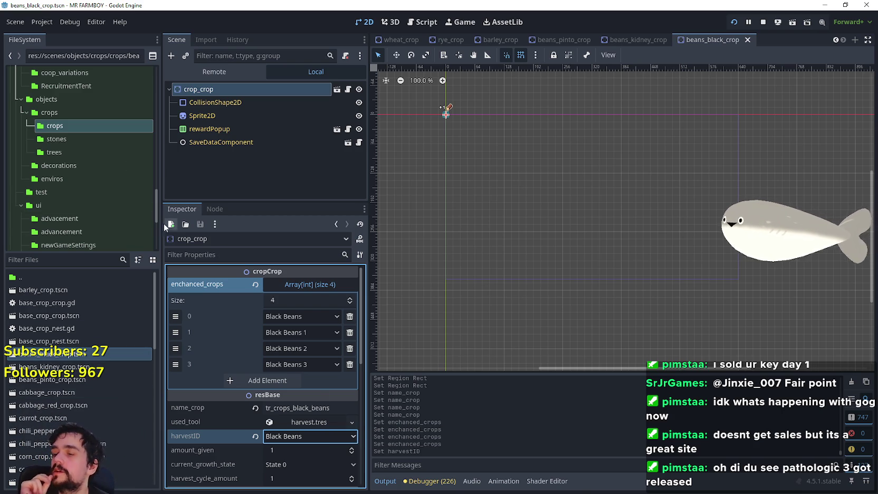
{"action": "mouse_move", "coordinate": [157, 213]}
{"action": "left_mouse_down"}
{"action": "mouse_move", "coordinate": [170, 113]}
{"action": "mouse_move", "coordinate": [154, 154]}
{"action": "left_mouse_up"}
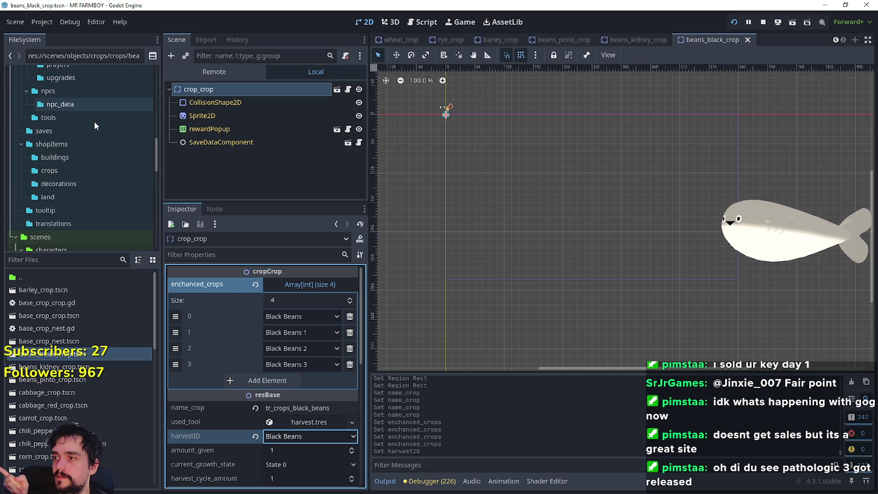
Step: Open shop_chiliPepperGreen.tres from res://data/shopItems/crops in the FileSystem
{"action": "left_click", "coordinate": [56, 171]}
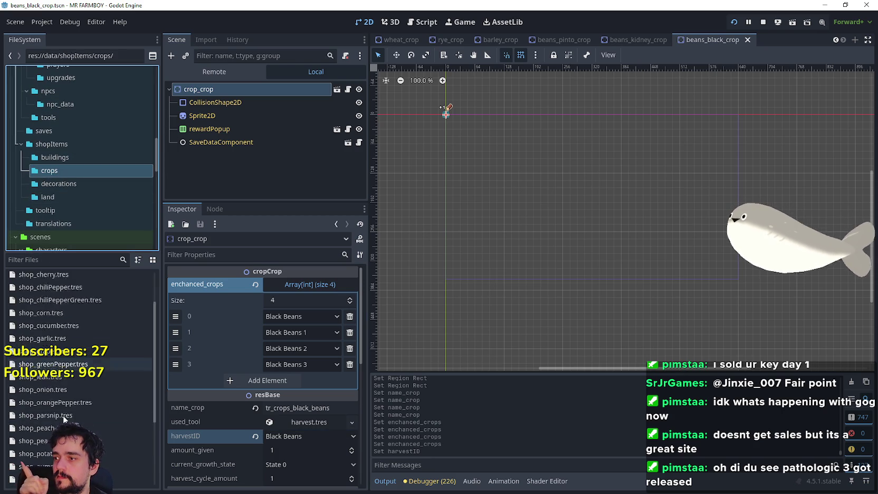
{"action": "scroll", "coordinate": [64, 415], "scroll_direction": "down", "scroll_amount": 3}
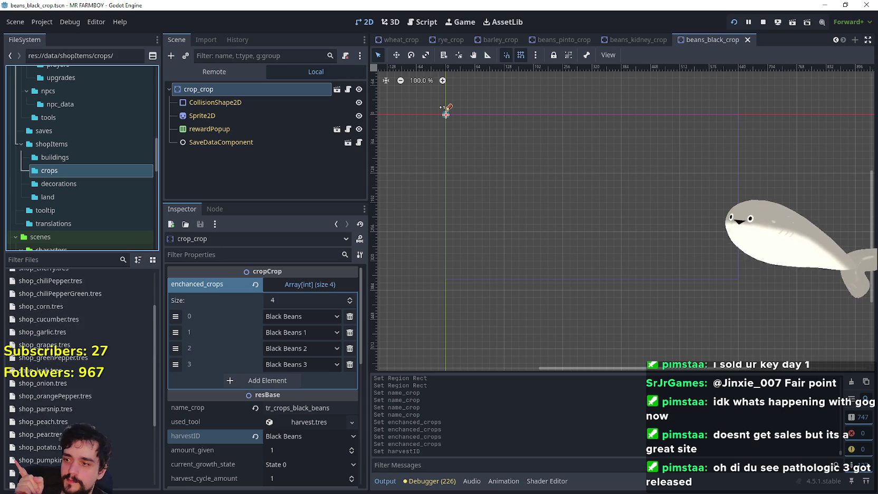
{"action": "scroll", "coordinate": [82, 414], "scroll_direction": "up", "scroll_amount": 4}
{"action": "left_click", "coordinate": [83, 412]}
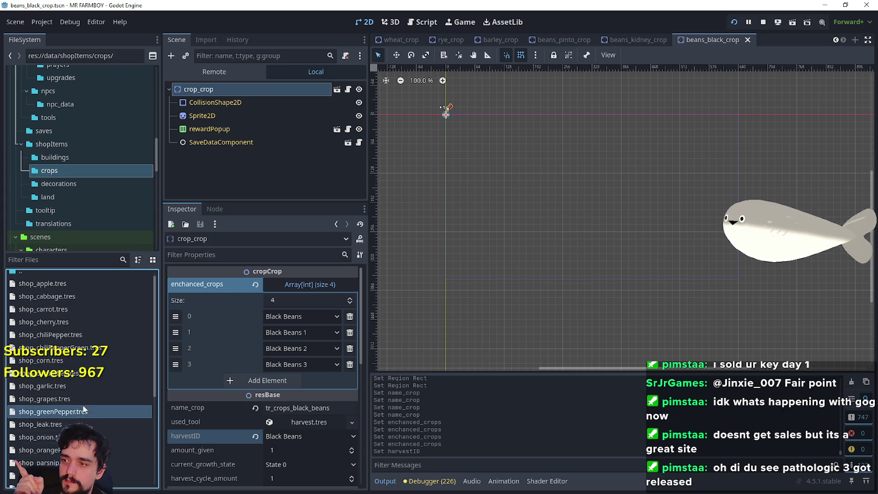
{"action": "left_click", "coordinate": [83, 348]}
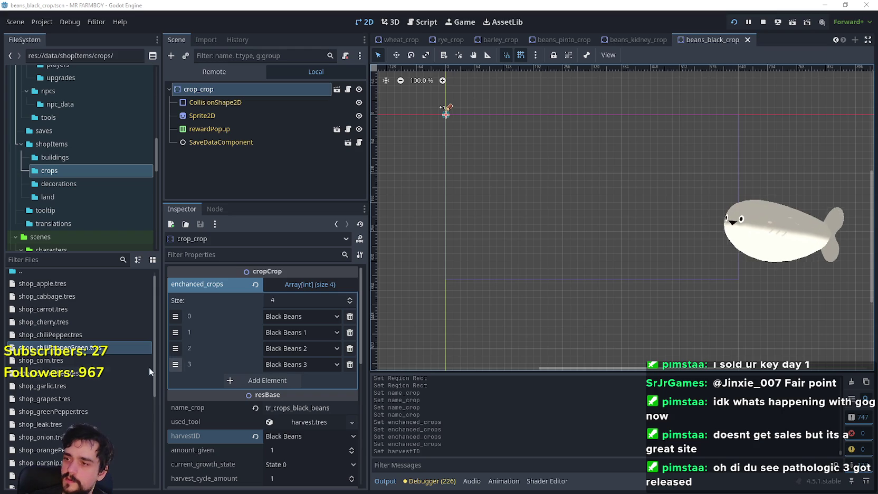
{"action": "left_click", "coordinate": [113, 349]}
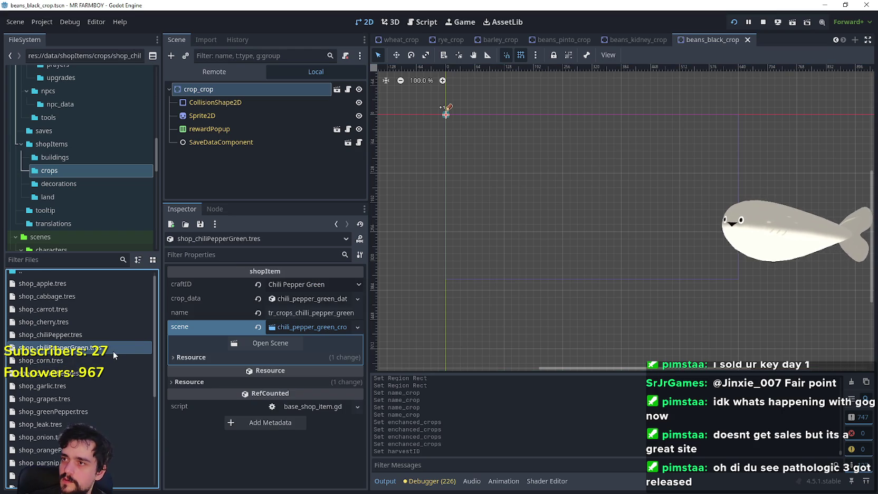
Step: Correct the item's name key to tr_crops_chilli_pepper_green by adding the missing 'l'
{"action": "left_click", "coordinate": [331, 292]}
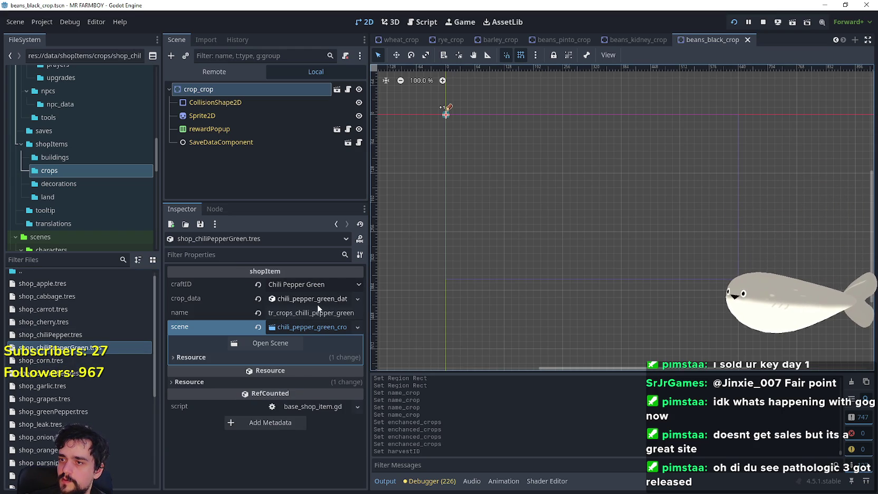
{"action": "left_click", "coordinate": [314, 301]}
{"action": "left_click", "coordinate": [314, 301]}
{"action": "left_click", "coordinate": [305, 313]}
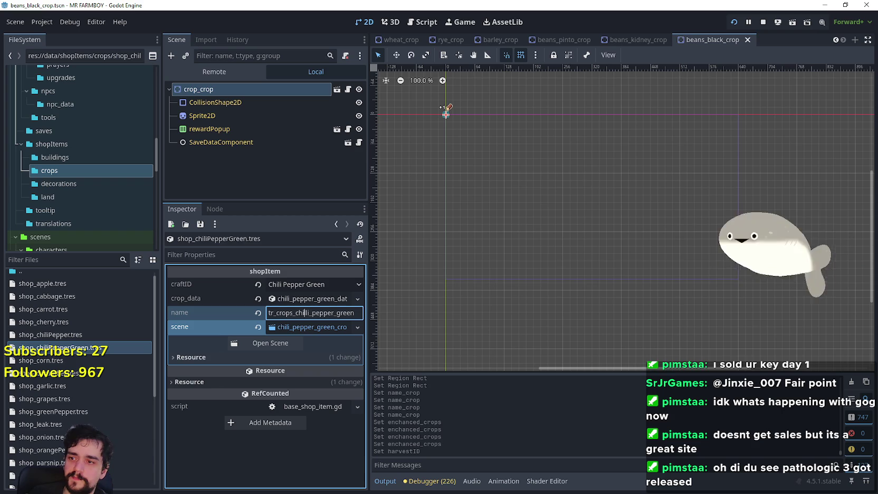
{"action": "type", "text": "l"}
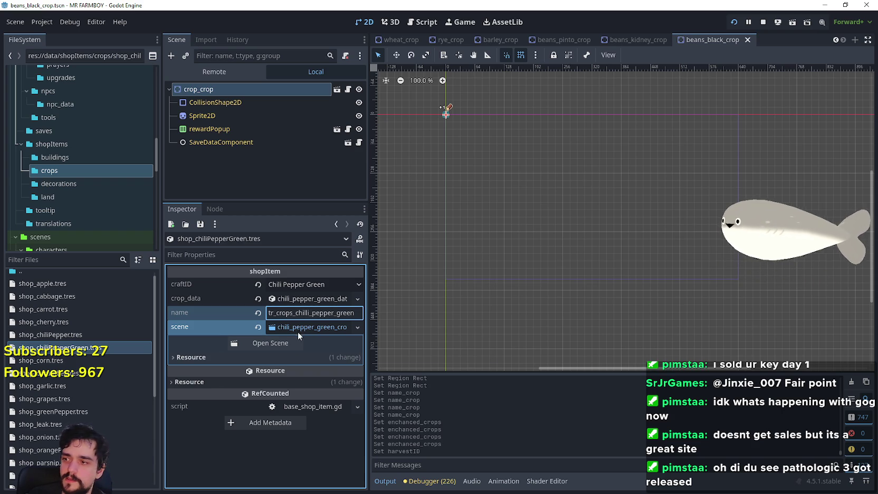
{"action": "scroll", "coordinate": [129, 406], "scroll_direction": "down", "scroll_amount": 6}
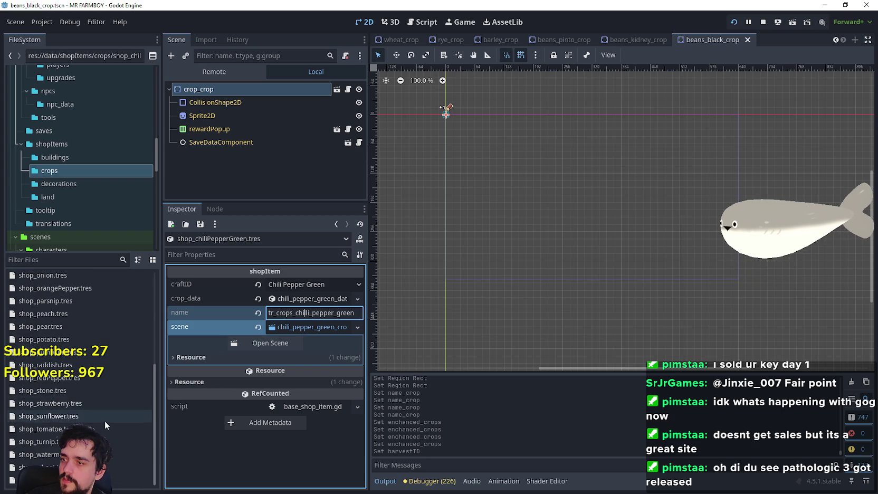
{"action": "scroll", "coordinate": [103, 422], "scroll_direction": "up", "scroll_amount": 4}
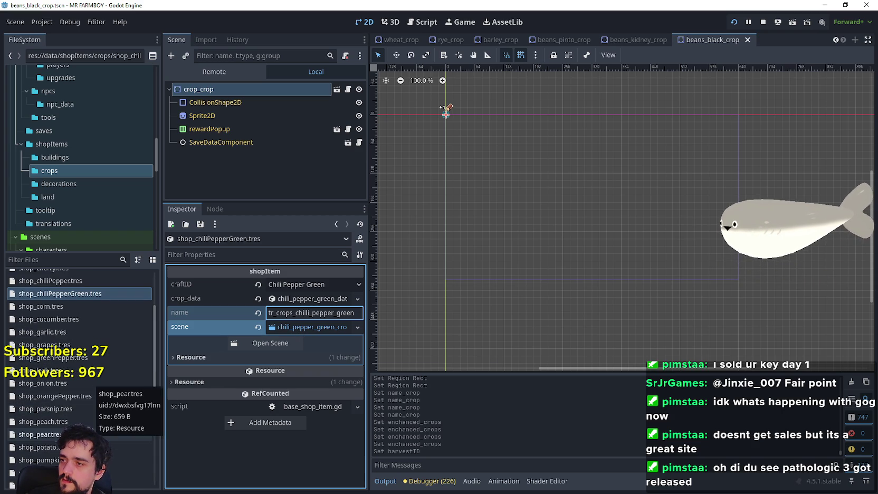
{"action": "scroll", "coordinate": [100, 398], "scroll_direction": "down", "scroll_amount": 4}
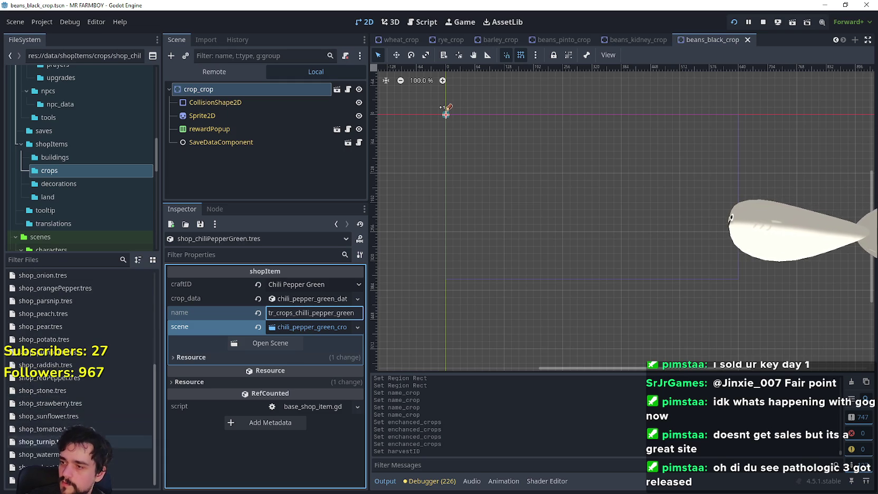
{"action": "scroll", "coordinate": [99, 400], "scroll_direction": "up", "scroll_amount": 4}
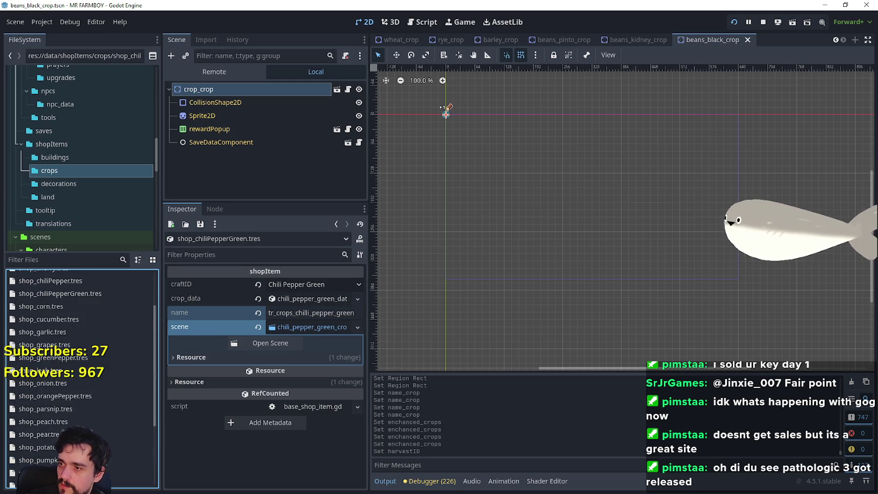
{"action": "scroll", "coordinate": [79, 369], "scroll_direction": "up", "scroll_amount": 3}
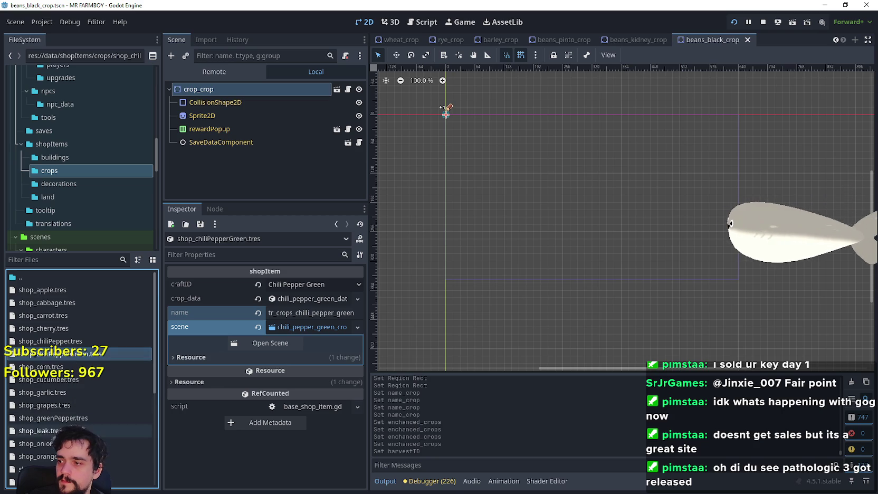
{"action": "scroll", "coordinate": [71, 354], "scroll_direction": "down", "scroll_amount": 5}
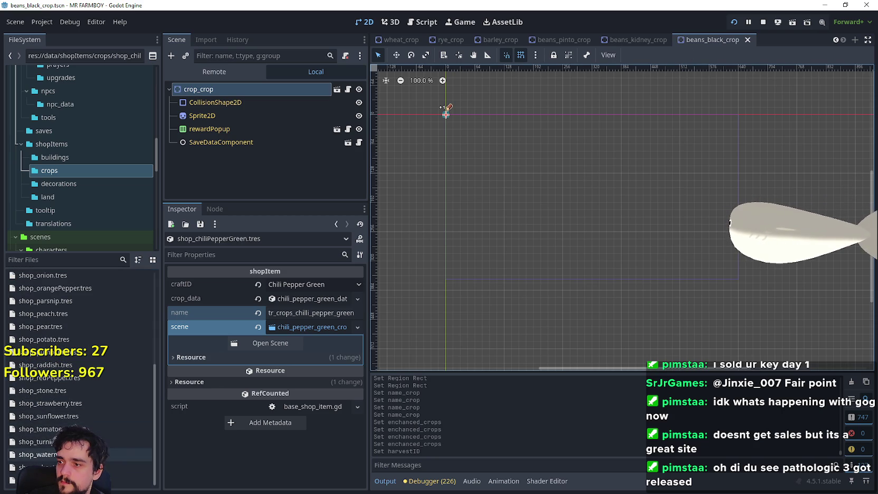
{"action": "right_click", "coordinate": [52, 428]}
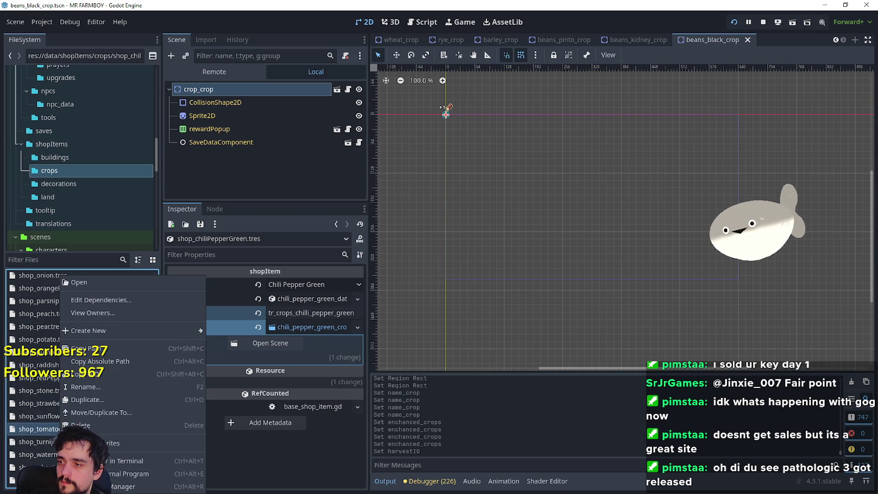
Step: Duplicate the tomato shop item as shop_tomatoe_yellow.tres and open the copy
{"action": "left_click", "coordinate": [102, 401]}
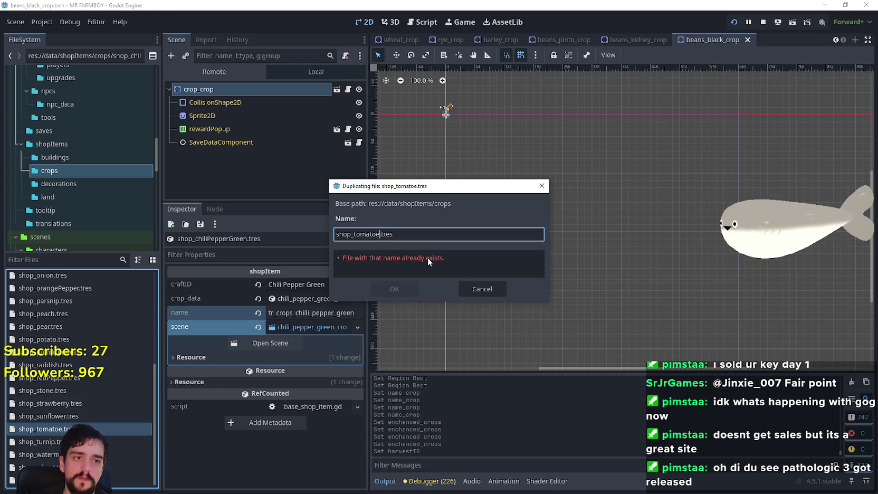
{"action": "type", "text": "_green"}
{"action": "key", "text": "Return"}
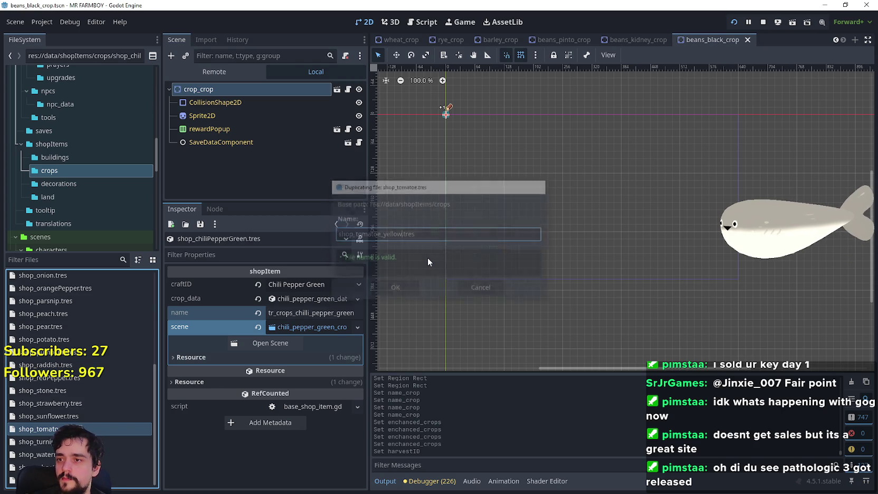
{"action": "left_click", "coordinate": [42, 442]}
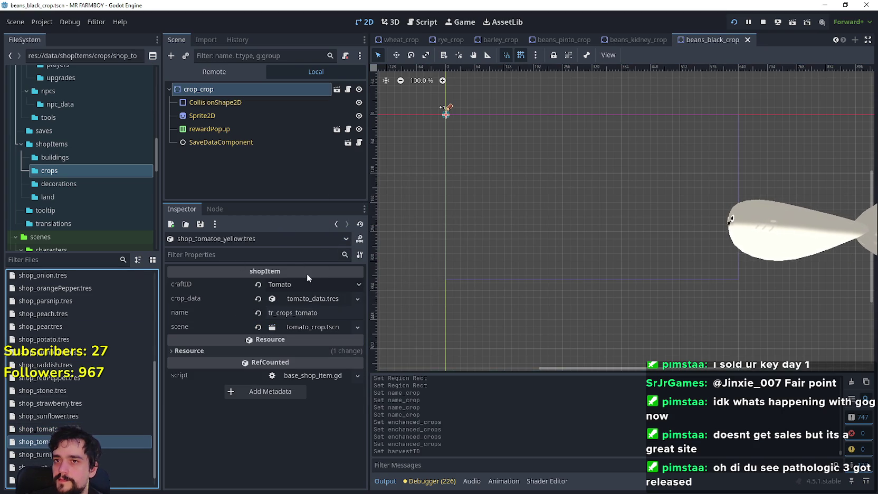
Step: Set the copy's craftID to Tomato Yellow and its name key to tr_crops_tomato_yellow
{"action": "left_click", "coordinate": [327, 284]}
{"action": "scroll", "coordinate": [358, 225], "scroll_direction": "down", "scroll_amount": 20}
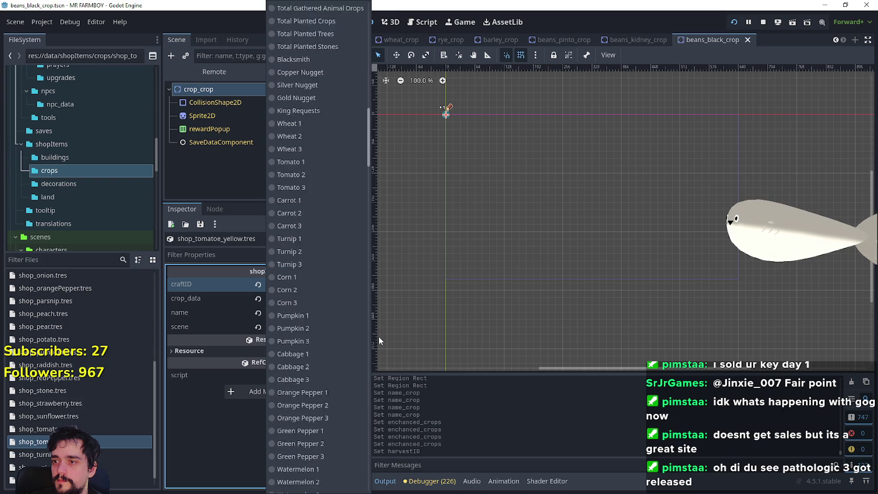
{"action": "scroll", "coordinate": [316, 338], "scroll_direction": "up", "scroll_amount": 10}
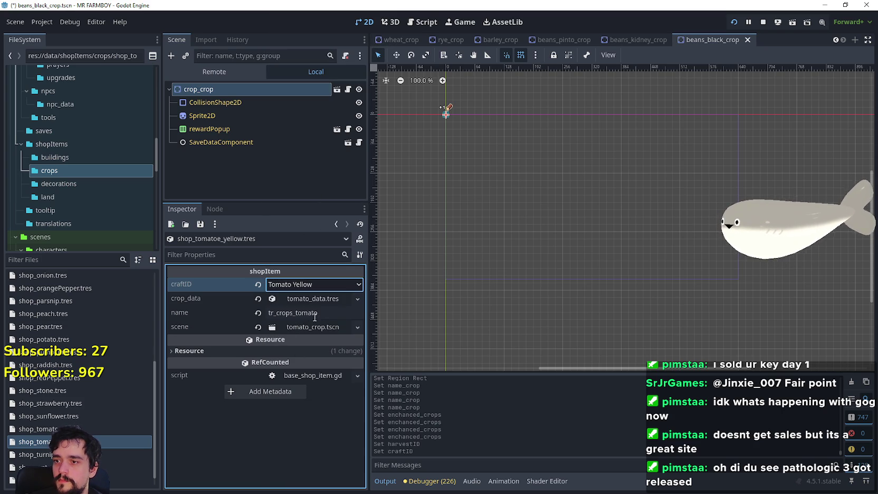
{"action": "left_click", "coordinate": [322, 313]}
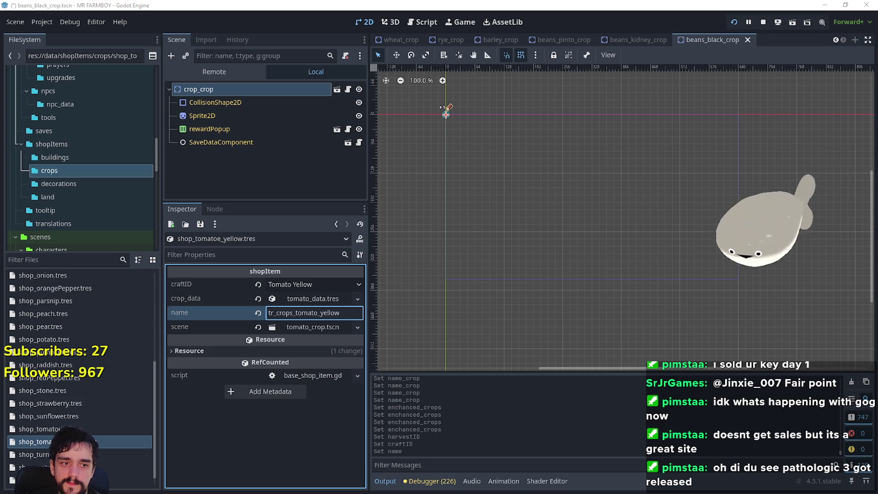
{"action": "key", "text": "alt+Tab"}
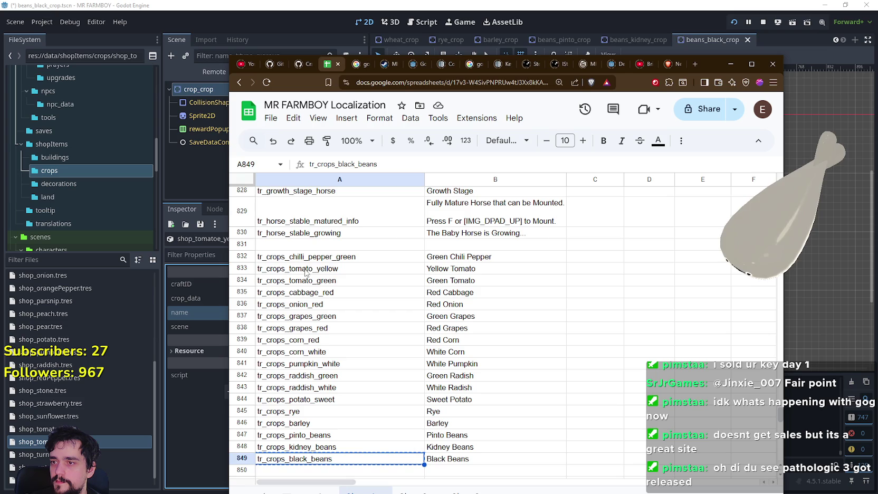
Step: Confirm the tr_crops_tomato_yellow key in cell A833 of the localization sheet, then return to Godot
{"action": "left_click", "coordinate": [306, 271]}
{"action": "double_click", "coordinate": [320, 270]}
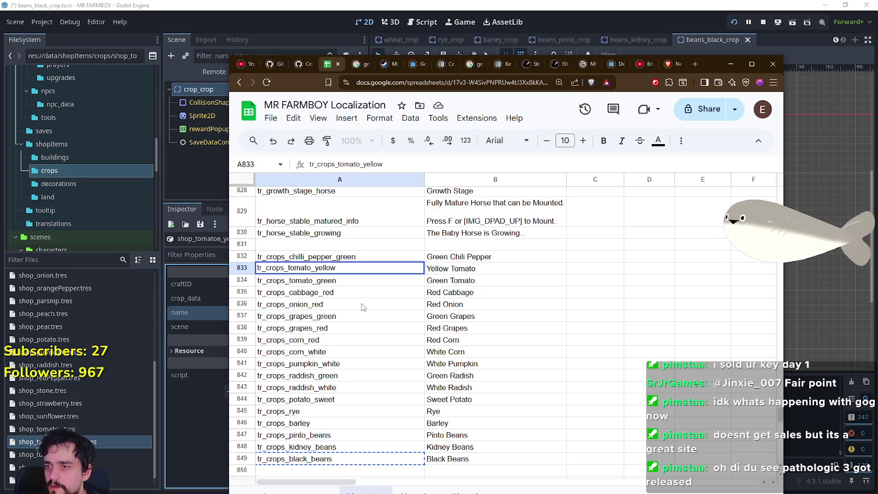
{"action": "left_click", "coordinate": [359, 293]}
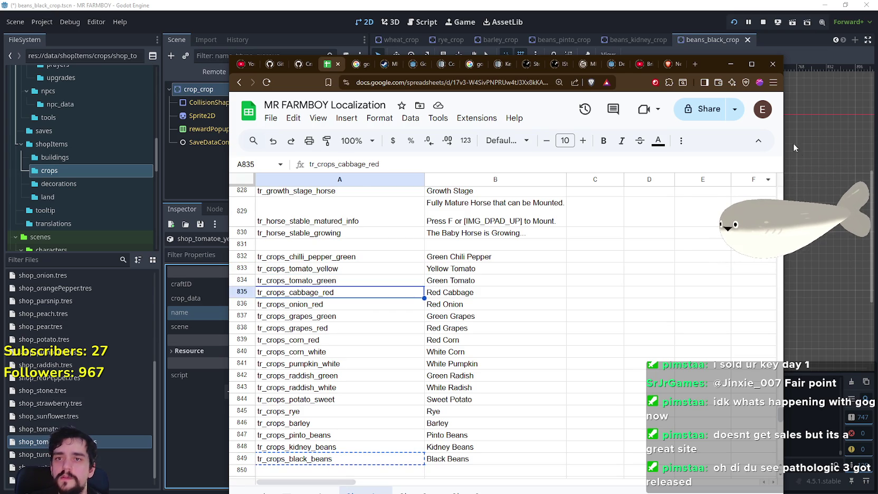
{"action": "left_click", "coordinate": [732, 74]}
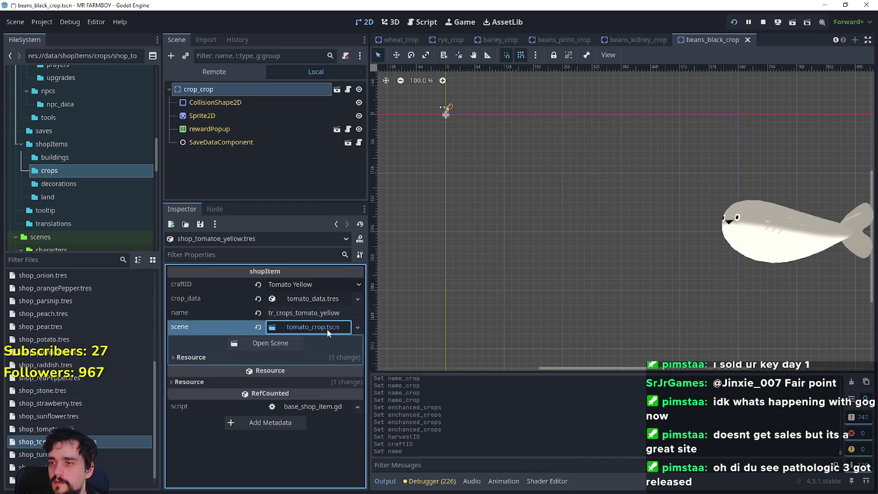
Step: Replace the yellow tomato item's scene with tomato_yellow_crop.tscn, save, and stop the running game
{"action": "left_click", "coordinate": [328, 327]}
{"action": "left_click", "coordinate": [258, 328]}
{"action": "left_click", "coordinate": [311, 328]}
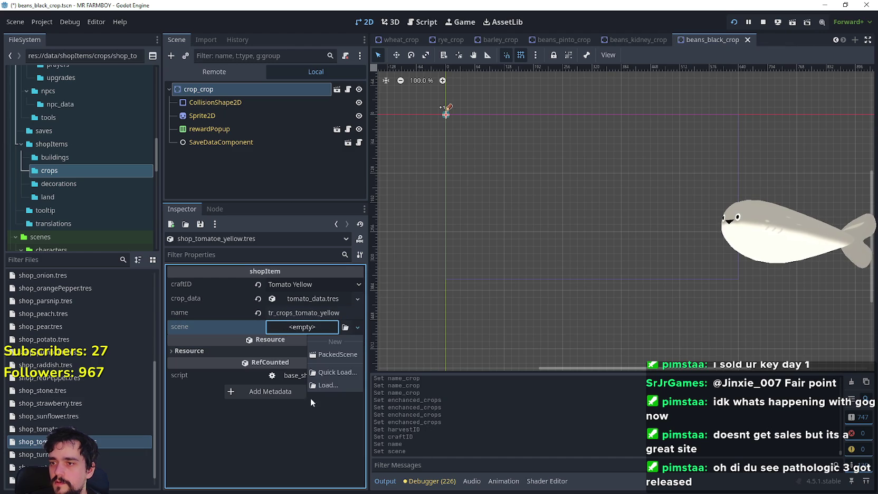
{"action": "left_click", "coordinate": [338, 372]}
{"action": "type", "text": "yellow"}
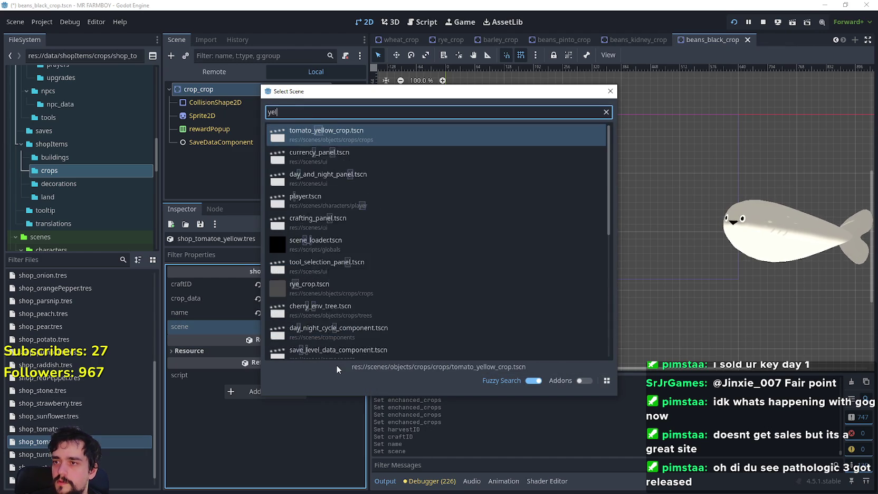
{"action": "key", "text": "Return"}
{"action": "key", "text": "ctrl+s"}
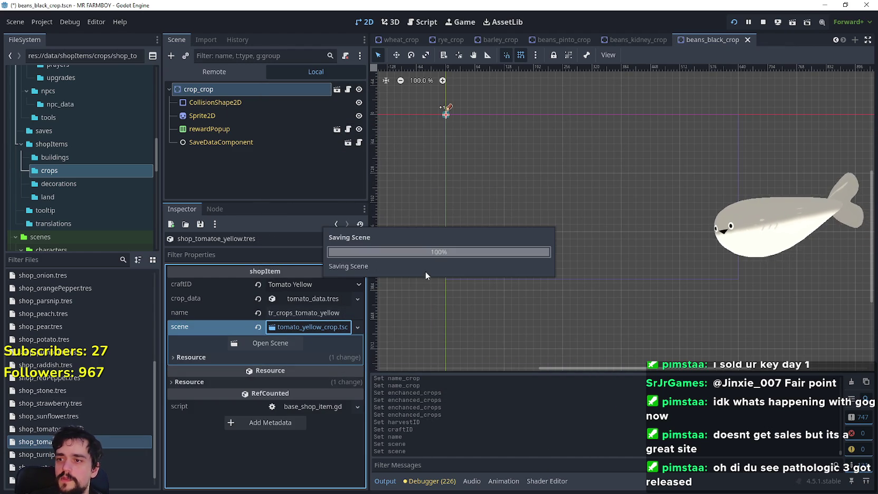
{"action": "left_click", "coordinate": [757, 26]}
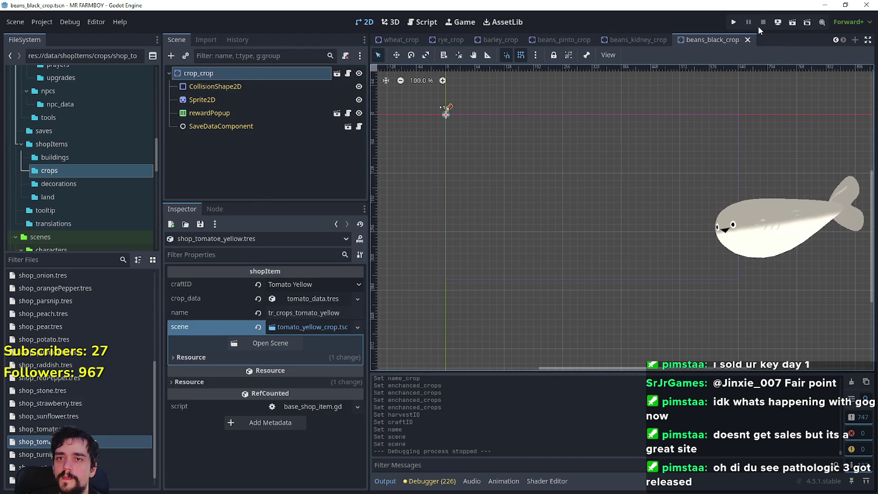
Step: Duplicate the yellow tomato item as shop_tomatoe_green.tres and open it
{"action": "right_click", "coordinate": [49, 443]}
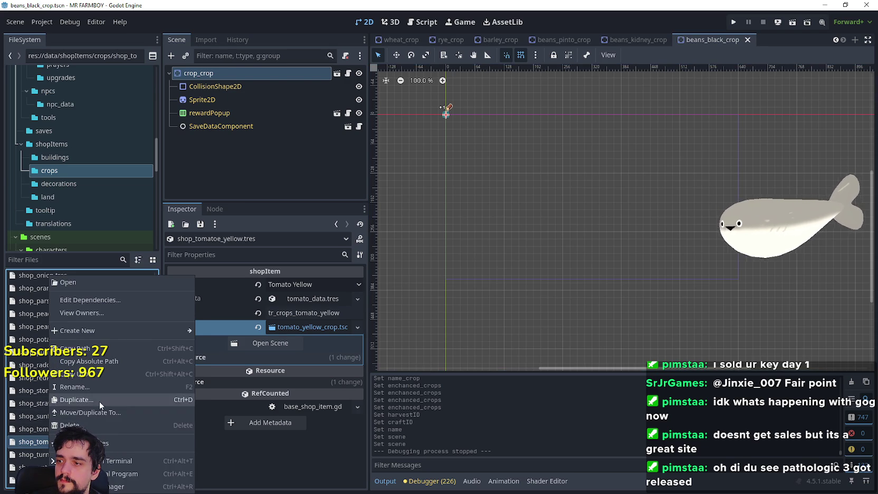
{"action": "left_click", "coordinate": [99, 401]}
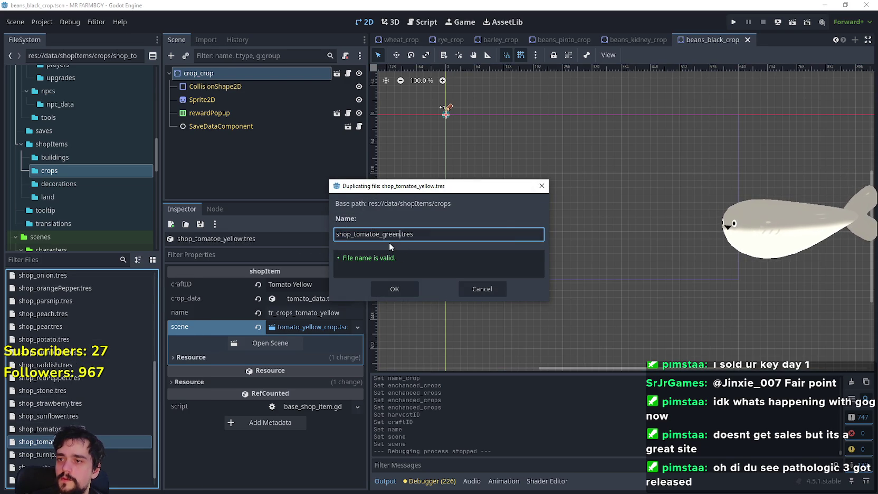
{"action": "key", "text": "Return"}
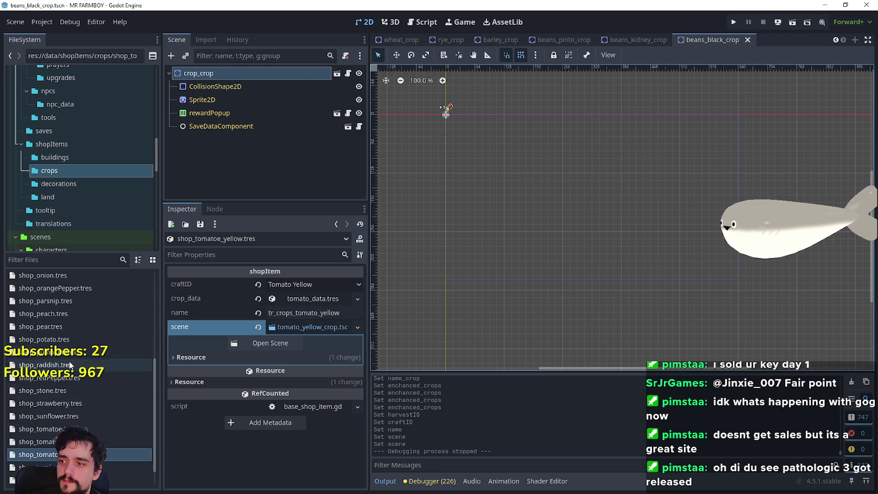
{"action": "left_click", "coordinate": [64, 442]}
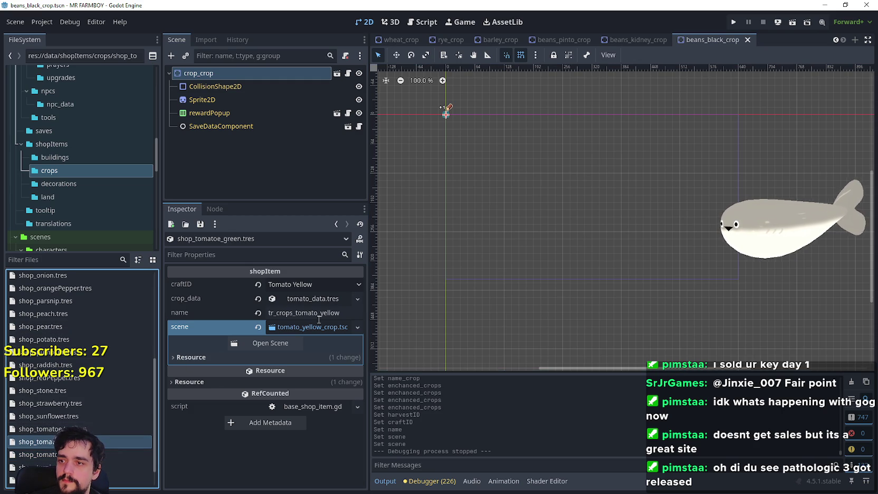
Step: Change the name key to tr_crops_tomato_green and the craftID to Tomato Green
{"action": "double_click", "coordinate": [323, 313]}
{"action": "type", "text": "green"}
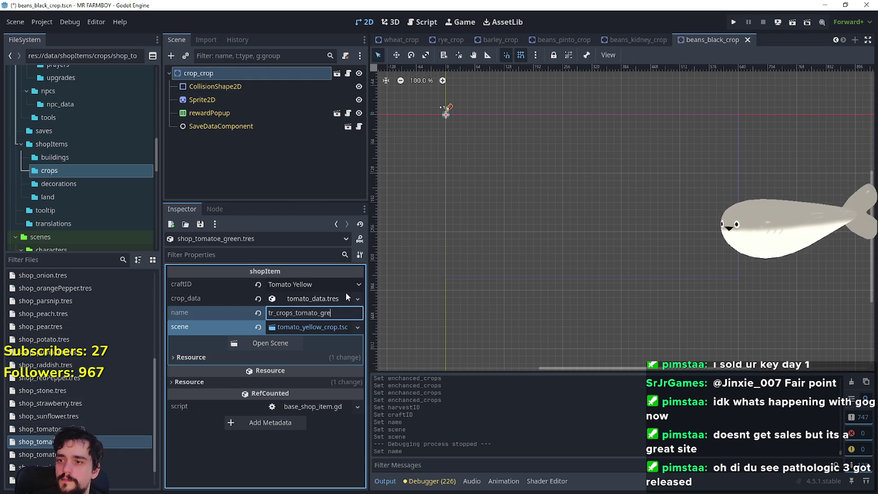
{"action": "left_click", "coordinate": [311, 284]}
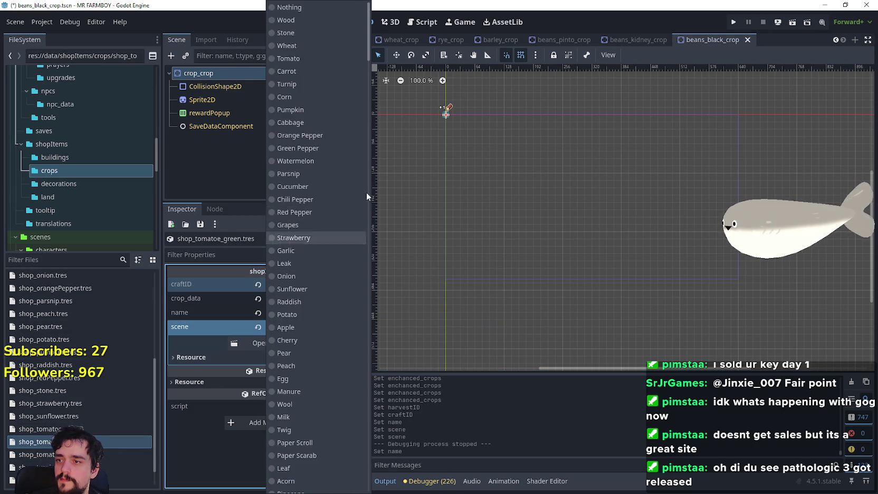
{"action": "scroll", "coordinate": [344, 346], "scroll_direction": "down", "scroll_amount": 20}
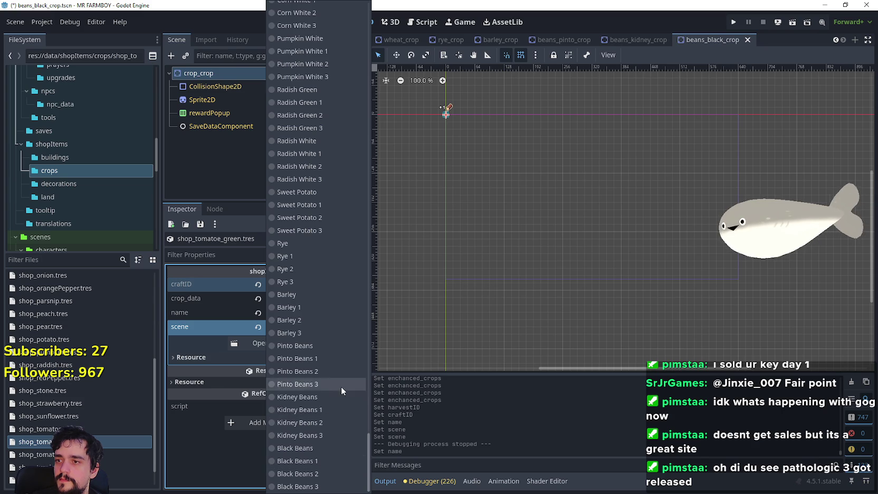
{"action": "scroll", "coordinate": [344, 346], "scroll_direction": "up", "scroll_amount": 5}
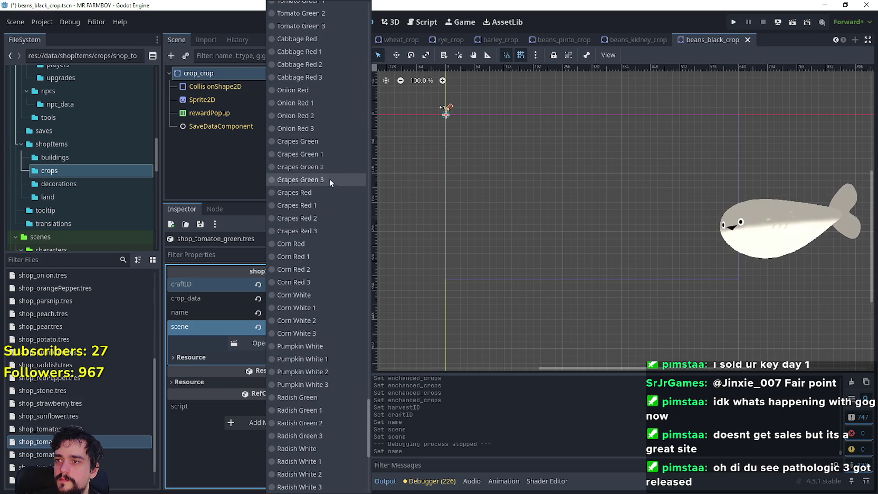
{"action": "scroll", "coordinate": [314, 116], "scroll_direction": "up", "scroll_amount": 10}
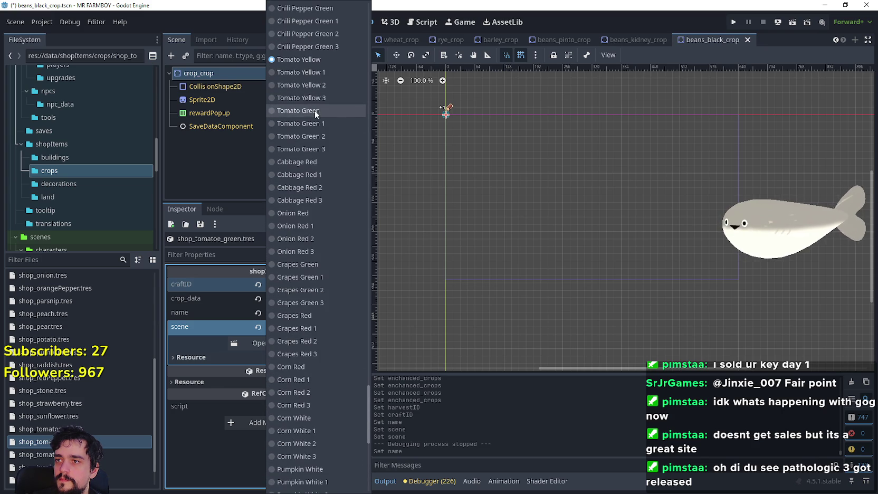
{"action": "left_click", "coordinate": [314, 110]}
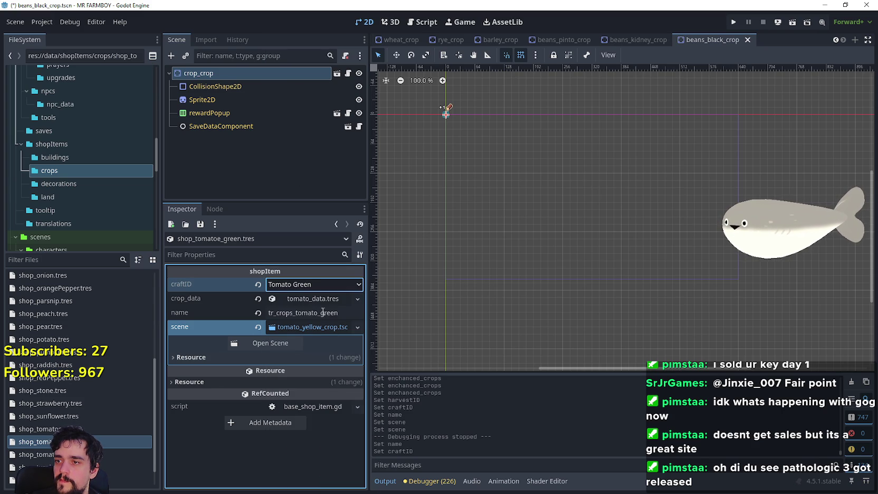
Step: Assign tomato_green_crop.tscn as the item's scene and save
{"action": "left_click", "coordinate": [257, 326]}
{"action": "left_click", "coordinate": [302, 327]}
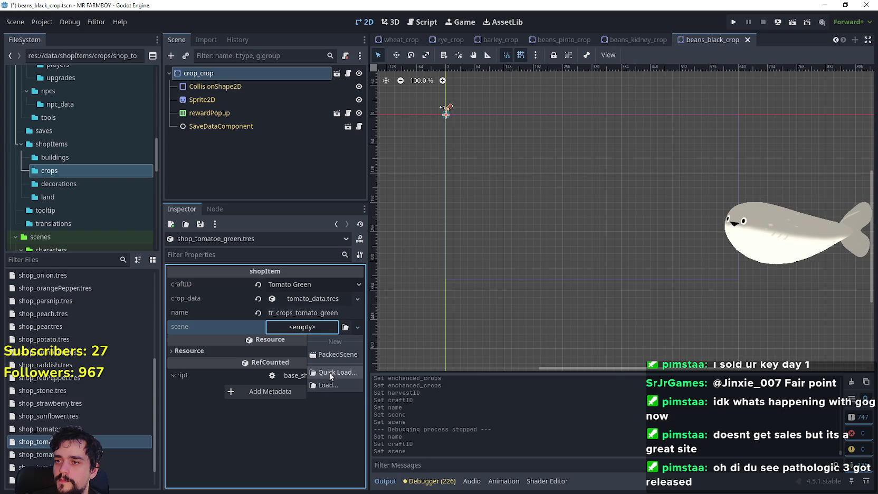
{"action": "left_click", "coordinate": [331, 373]}
{"action": "type", "text": "green"}
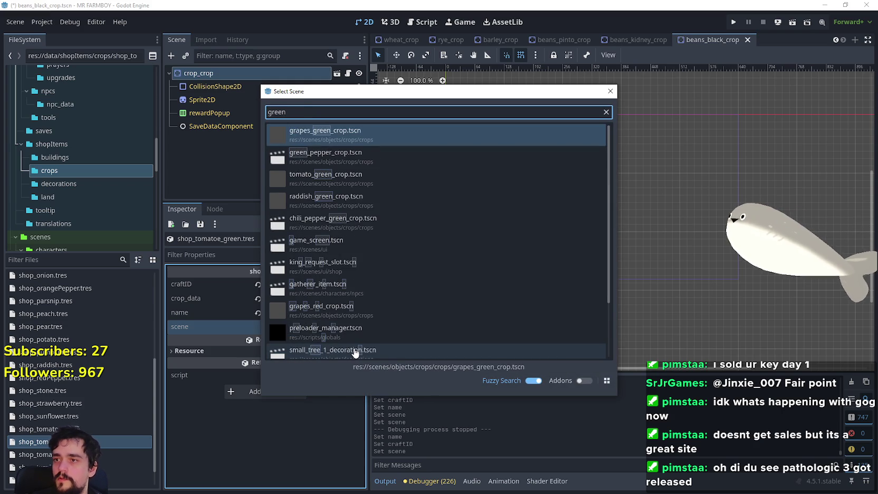
{"action": "double_click", "coordinate": [343, 177]}
{"action": "key", "text": "ctrl+s"}
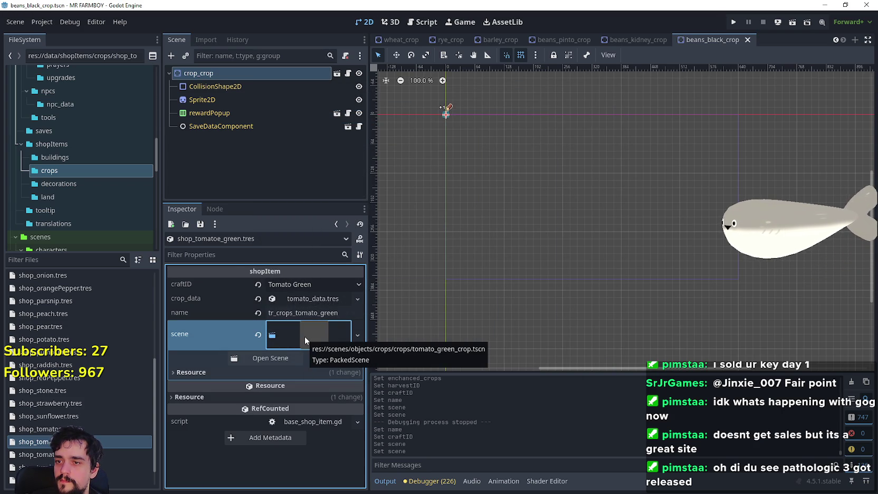
Step: Replace the crop data with tomato_green_data.tres and save the item
{"action": "left_click", "coordinate": [267, 302]}
{"action": "left_click", "coordinate": [258, 298]}
{"action": "left_click", "coordinate": [302, 299]}
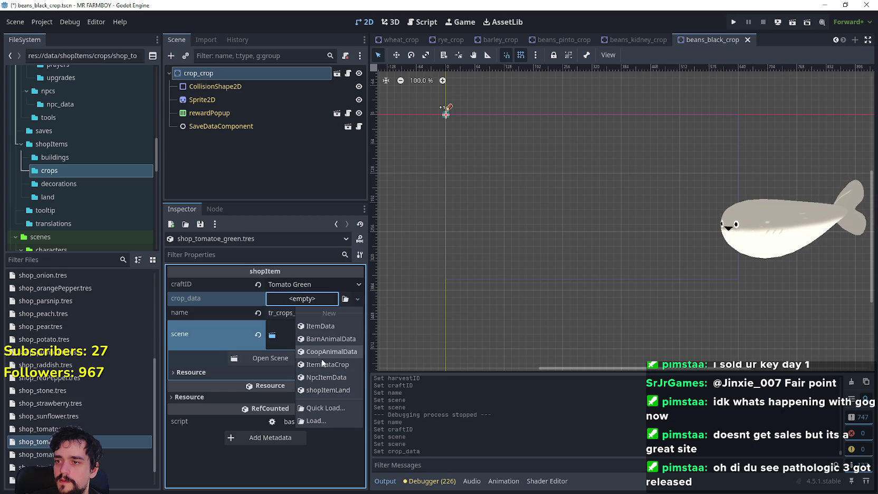
{"action": "left_click", "coordinate": [335, 410]}
{"action": "type", "text": "green"}
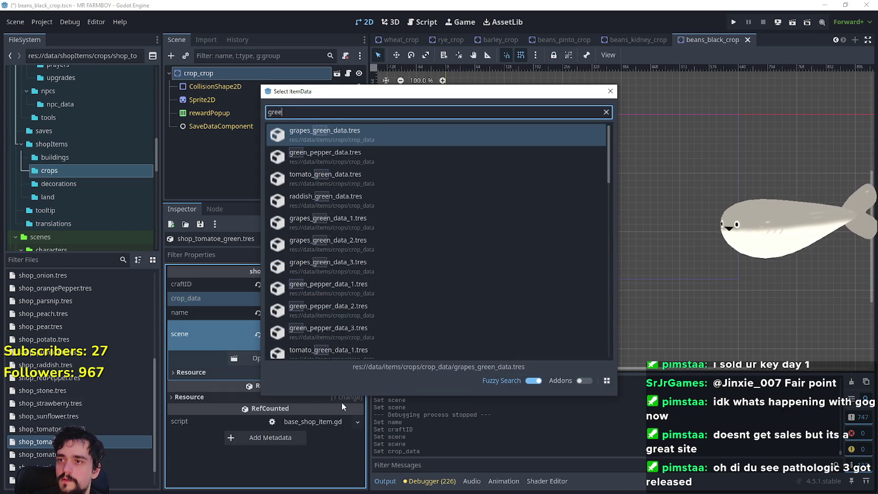
{"action": "left_click", "coordinate": [343, 178]}
{"action": "left_click", "coordinate": [305, 299]}
{"action": "key", "text": "ctrl+s"}
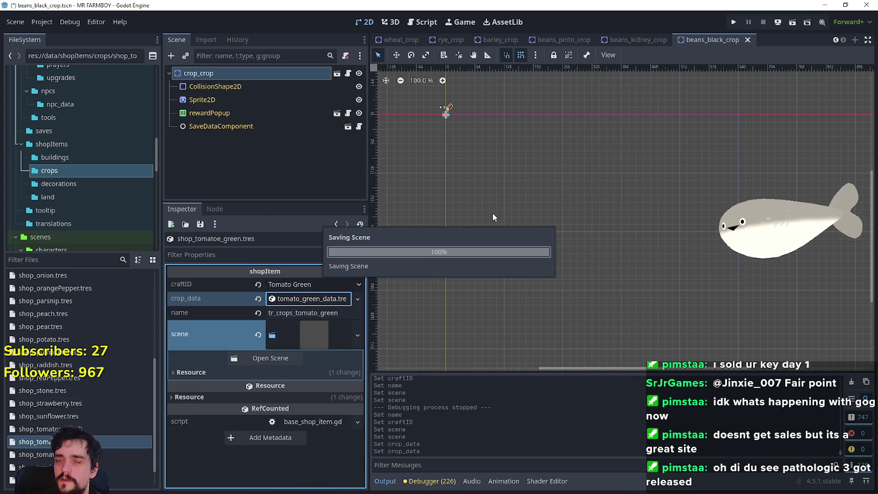
Step: Swap shop_tomatoe_yellow.tres's crop data from tomato_data.tres to tomato_yellow_data.tres
{"action": "left_click", "coordinate": [121, 454]}
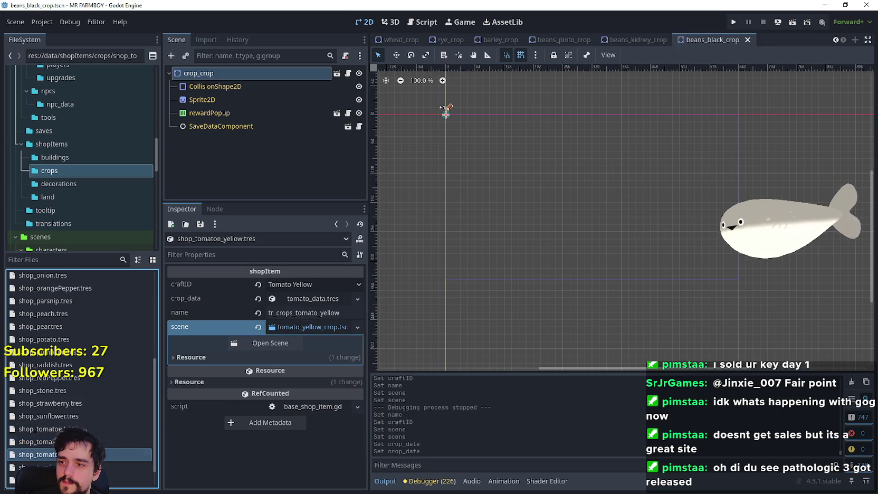
{"action": "left_click", "coordinate": [254, 300]}
{"action": "left_click", "coordinate": [297, 297]}
{"action": "left_click", "coordinate": [322, 410]}
{"action": "type", "text": "yellow"}
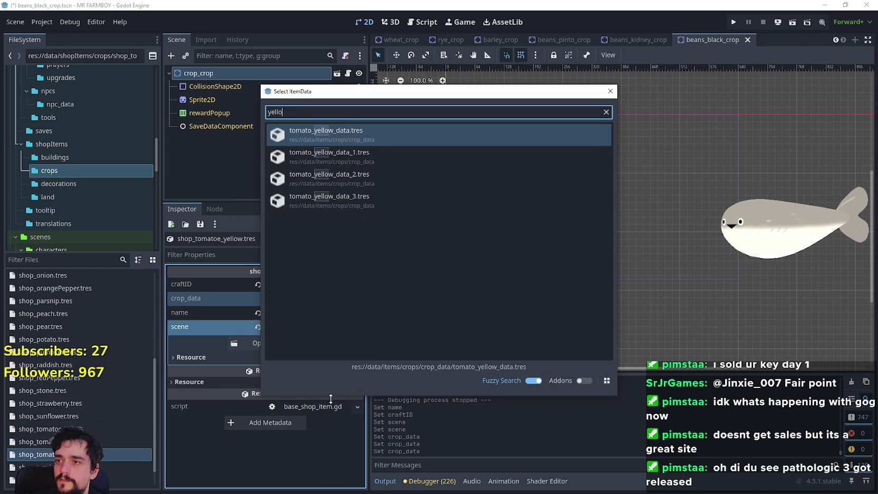
{"action": "double_click", "coordinate": [341, 138]}
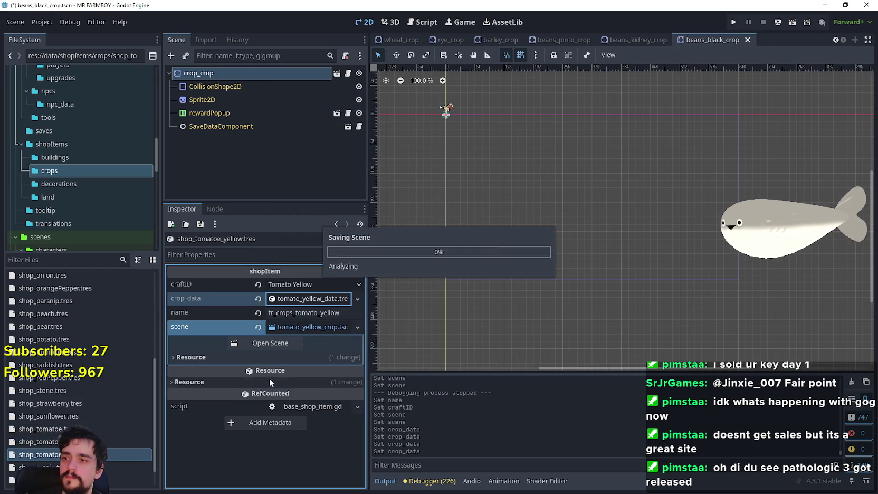
{"action": "left_click", "coordinate": [104, 456]}
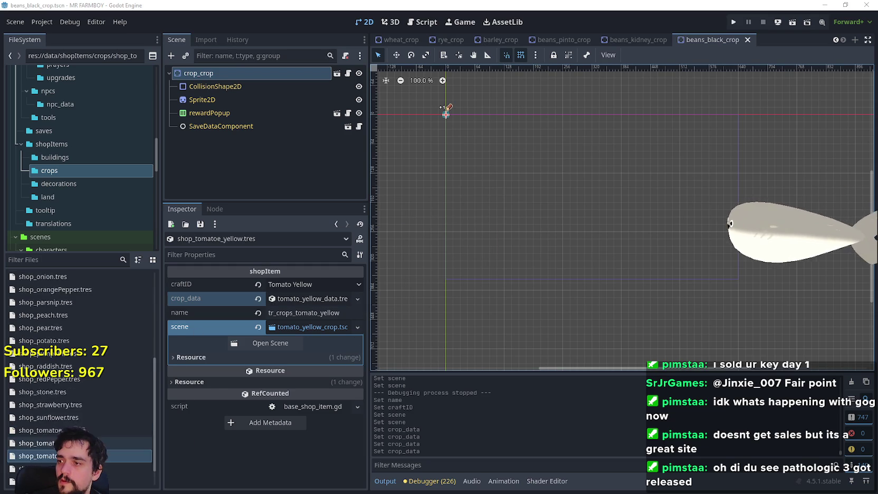
{"action": "scroll", "coordinate": [67, 306], "scroll_direction": "up", "scroll_amount": 5}
{"action": "left_click", "coordinate": [60, 307]}
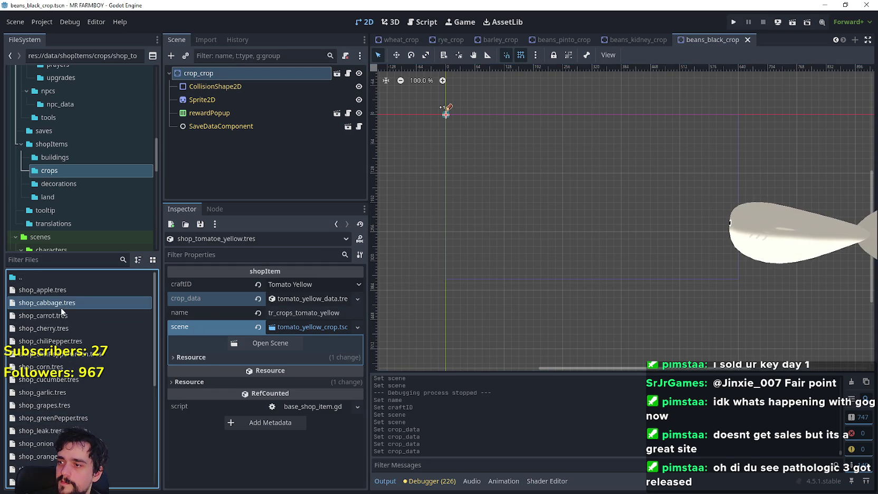
Step: Duplicate shop_cabbage.tres as shop_cabbage_red.tres and open it
{"action": "right_click", "coordinate": [60, 307]}
{"action": "left_click", "coordinate": [85, 400]}
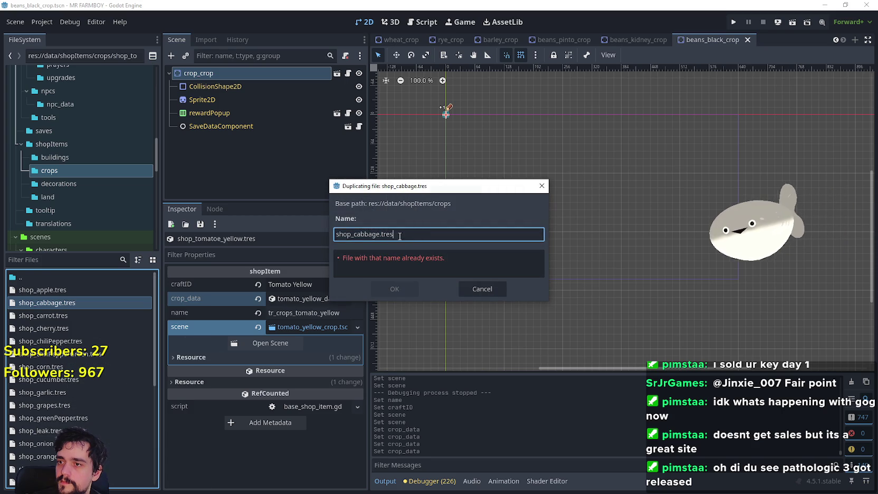
{"action": "type", "text": "_"}
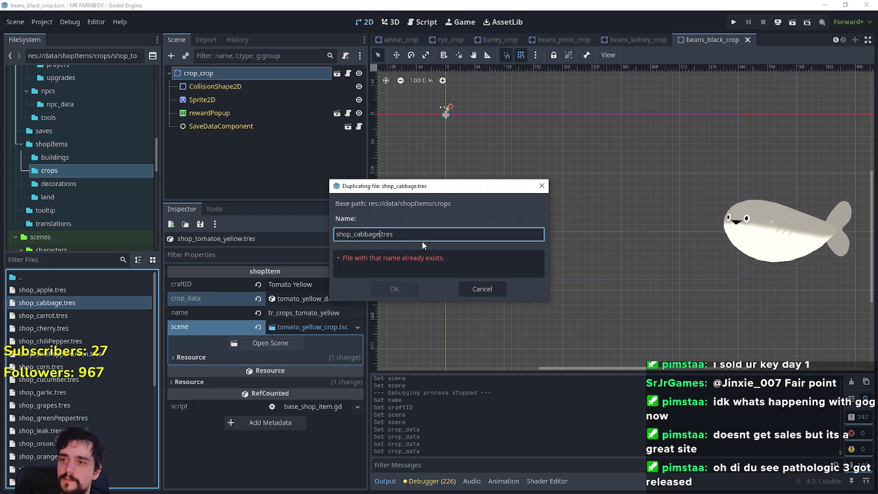
{"action": "type", "text": "red"}
{"action": "key", "text": "Return"}
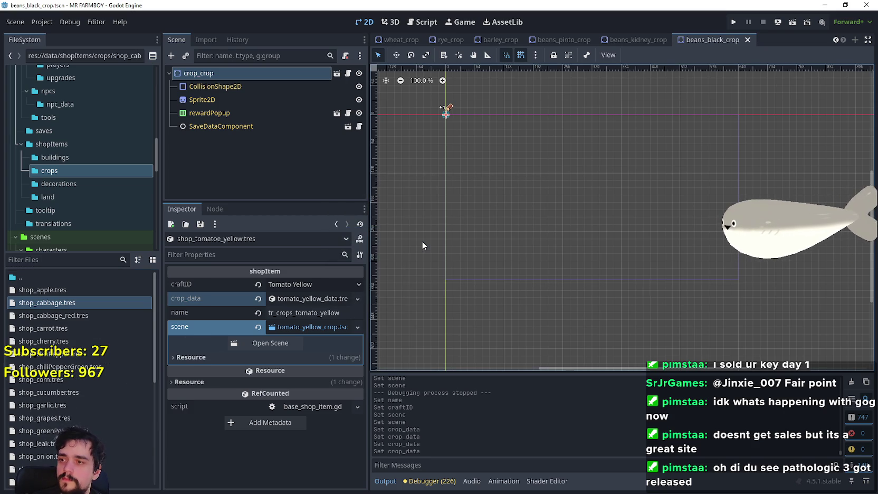
{"action": "left_click", "coordinate": [30, 316]}
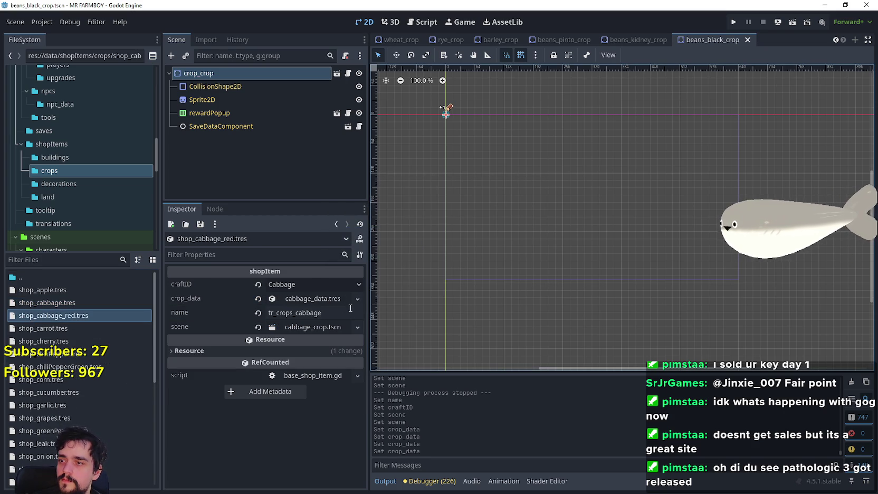
Step: Set the craftID to Cabbage Red and the name key to tr_crops_cabbage_red
{"action": "left_click", "coordinate": [295, 284]}
{"action": "left_click_drag", "start_coordinate": [370, 27], "coordinate": [369, 475]}
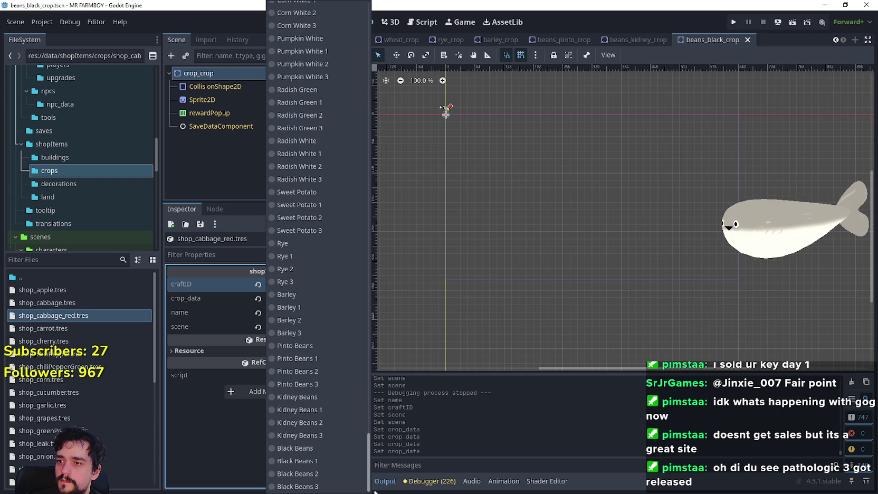
{"action": "scroll", "coordinate": [323, 381], "scroll_direction": "up", "scroll_amount": 10}
{"action": "scroll", "coordinate": [324, 385], "scroll_direction": "up", "scroll_amount": 5}
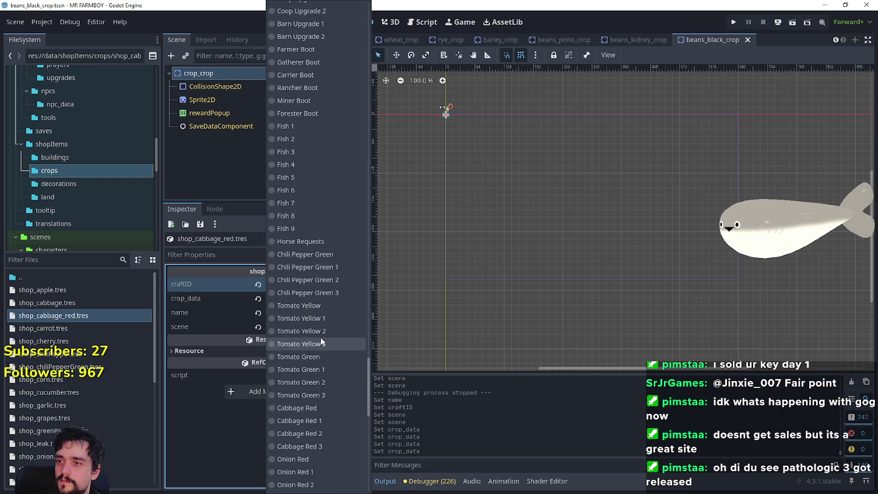
{"action": "left_click", "coordinate": [297, 408]}
{"action": "left_click", "coordinate": [328, 313]}
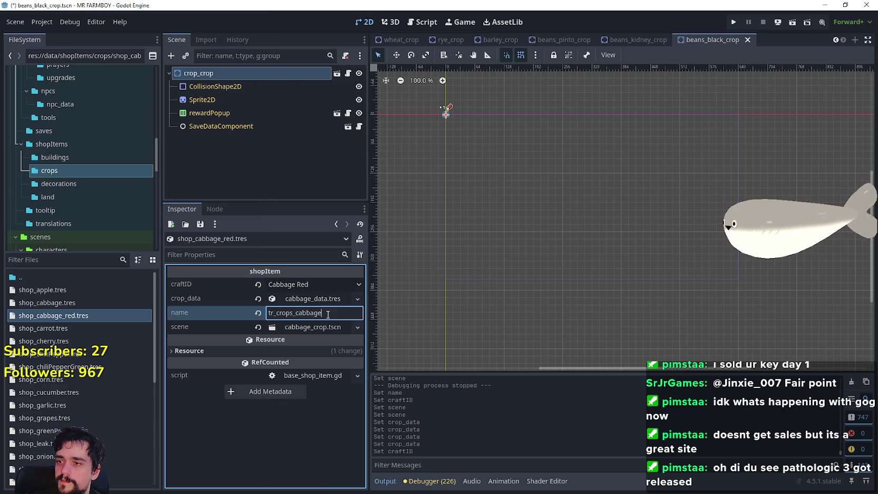
{"action": "type", "text": "_red"}
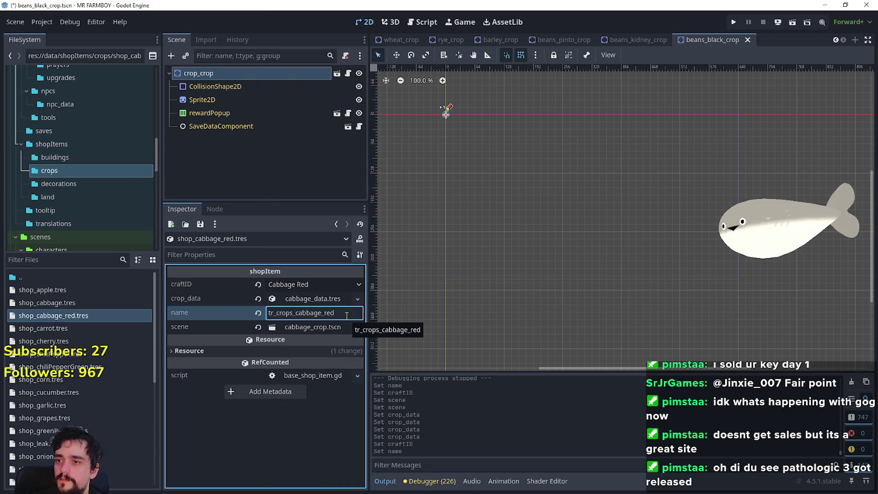
Step: Load cabbage_red_data.tres as the crop data and save
{"action": "left_click", "coordinate": [357, 299]}
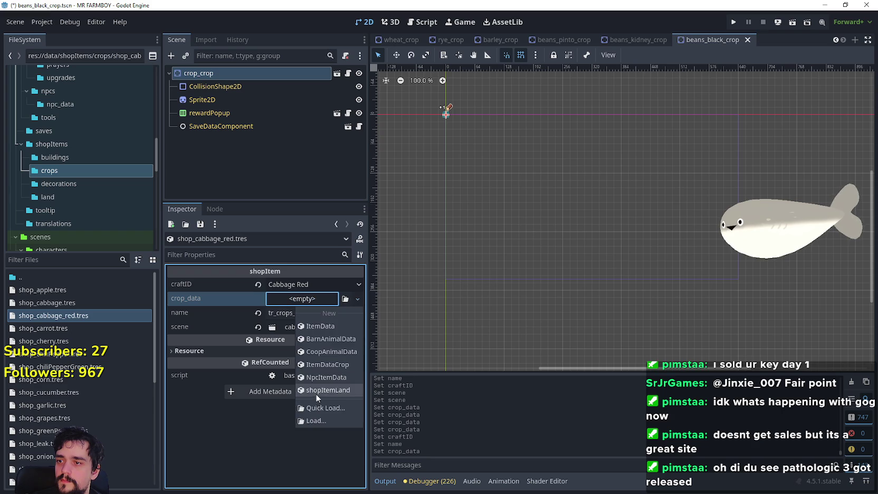
{"action": "left_click", "coordinate": [318, 402]}
{"action": "type", "text": "red"}
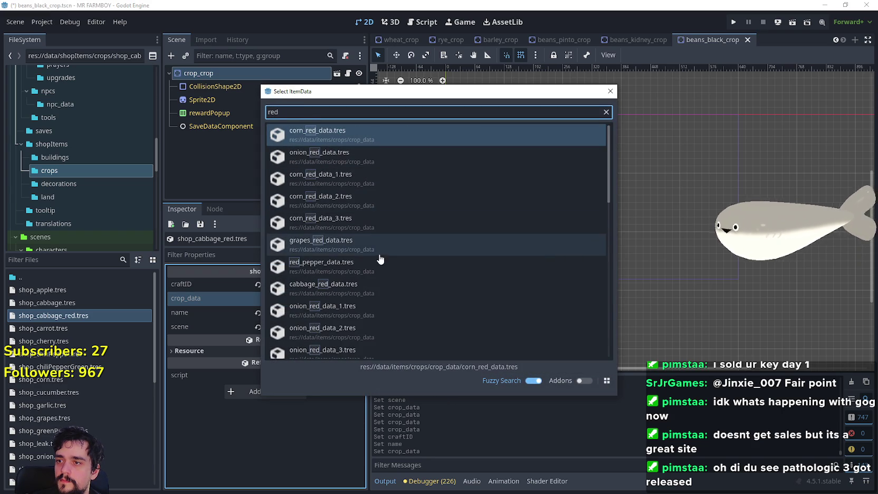
{"action": "scroll", "coordinate": [370, 248], "scroll_direction": "down", "scroll_amount": 1}
{"action": "scroll", "coordinate": [370, 248], "scroll_direction": "down", "scroll_amount": 5}
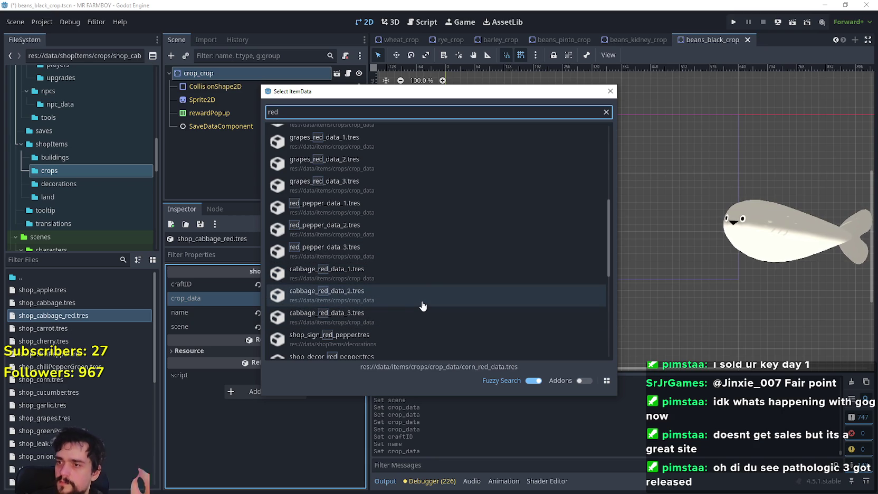
{"action": "scroll", "coordinate": [422, 305], "scroll_direction": "down", "scroll_amount": 4}
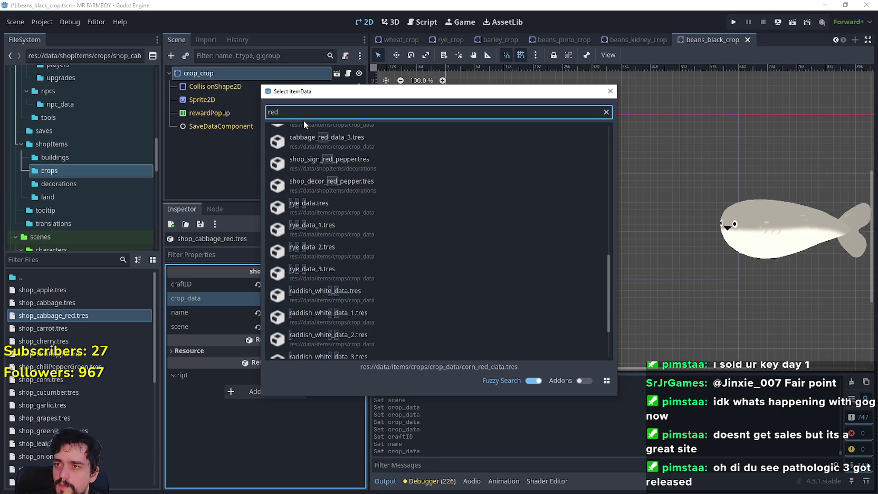
{"action": "type", "text": "cabbage"}
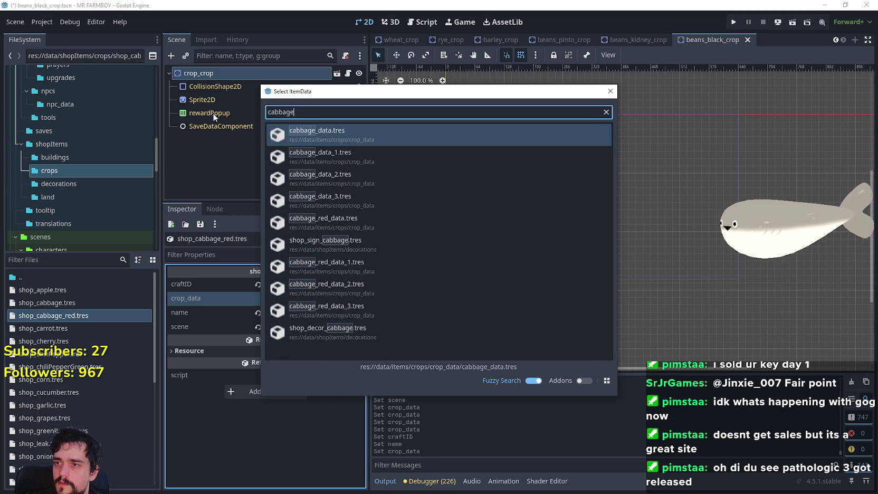
{"action": "double_click", "coordinate": [279, 221]}
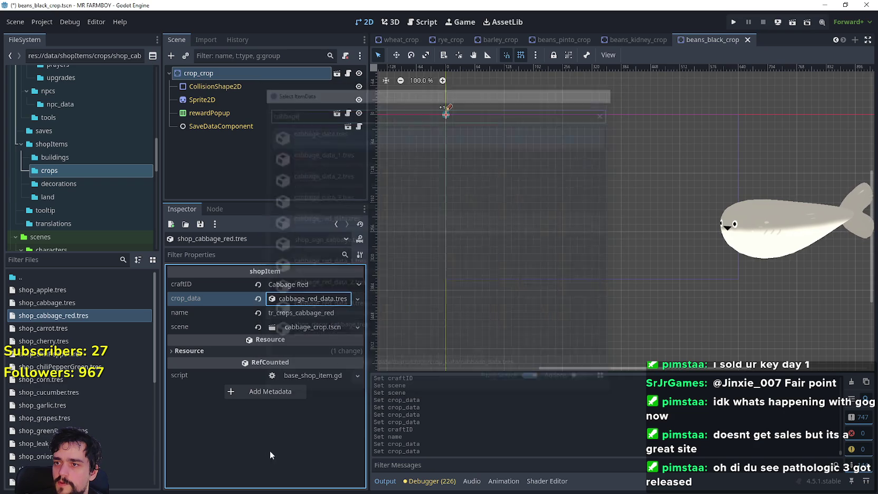
{"action": "key", "text": "ctrl+s"}
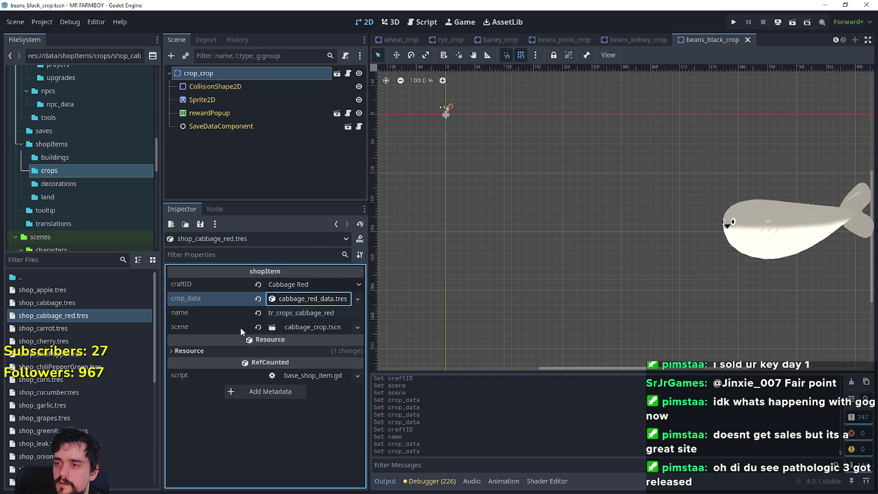
Step: Assign cabbage_red_crop.tscn as the red cabbage item's scene
{"action": "left_click", "coordinate": [296, 329]}
{"action": "left_click", "coordinate": [323, 371]}
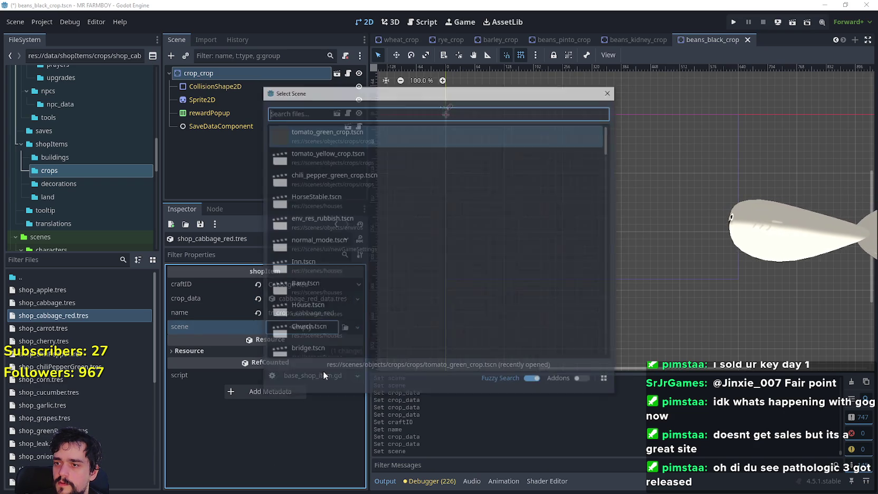
{"action": "type", "text": "cabbage"}
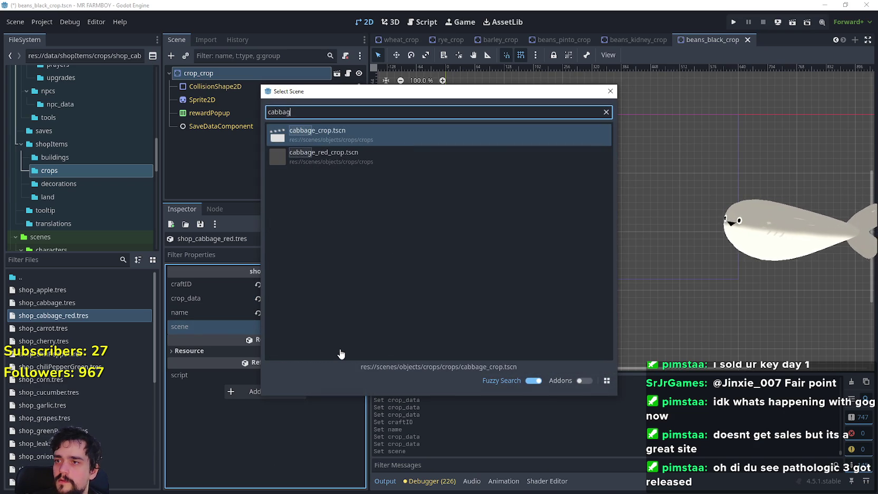
{"action": "double_click", "coordinate": [333, 156]}
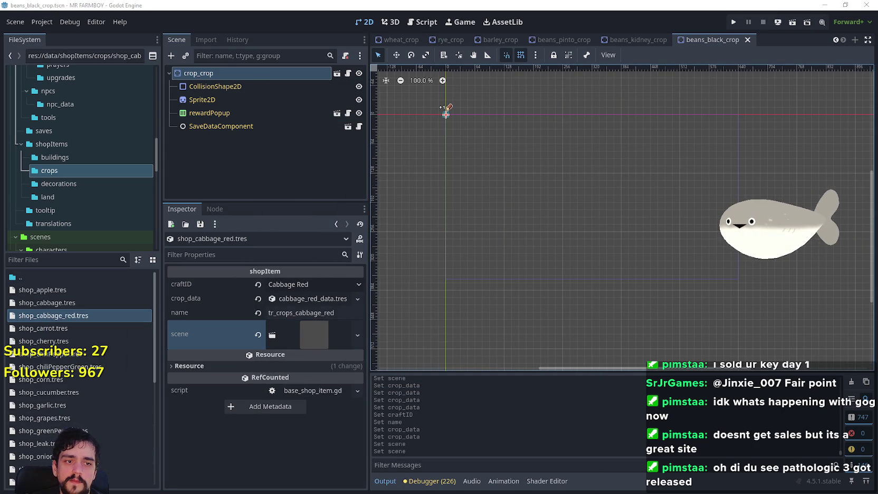
{"action": "scroll", "coordinate": [55, 432], "scroll_direction": "down", "scroll_amount": 5}
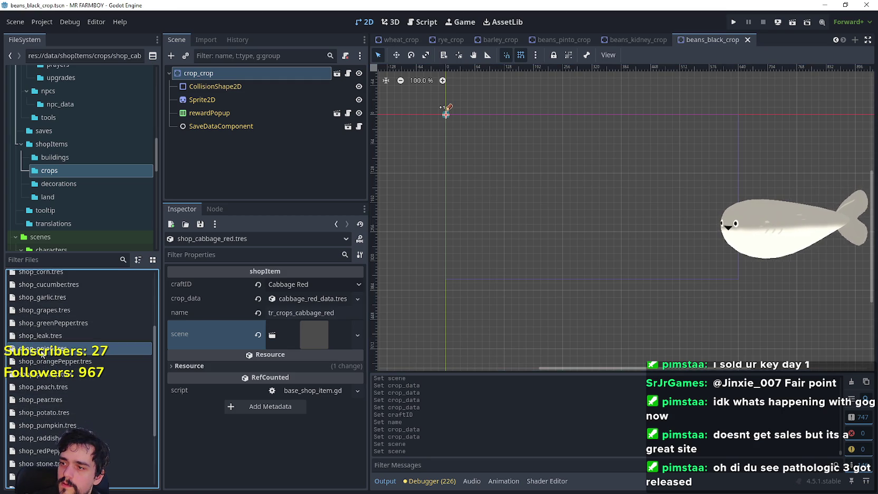
Step: Duplicate the onion shop item as shop_onion_red.tres and open it
{"action": "right_click", "coordinate": [42, 272]}
{"action": "left_click", "coordinate": [78, 401]}
{"action": "left_click", "coordinate": [363, 235]}
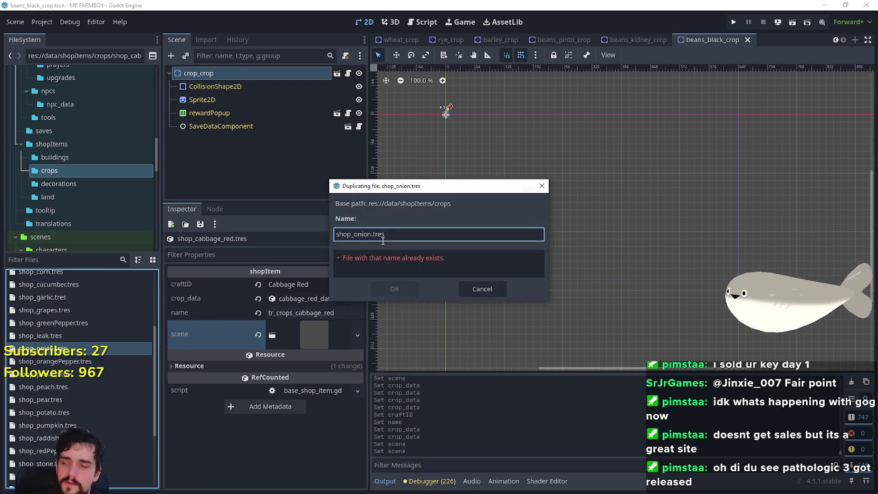
{"action": "type", "text": "_red"}
{"action": "key", "text": "Return"}
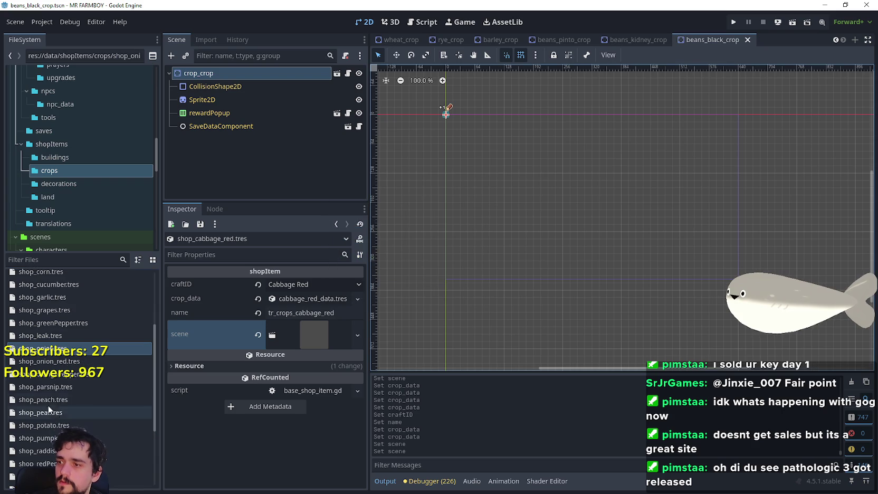
{"action": "left_click", "coordinate": [62, 363]}
Step: Set the craftID to Onion Red and the name key to tr_crops_onion_red
{"action": "left_click", "coordinate": [314, 283]}
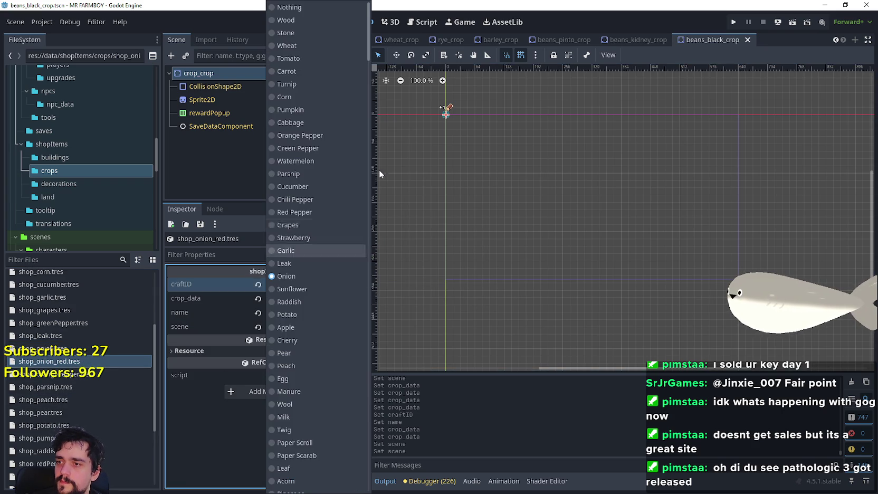
{"action": "left_click_drag", "start_coordinate": [369, 64], "coordinate": [377, 489]}
{"action": "scroll", "coordinate": [296, 316], "scroll_direction": "up", "scroll_amount": 8}
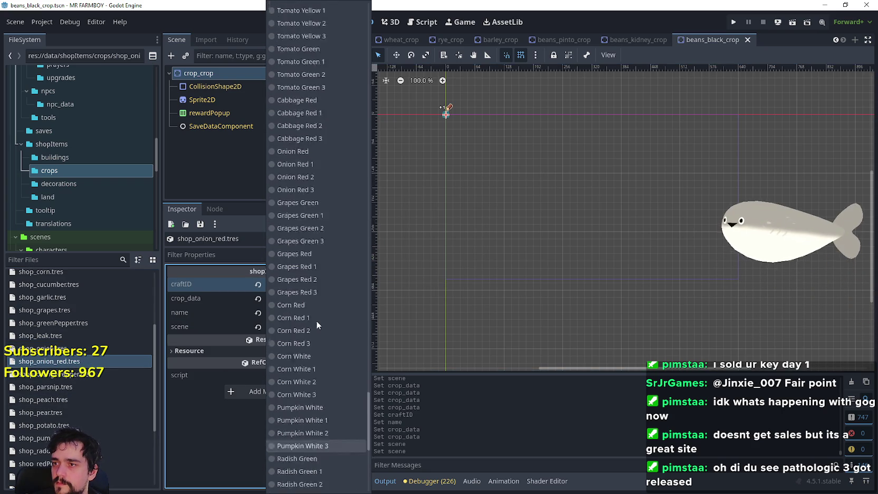
{"action": "left_click", "coordinate": [295, 214]}
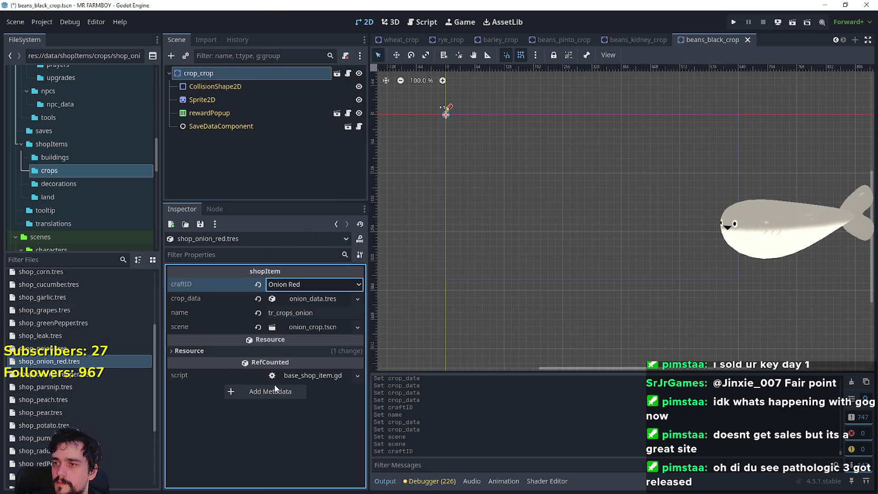
{"action": "left_click", "coordinate": [316, 313]}
{"action": "type", "text": "_red"}
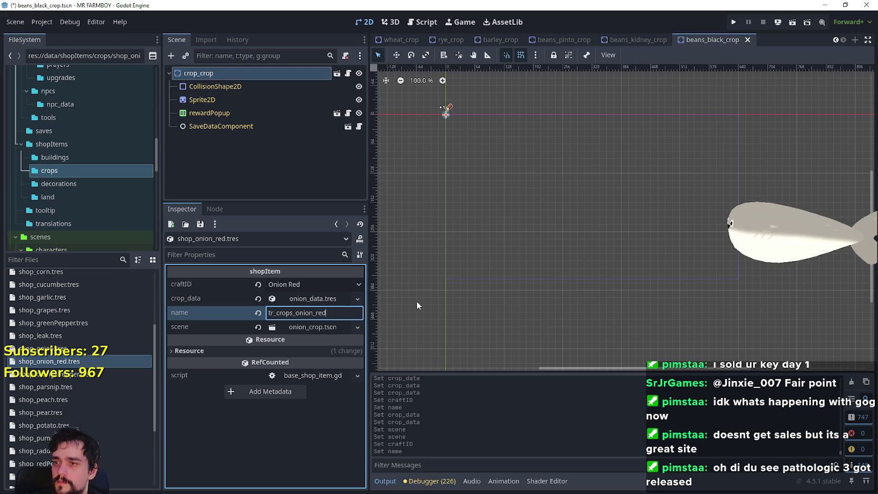
Step: Replace the crop data with onion_red_data.tres
{"action": "left_click", "coordinate": [258, 298]}
{"action": "left_click", "coordinate": [304, 299]}
{"action": "left_click", "coordinate": [337, 405]}
{"action": "type", "text": "onion"}
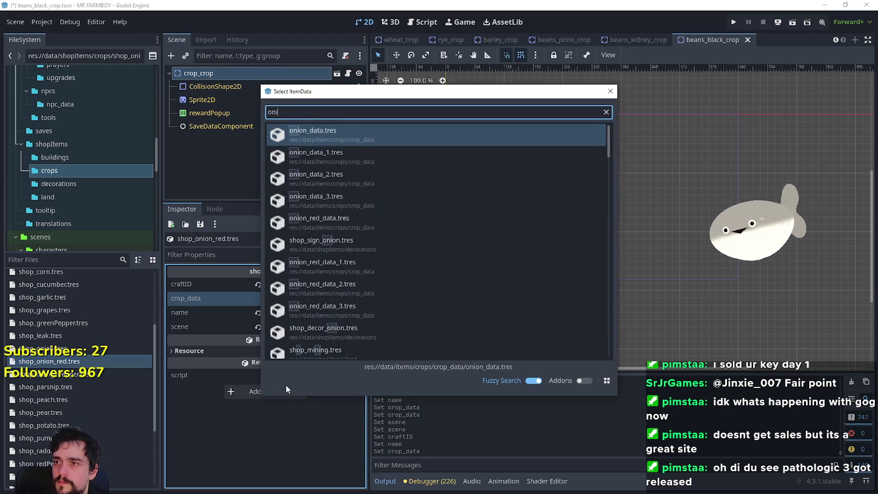
{"action": "double_click", "coordinate": [347, 230]}
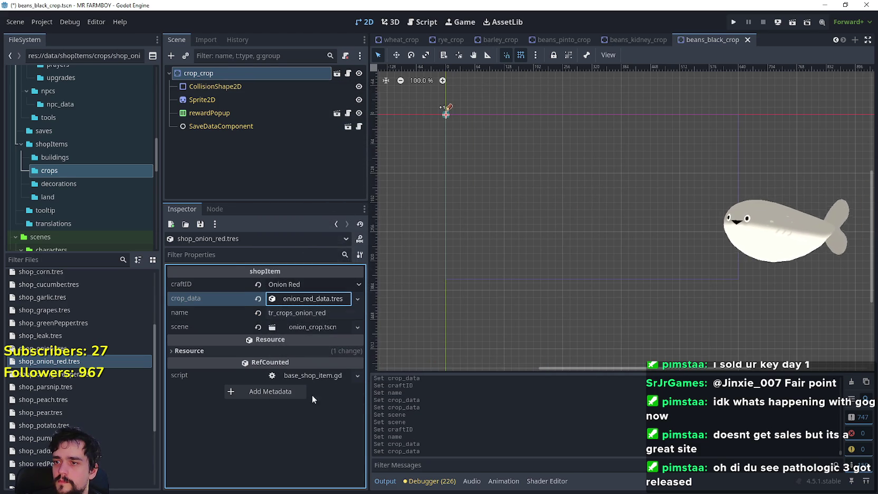
Step: Swap the onion_crop scene for onion_red_crop and save the red onion item
{"action": "left_click", "coordinate": [324, 327]}
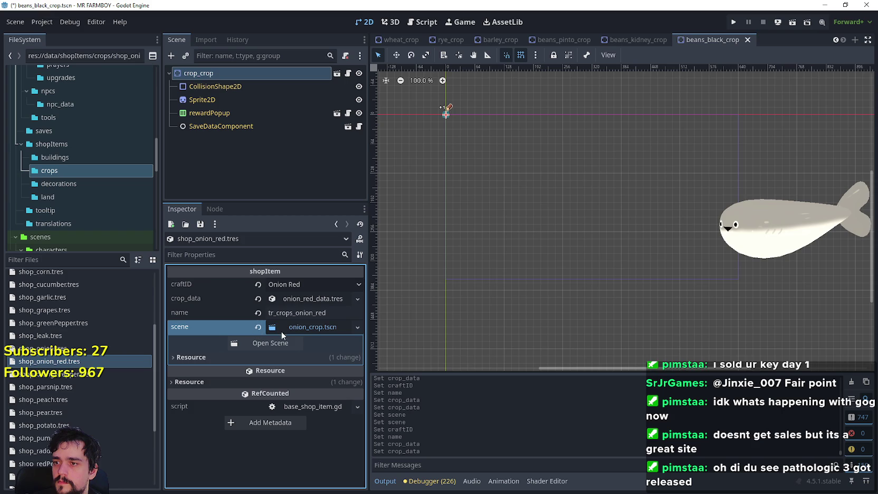
{"action": "left_click", "coordinate": [259, 328]}
{"action": "left_click", "coordinate": [279, 327]}
{"action": "left_click", "coordinate": [335, 373]}
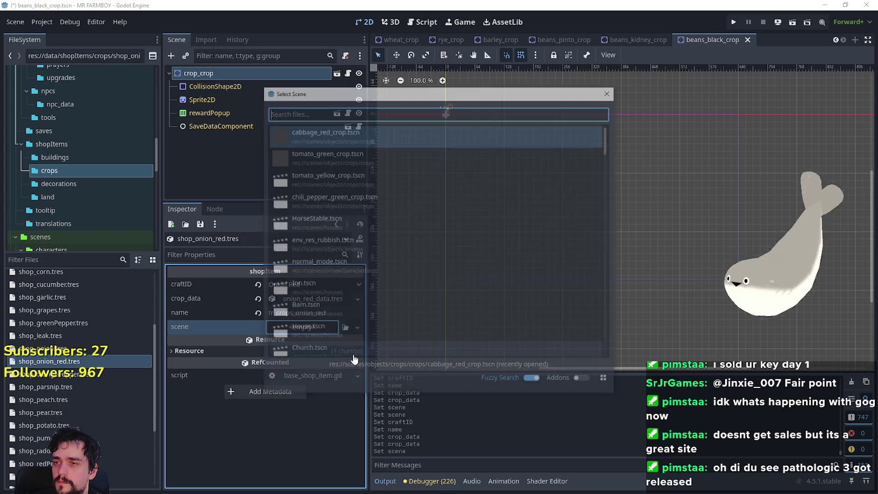
{"action": "type", "text": "onion"}
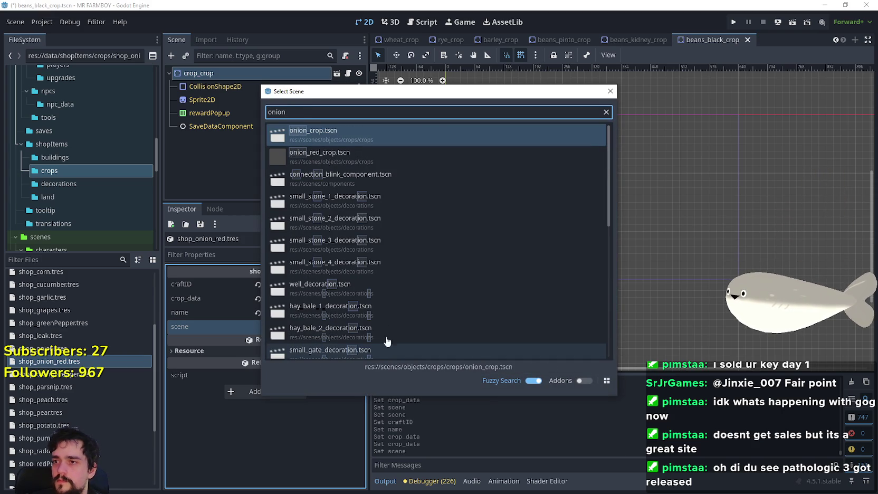
{"action": "left_click", "coordinate": [325, 158]}
{"action": "key", "text": "ctrl+s"}
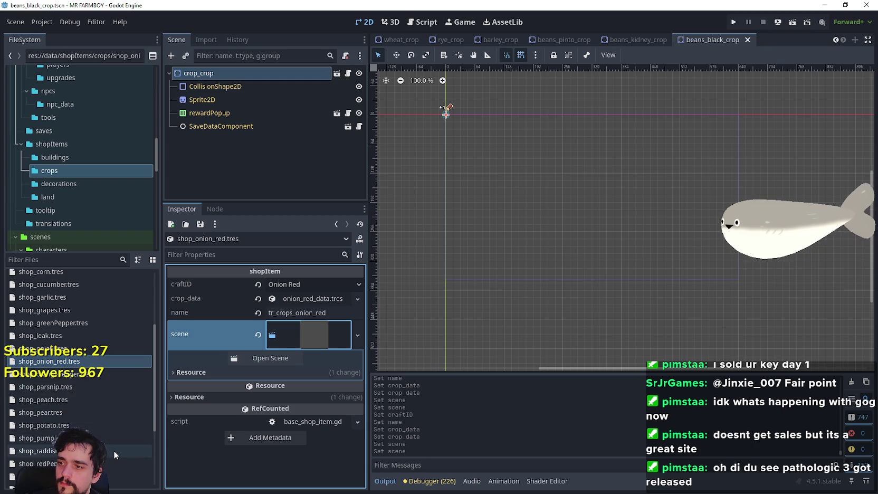
{"action": "scroll", "coordinate": [115, 450], "scroll_direction": "up", "scroll_amount": 2}
{"action": "left_click", "coordinate": [67, 390]}
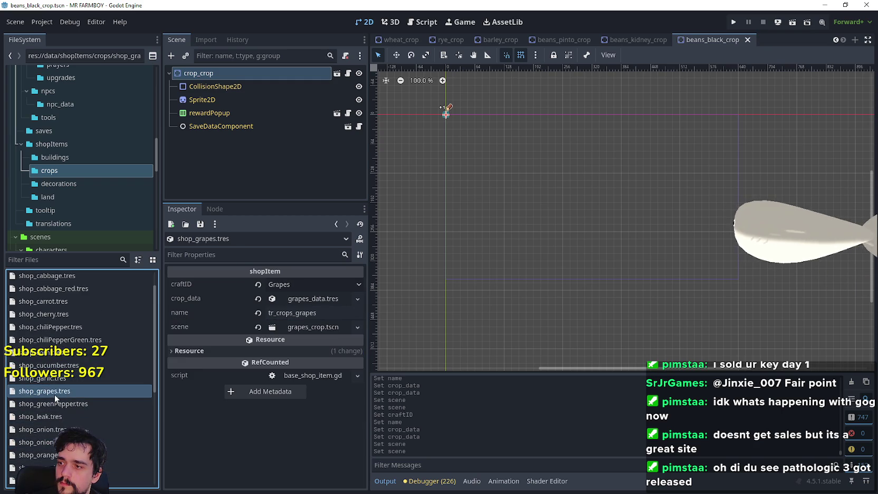
Step: Duplicate shop_grapes.tres as shop_grapes_green.tres
{"action": "right_click", "coordinate": [58, 395]}
{"action": "left_click", "coordinate": [100, 399]}
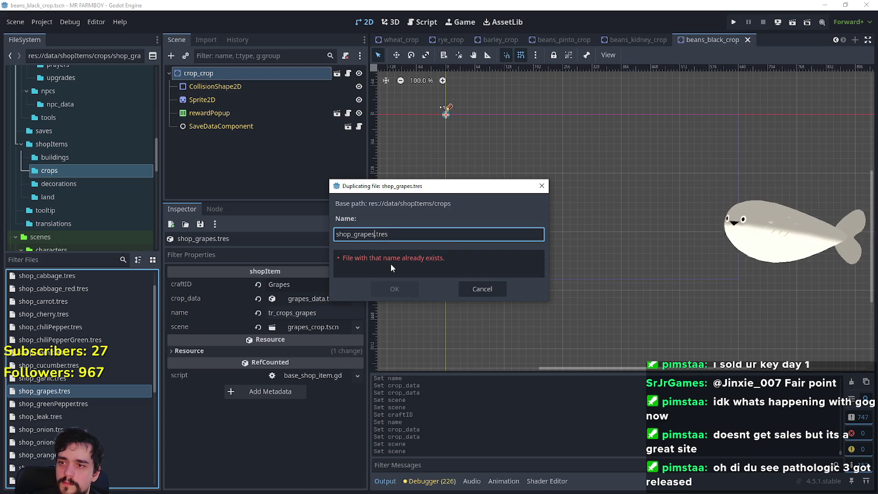
{"action": "type", "text": "_"}
{"action": "type", "text": "green"}
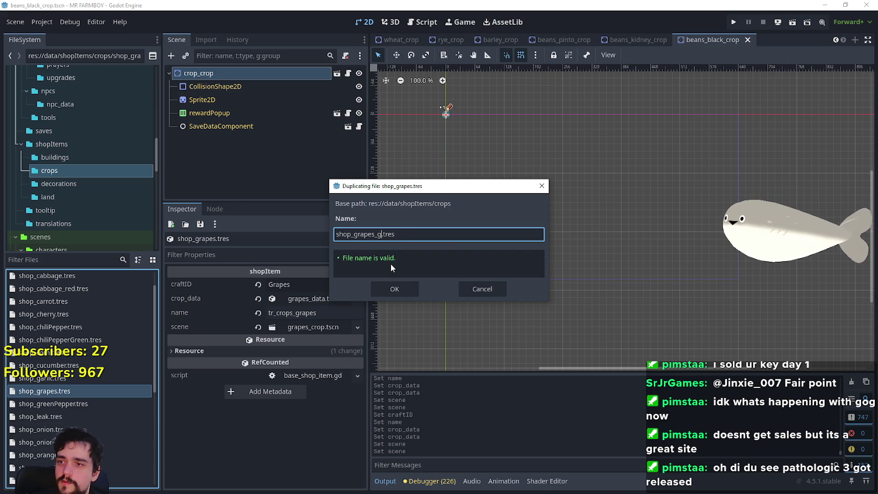
{"action": "key", "text": "Return"}
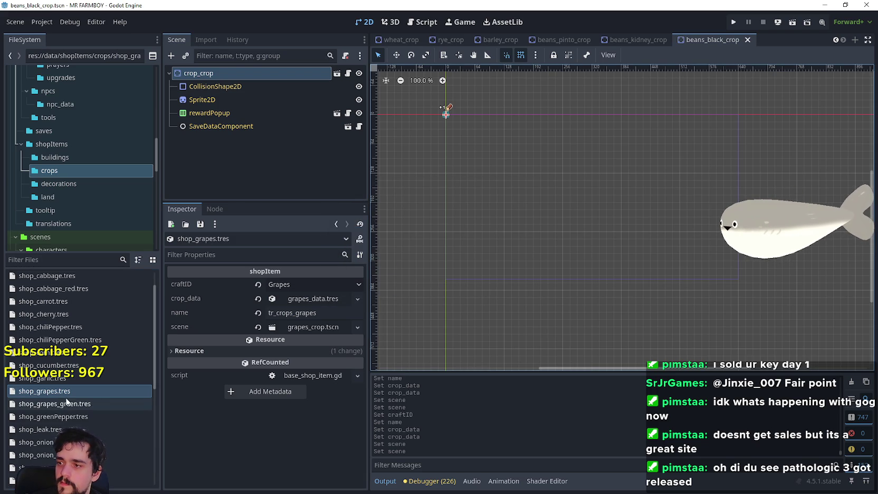
Step: Set craftID to Grapes Green and the name key to tr_crops_grapes_green
{"action": "left_click", "coordinate": [310, 286]}
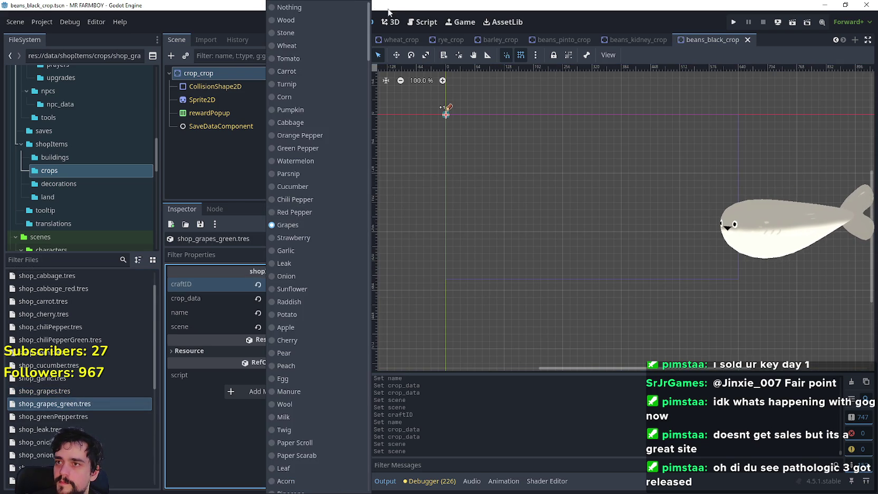
{"action": "left_click_drag", "start_coordinate": [367, 27], "coordinate": [368, 459]}
{"action": "scroll", "coordinate": [335, 410], "scroll_direction": "up", "scroll_amount": 10}
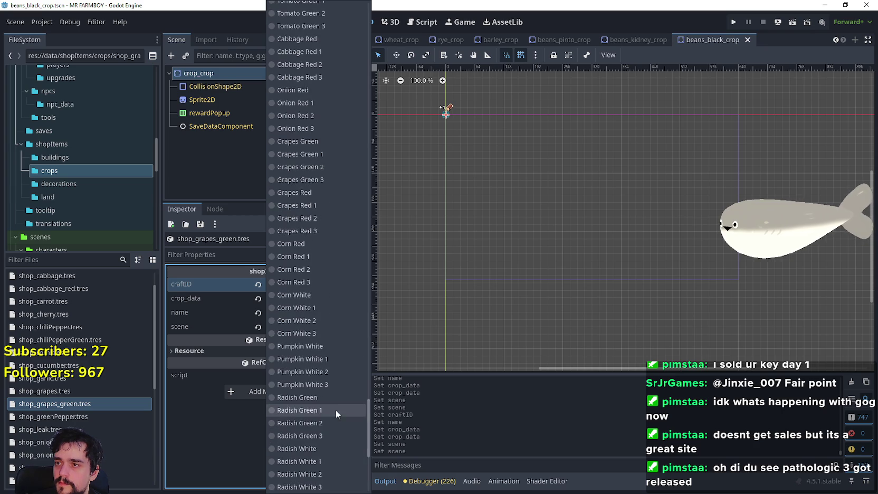
{"action": "left_click", "coordinate": [297, 154]}
{"action": "left_click", "coordinate": [317, 317]}
{"action": "type", "text": "_green"}
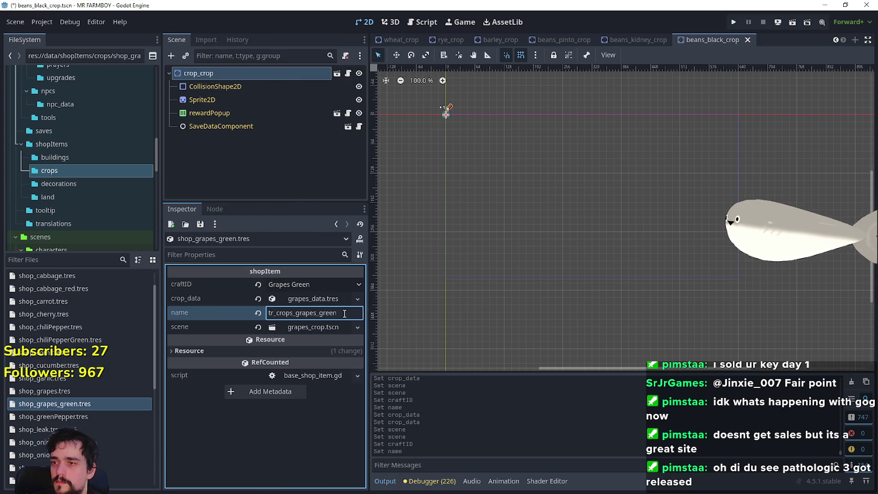
Step: Replace the crop data with grapes_green_data.tres via Quick Load
{"action": "left_click", "coordinate": [258, 298]}
{"action": "left_click", "coordinate": [301, 299]}
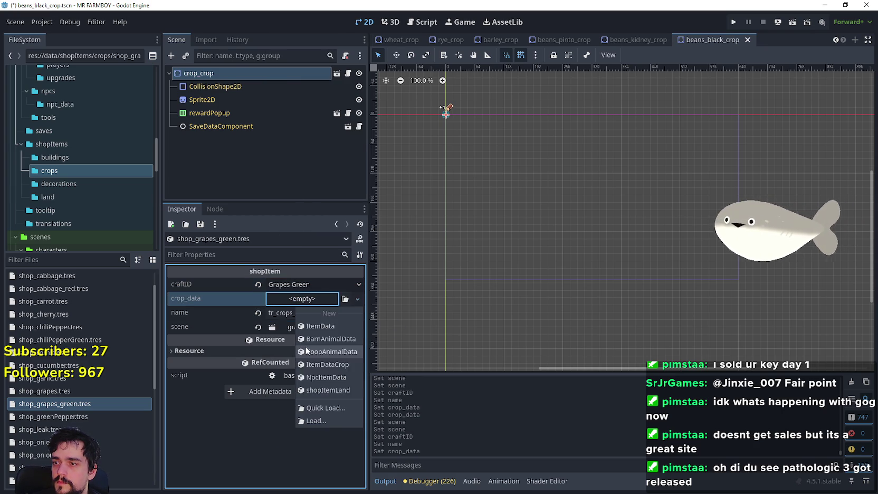
{"action": "left_click", "coordinate": [326, 408]}
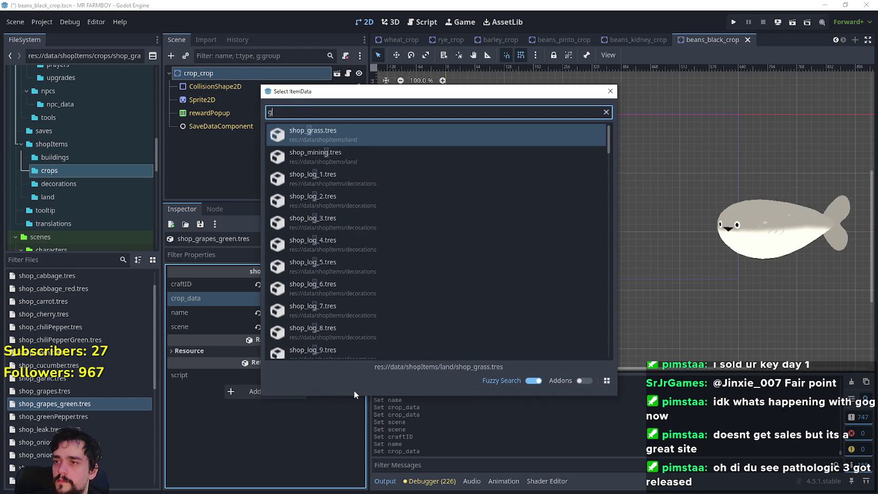
{"action": "type", "text": "graop"}
{"action": "key", "text": "BackSpace"}
{"action": "key", "text": "BackSpace"}
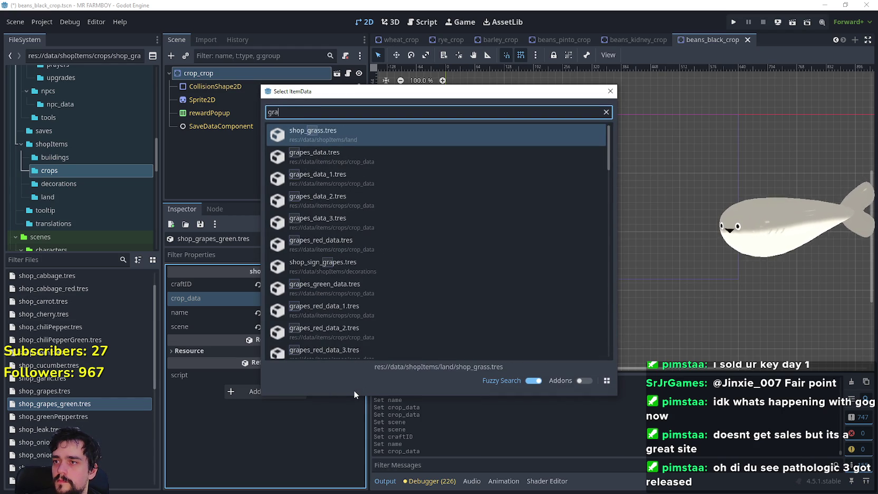
{"action": "type", "text": "pes"}
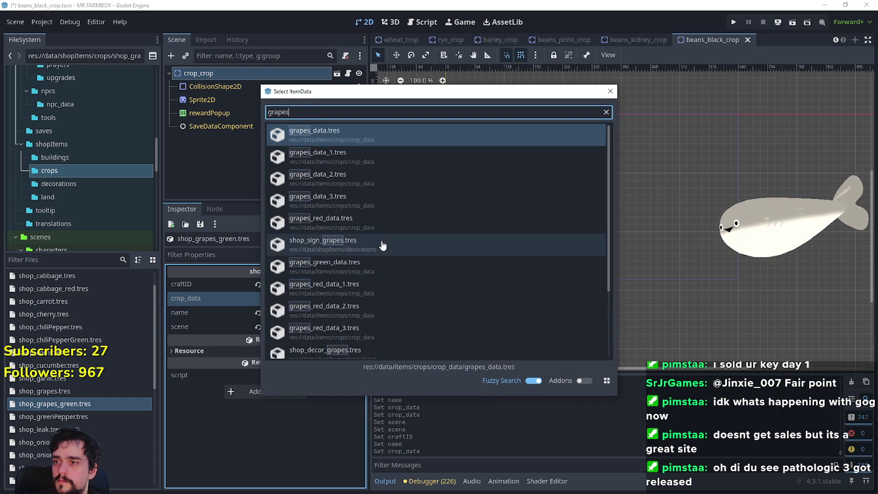
{"action": "scroll", "coordinate": [379, 296], "scroll_direction": "down", "scroll_amount": 2}
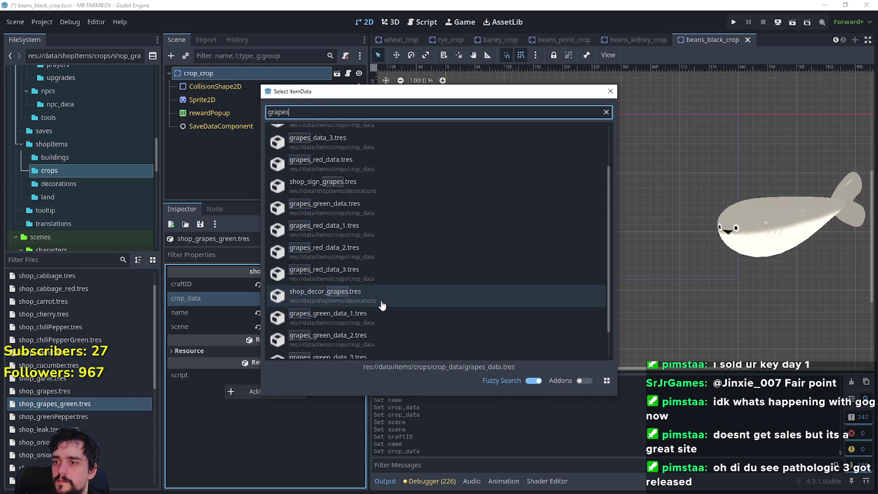
{"action": "scroll", "coordinate": [340, 301], "scroll_direction": "down", "scroll_amount": 1}
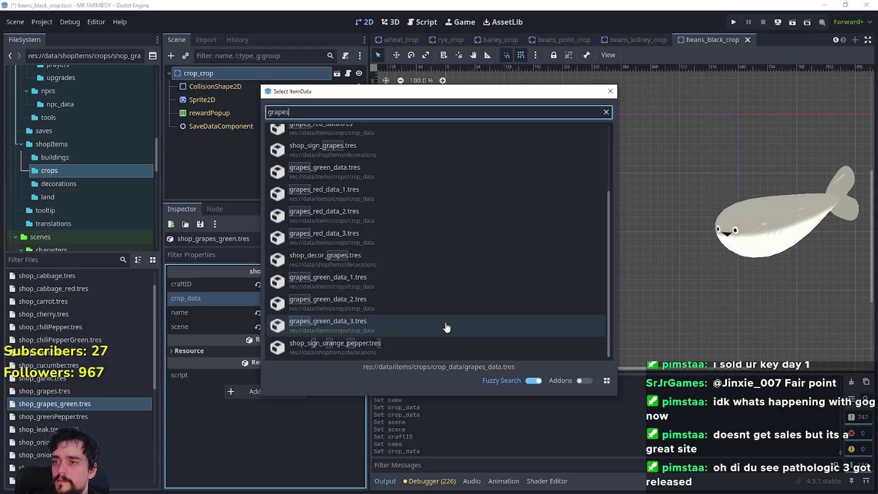
{"action": "scroll", "coordinate": [439, 315], "scroll_direction": "up", "scroll_amount": 2}
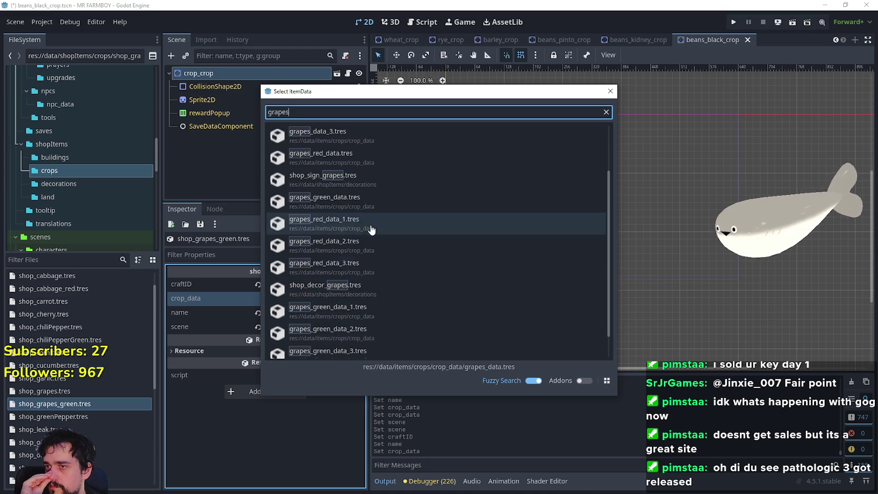
{"action": "double_click", "coordinate": [339, 205]}
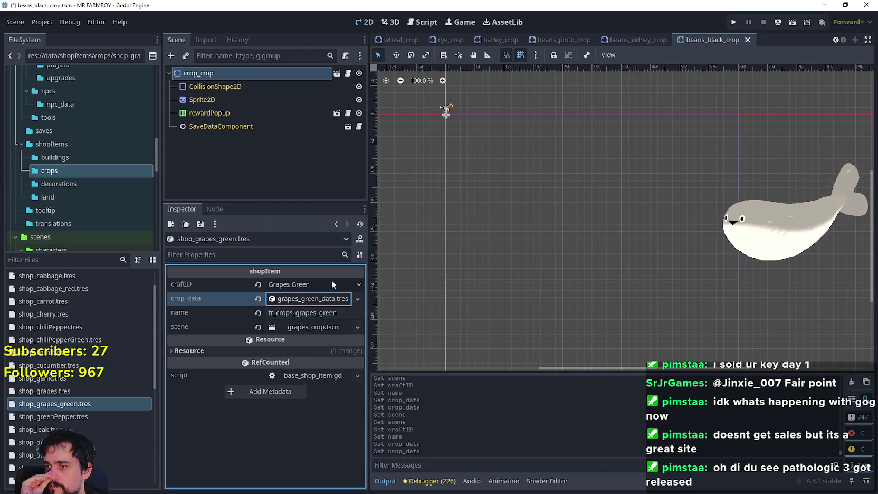
Step: Assign the grapes_green_crop scene to the item and save
{"action": "left_click", "coordinate": [317, 327]}
{"action": "left_click", "coordinate": [357, 327]}
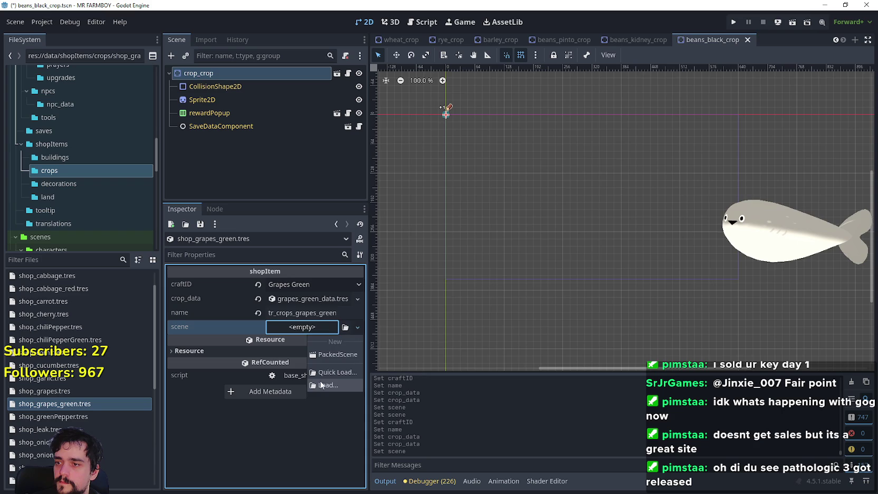
{"action": "left_click", "coordinate": [355, 338]}
{"action": "type", "text": "grapes"}
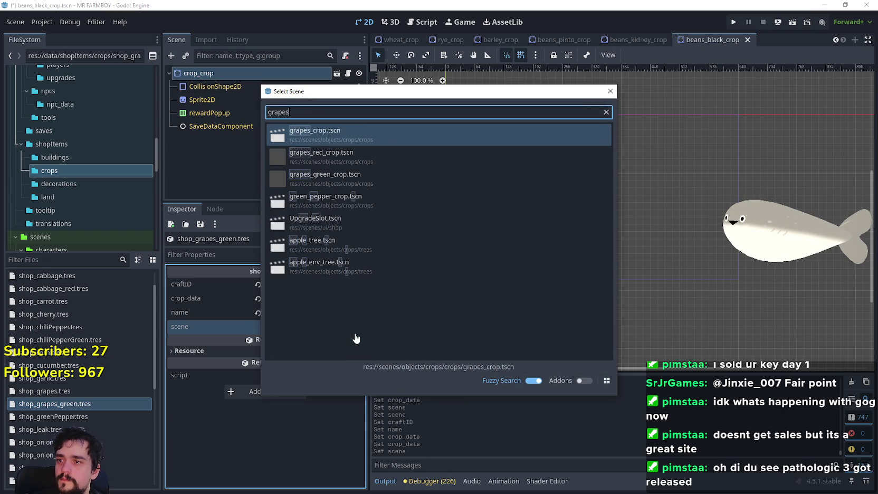
{"action": "left_click", "coordinate": [323, 180]}
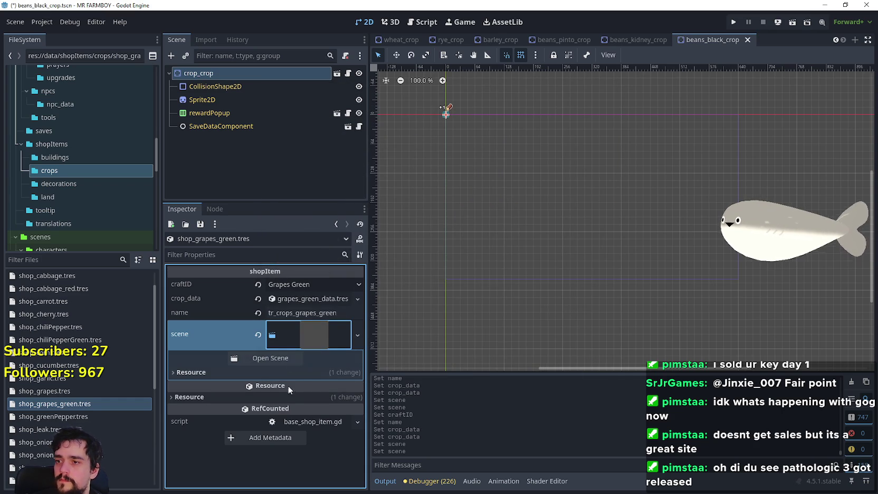
{"action": "key", "text": "ctrl+s"}
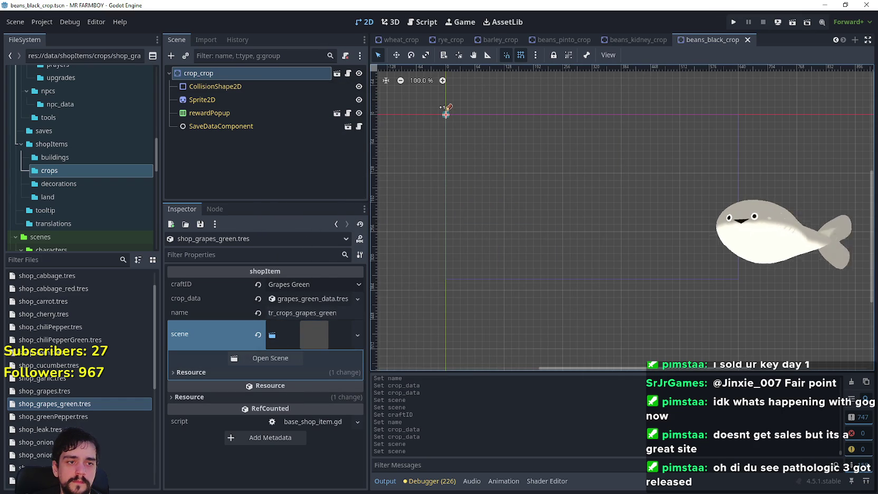
{"action": "right_click", "coordinate": [51, 403]}
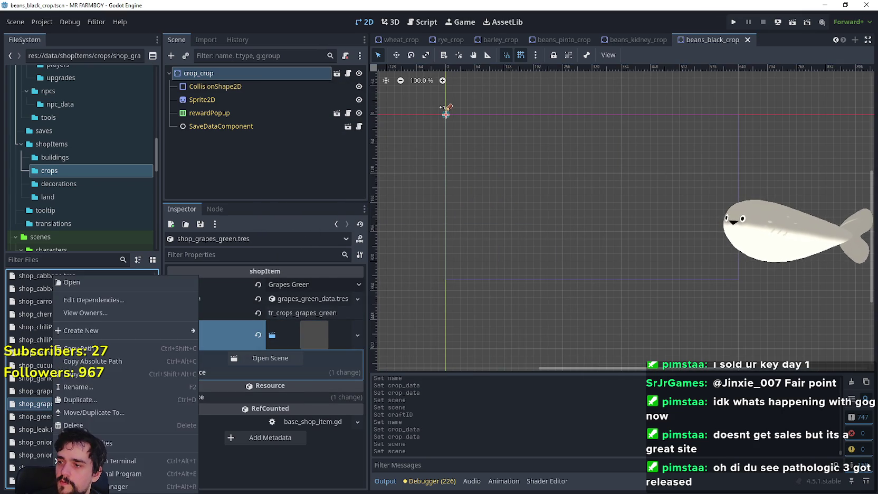
Step: Duplicate shop_grapes_green.tres as shop_grapes_red.tres with craftID Grapes Red and name key tr_crops_grapes_red
{"action": "left_click", "coordinate": [80, 400]}
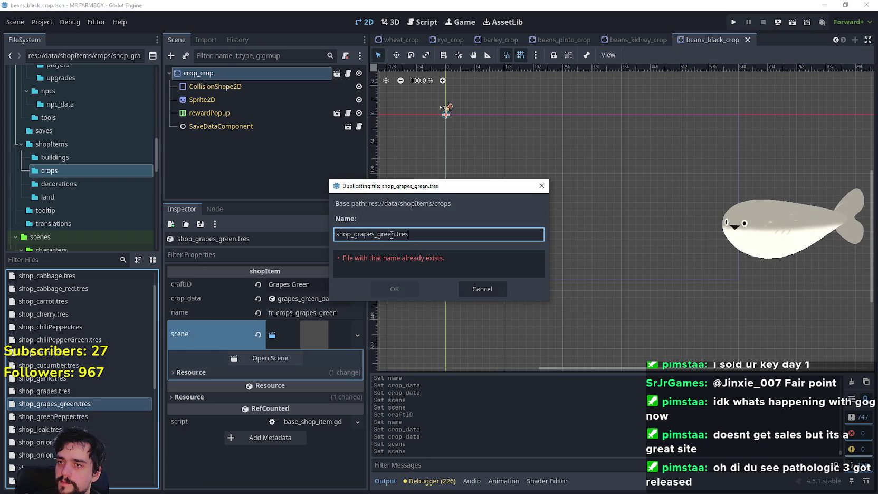
{"action": "left_click", "coordinate": [392, 290]}
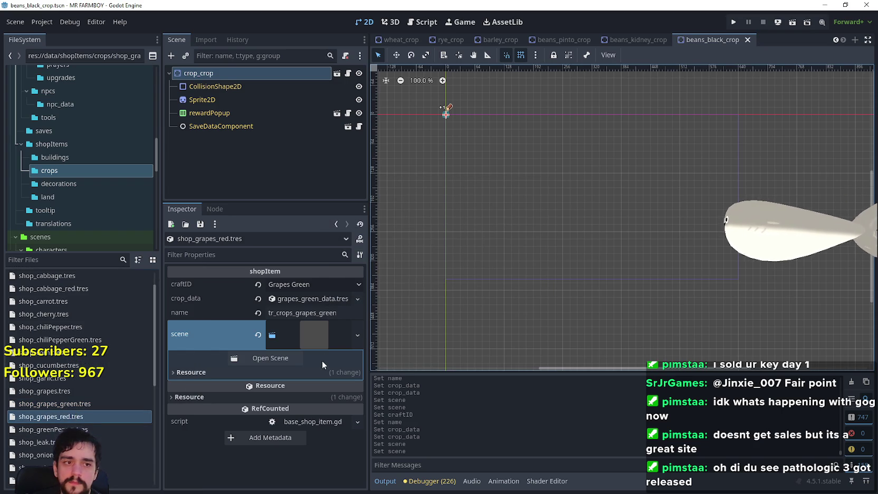
{"action": "left_click", "coordinate": [301, 283]}
{"action": "scroll", "coordinate": [346, 280], "scroll_direction": "down", "scroll_amount": 20}
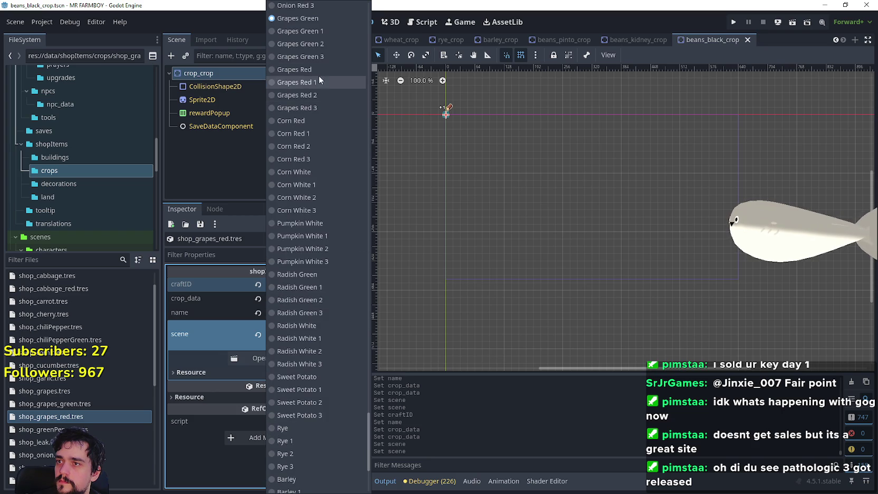
{"action": "left_click", "coordinate": [318, 71]}
{"action": "double_click", "coordinate": [319, 312]}
{"action": "type", "text": "red"}
Step: Replace the crop data with grapes_red_data.tres and save
{"action": "left_click", "coordinate": [345, 299]}
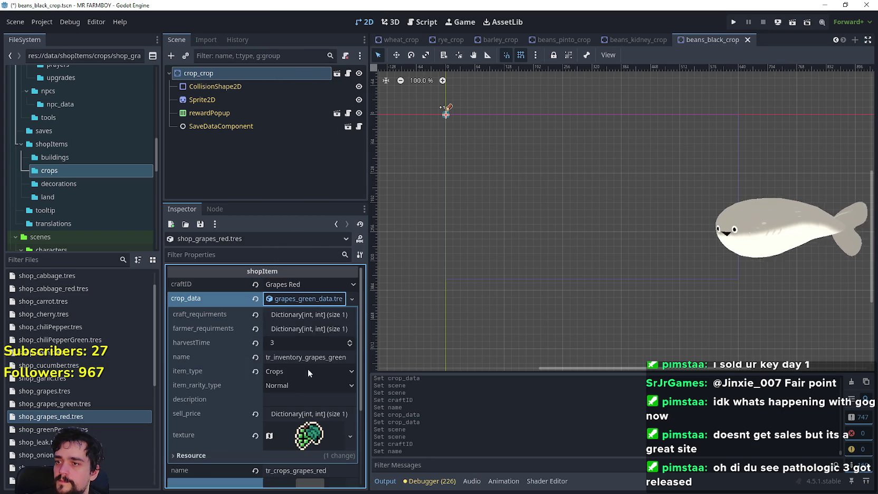
{"action": "left_click", "coordinate": [255, 298]}
{"action": "left_click", "coordinate": [301, 298]}
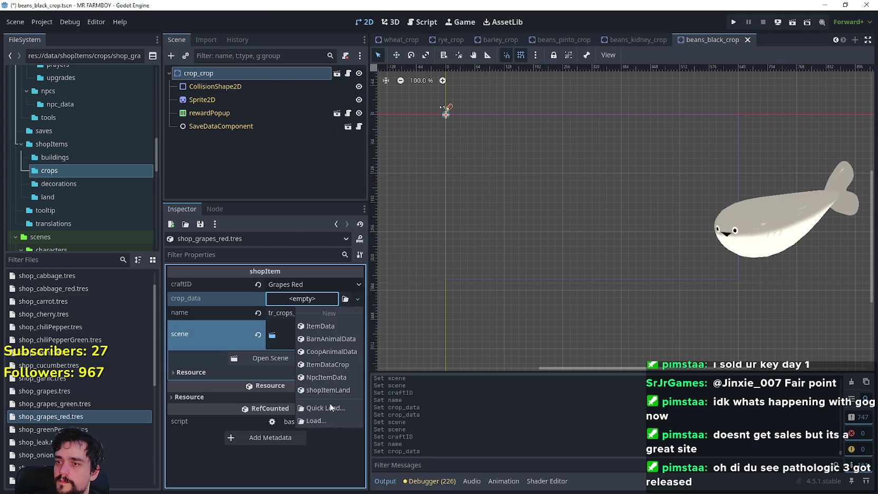
{"action": "left_click", "coordinate": [325, 408]}
{"action": "type", "text": "grapes"}
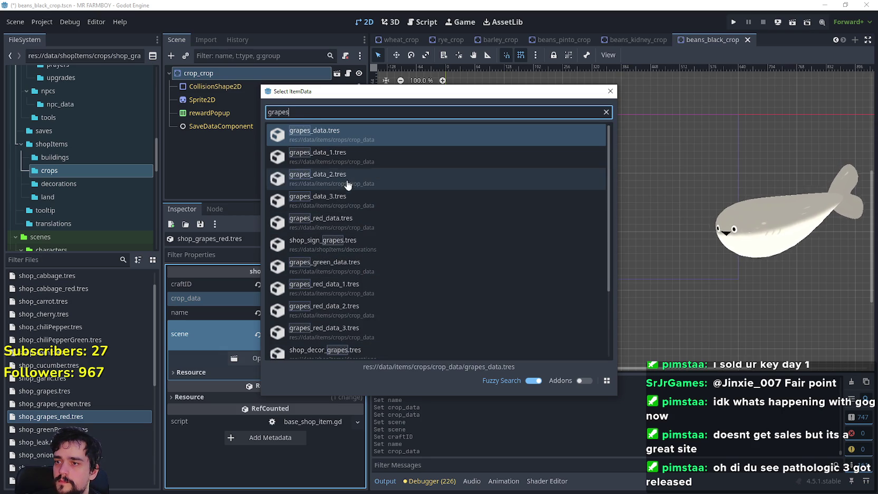
{"action": "type", "text": "_red"}
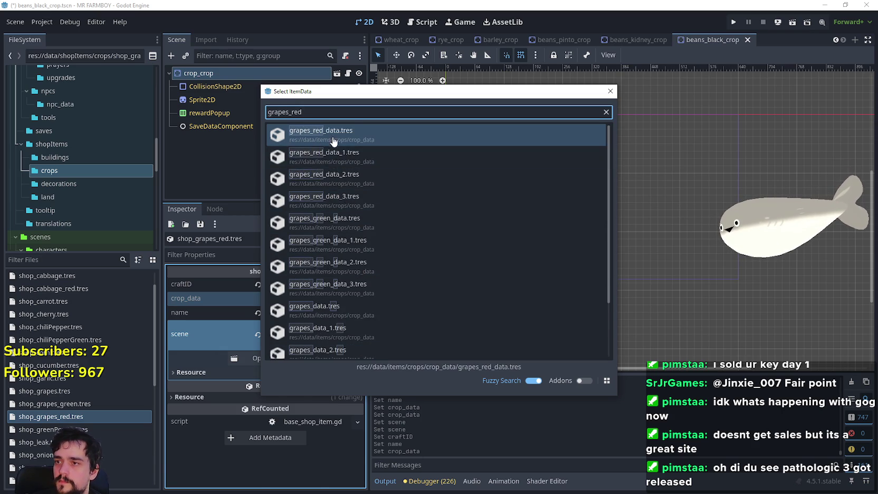
{"action": "double_click", "coordinate": [336, 138]}
{"action": "key", "text": "ctrl+s"}
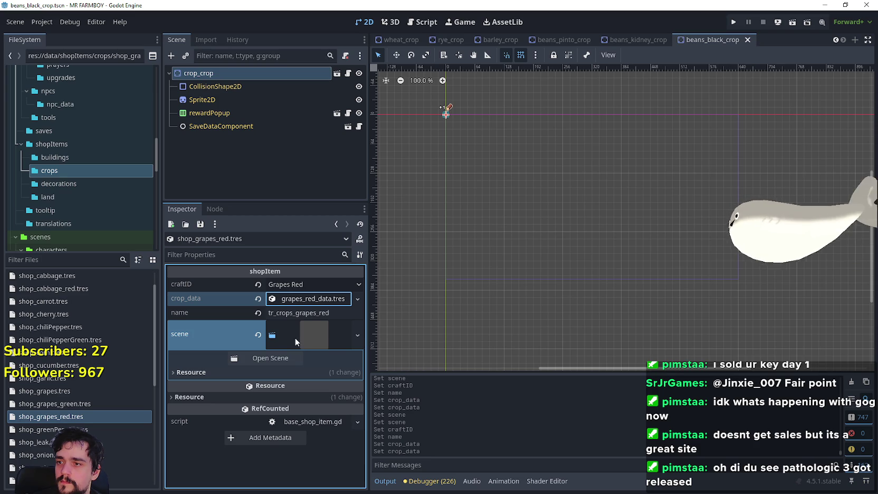
Step: Assign the grapes_red_crop scene to the item and save
{"action": "left_click", "coordinate": [257, 334]}
{"action": "left_click", "coordinate": [358, 327]}
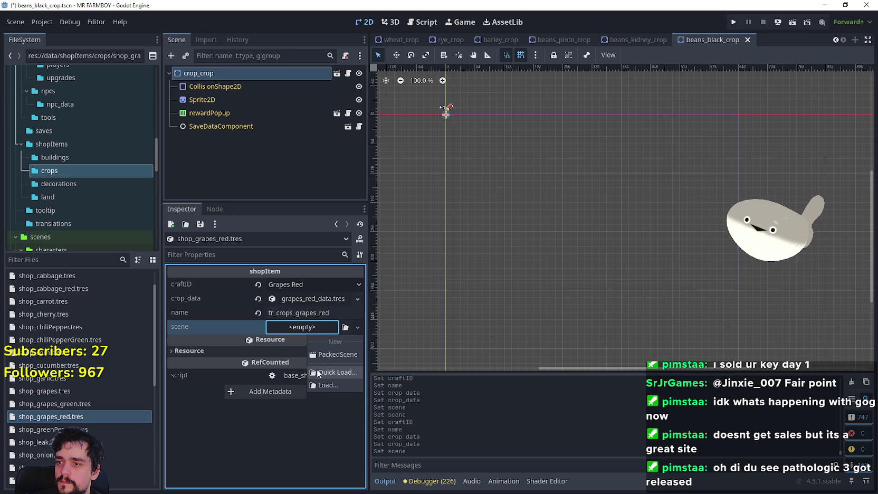
{"action": "left_click", "coordinate": [318, 373]}
{"action": "type", "text": "gra"}
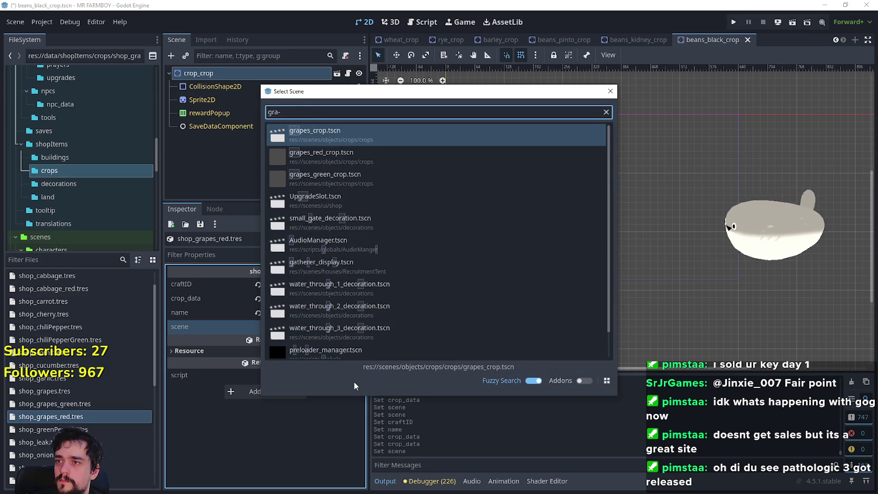
{"action": "type", "text": "pes"}
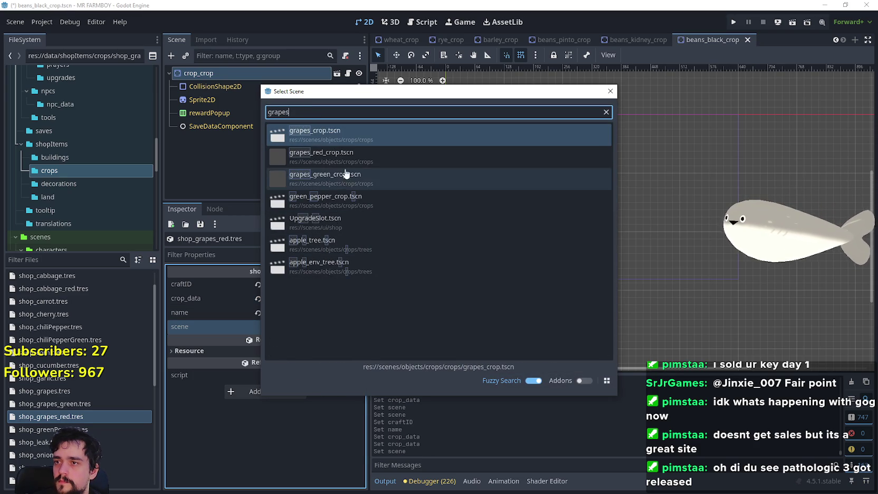
{"action": "double_click", "coordinate": [318, 161]}
{"action": "key", "text": "ctrl+s"}
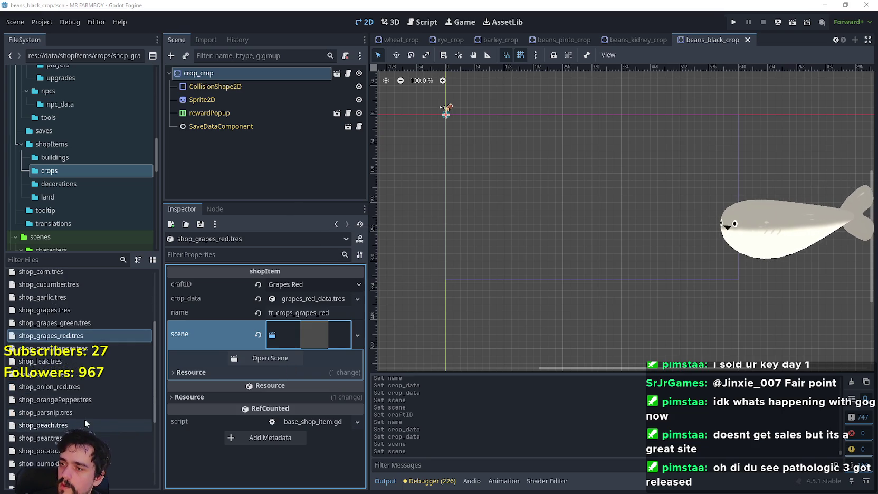
{"action": "scroll", "coordinate": [73, 388], "scroll_direction": "up", "scroll_amount": 2}
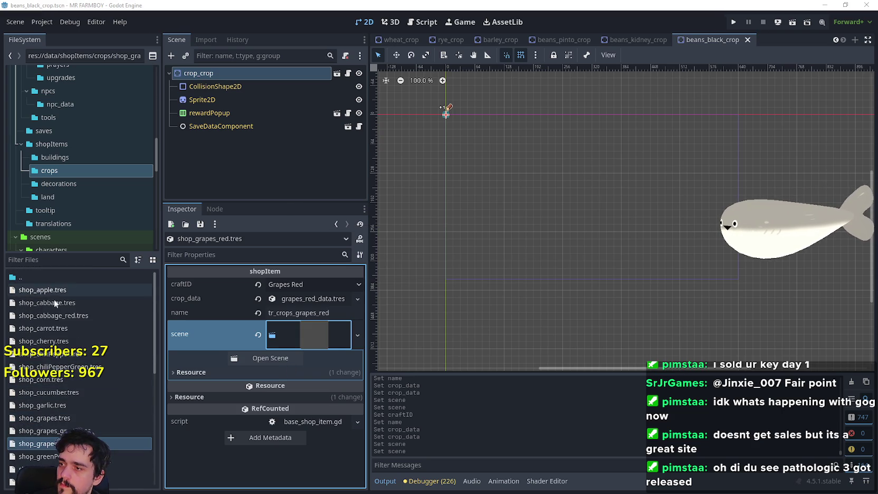
Step: Duplicate shop_corn.tres as shop_corn_red.tres and open it in the Inspector
{"action": "right_click", "coordinate": [49, 379]}
{"action": "left_click", "coordinate": [85, 400]}
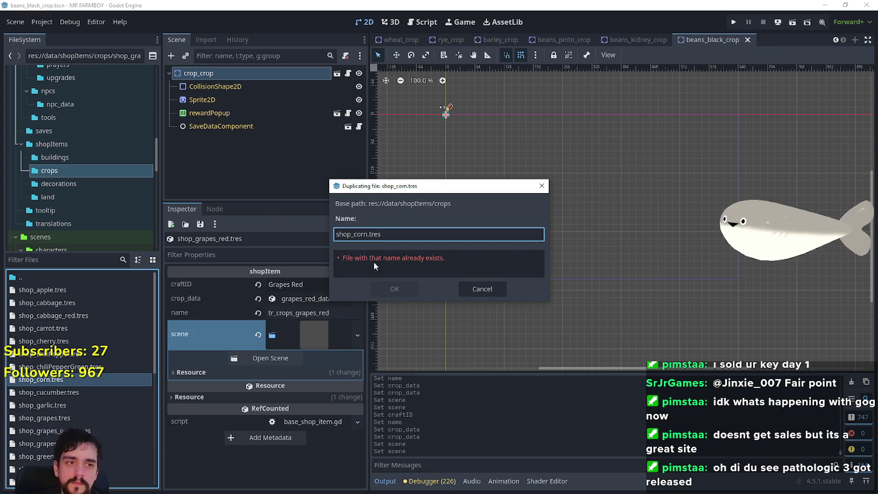
{"action": "type", "text": "_red"}
{"action": "key", "text": "Return"}
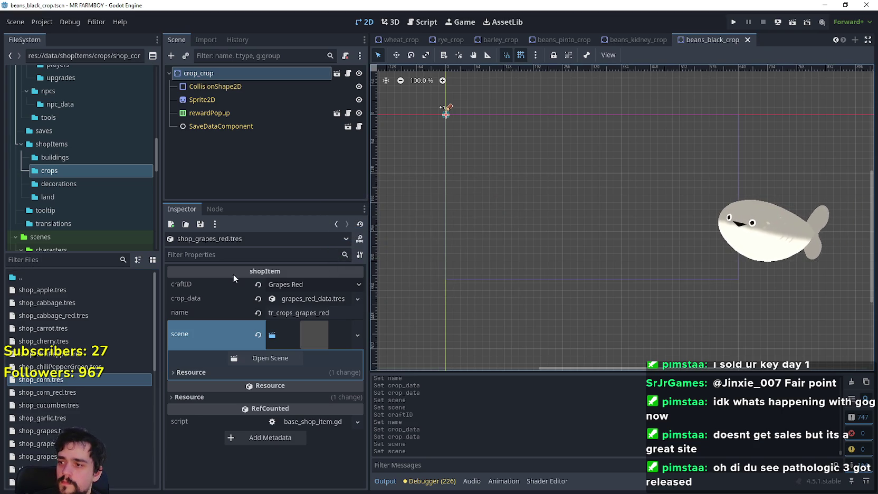
{"action": "left_click", "coordinate": [66, 393]}
Step: Set the craftID to Corn Red
{"action": "left_click", "coordinate": [312, 299]}
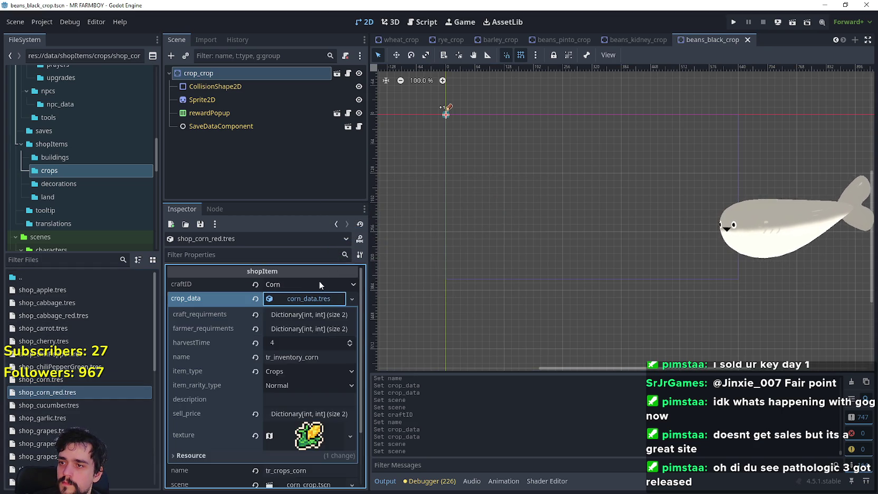
{"action": "left_click", "coordinate": [316, 286]}
{"action": "left_click_drag", "start_coordinate": [364, 27], "coordinate": [364, 459]}
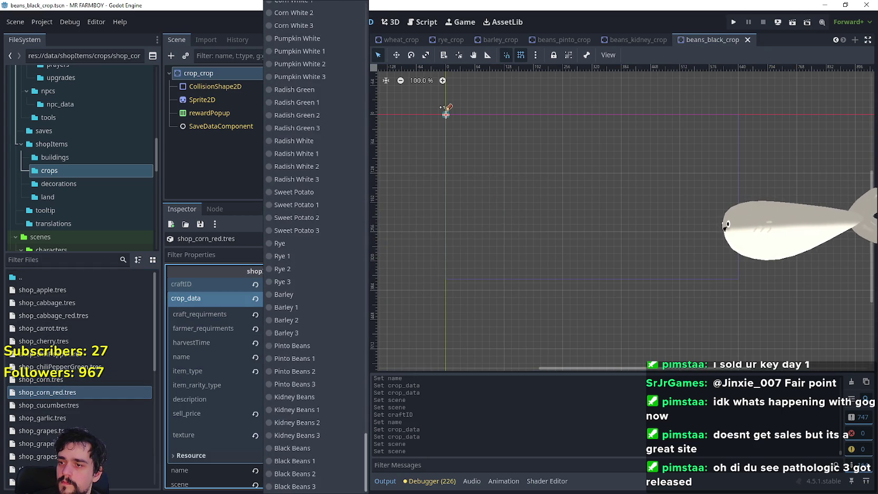
{"action": "scroll", "coordinate": [333, 411], "scroll_direction": "up", "scroll_amount": 5}
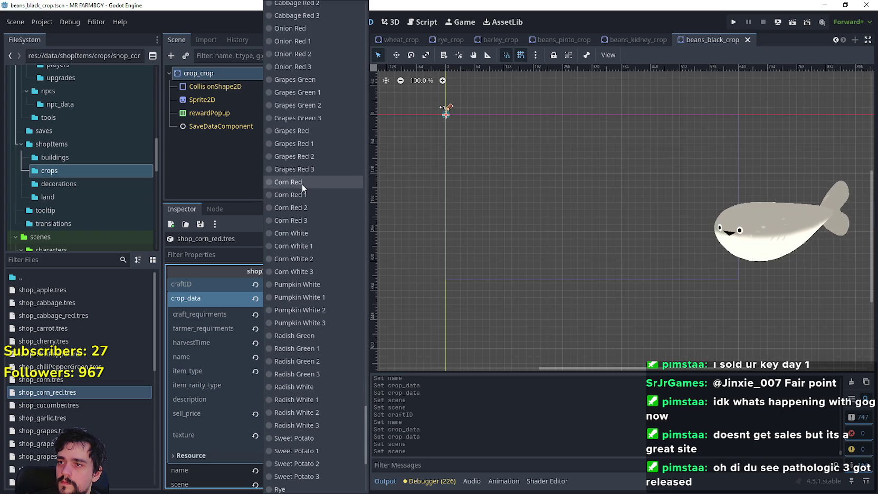
{"action": "left_click", "coordinate": [301, 182]}
{"action": "left_click", "coordinate": [302, 288]}
{"action": "left_click", "coordinate": [229, 272]}
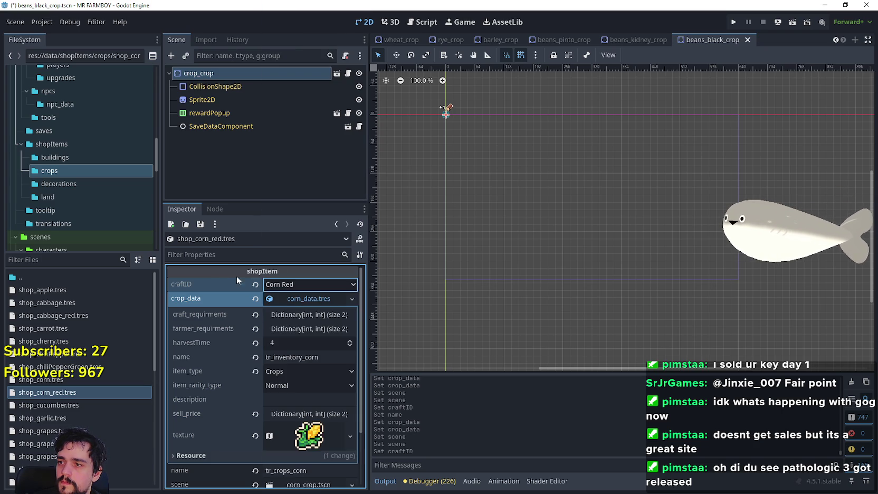
{"action": "left_click", "coordinate": [296, 299]}
Step: Load corn_red_data.tres as crop data and set the name key to tr_crops_corn_red
{"action": "left_click", "coordinate": [258, 298]}
{"action": "left_click", "coordinate": [285, 298]}
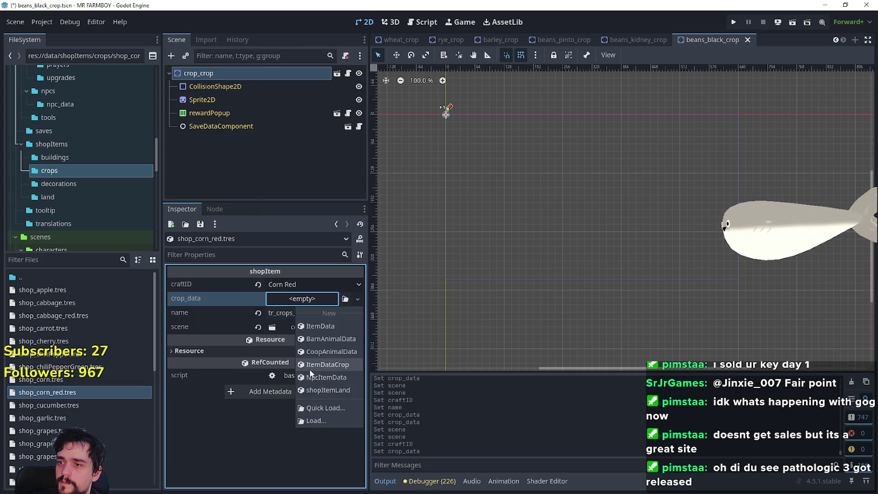
{"action": "left_click", "coordinate": [328, 406]}
{"action": "type", "text": "cor"}
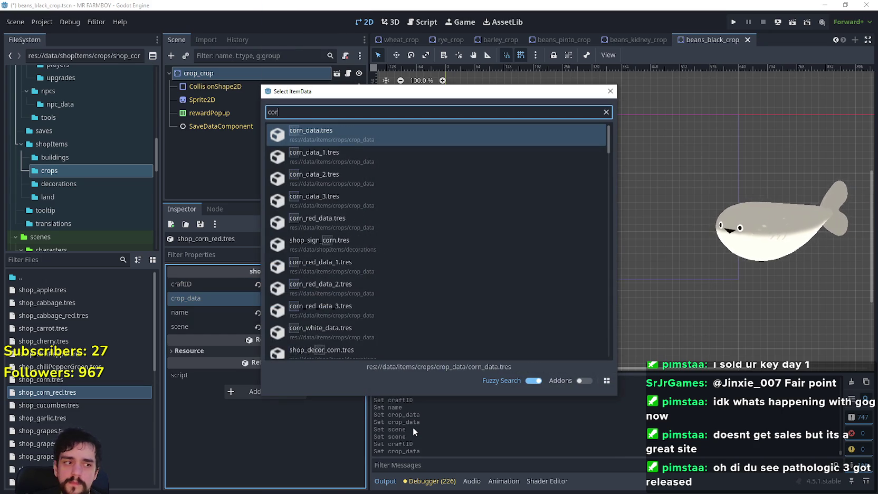
{"action": "type", "text": "n_red"}
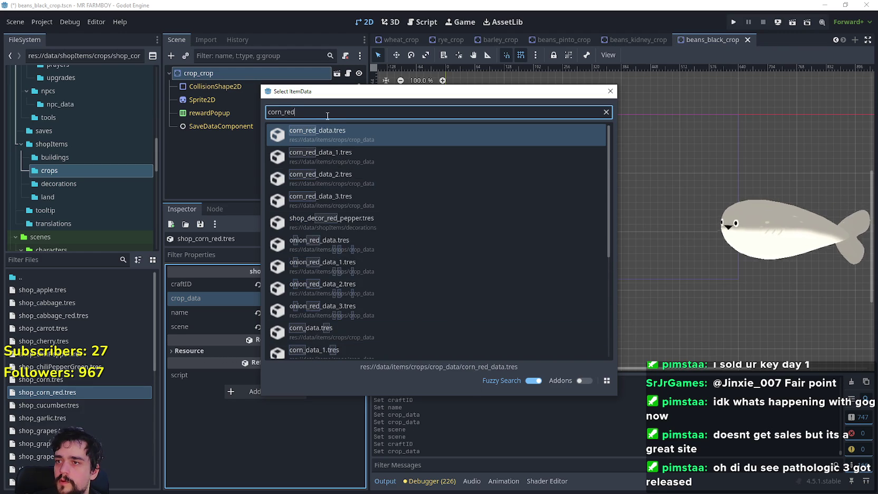
{"action": "key", "text": "Return"}
{"action": "left_click", "coordinate": [317, 312]}
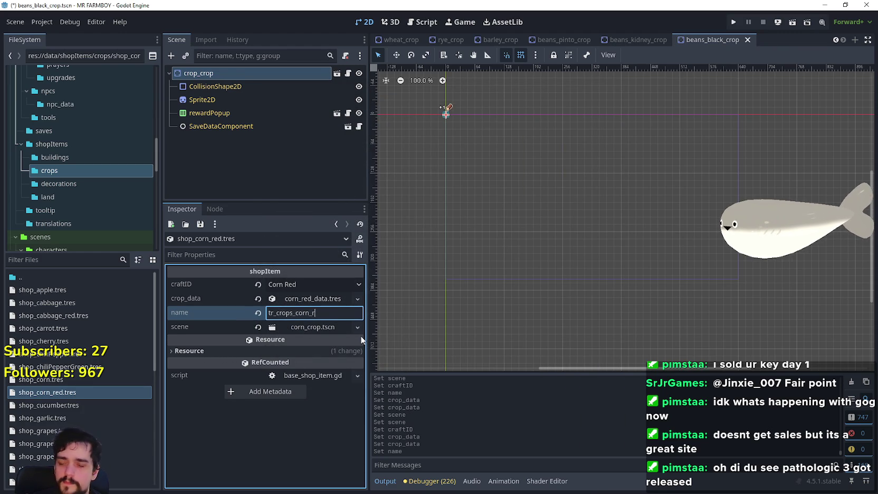
Step: Assign the corn_red_crop scene to the item and save
{"action": "left_click", "coordinate": [258, 328]}
{"action": "left_click", "coordinate": [299, 328]}
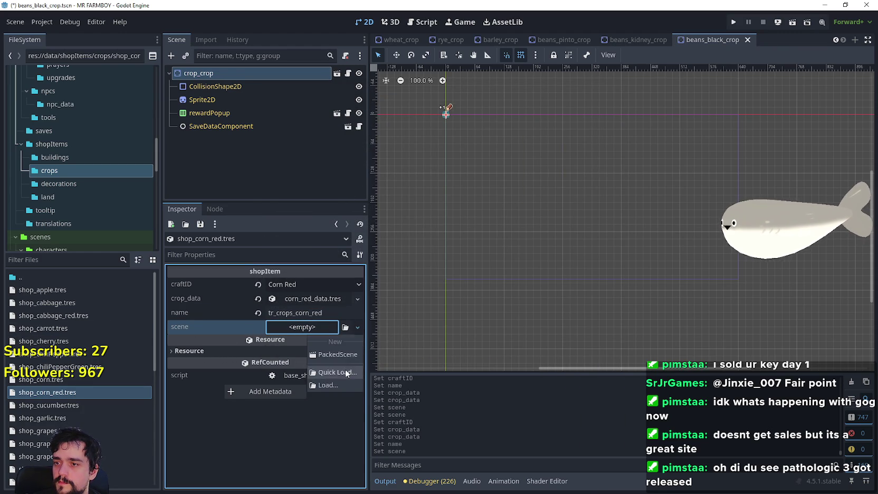
{"action": "left_click", "coordinate": [347, 373]}
{"action": "type", "text": "corn"}
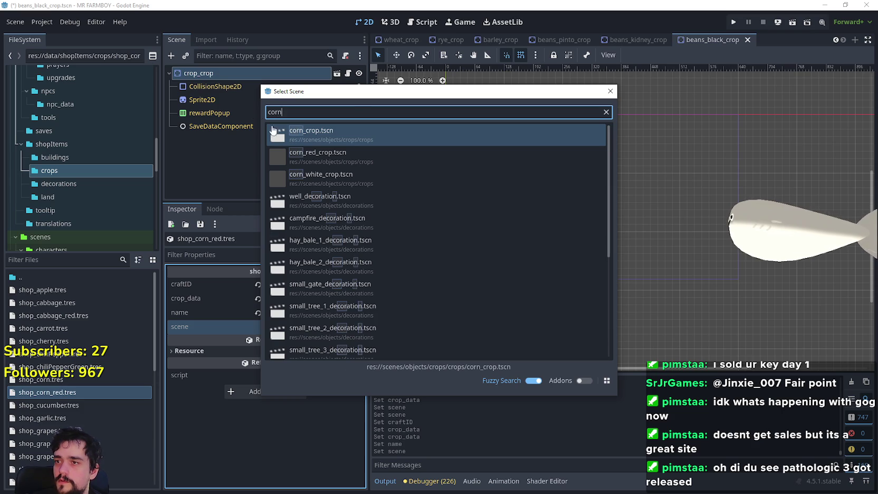
{"action": "left_click", "coordinate": [340, 160]}
{"action": "key", "text": "ctrl+s"}
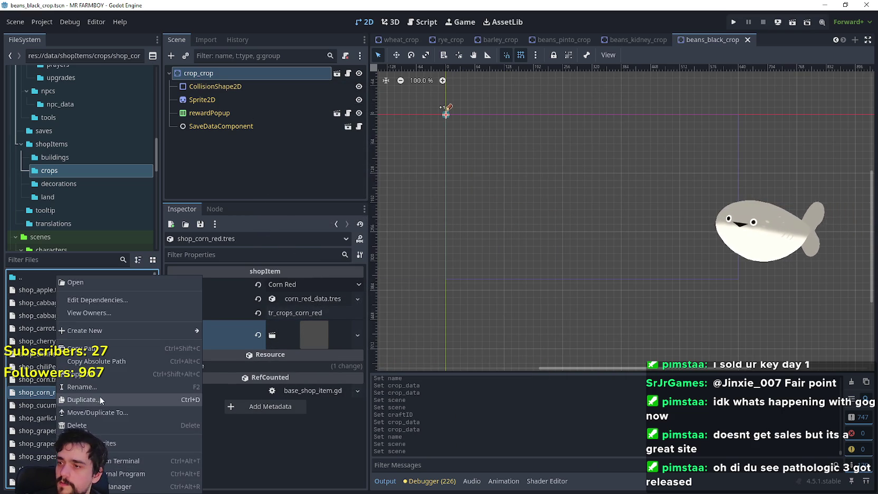
Step: Duplicate shop_corn_red.tres as shop_corn_white.tres and open it in the Inspector
{"action": "left_click", "coordinate": [99, 399]}
{"action": "key", "text": "End"}
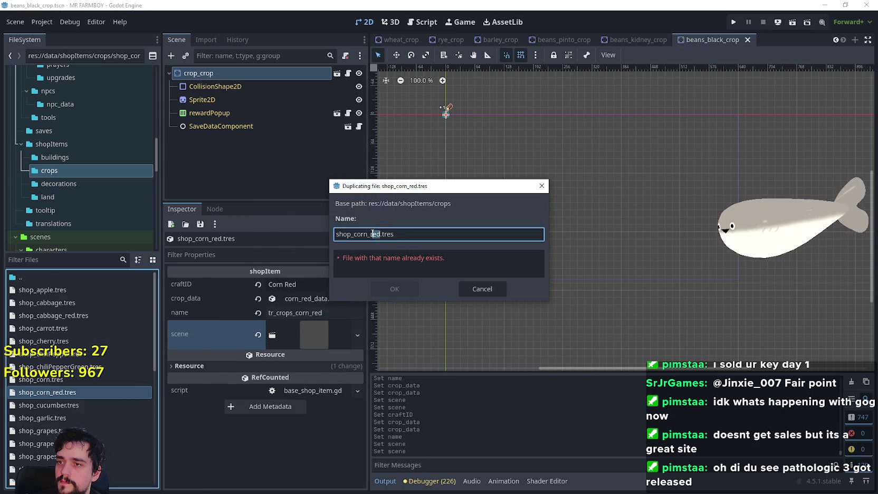
{"action": "type", "text": "white"}
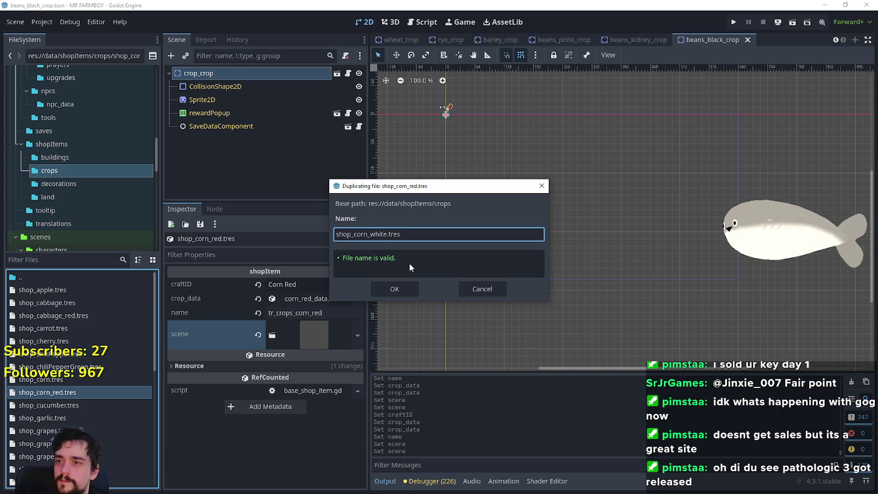
{"action": "left_click", "coordinate": [409, 288]}
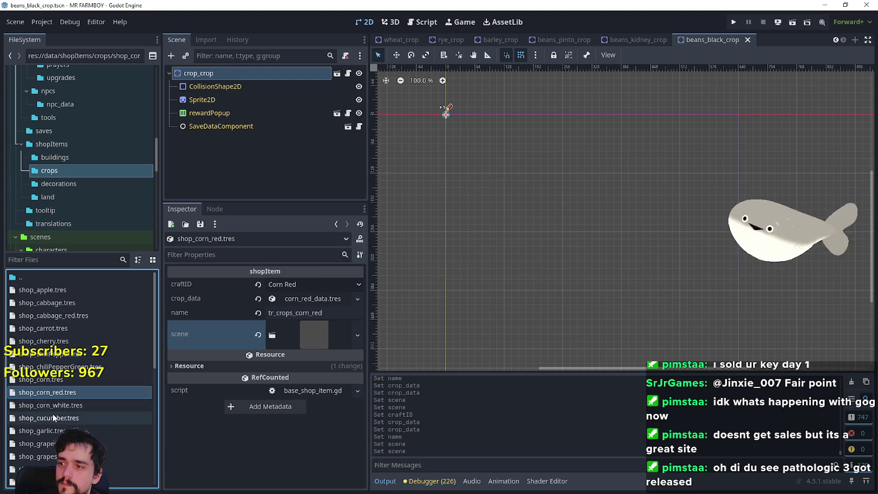
{"action": "left_click", "coordinate": [48, 406]}
Step: Set craftID to Corn White and the name key to tr_crops_corn_white
{"action": "left_click", "coordinate": [315, 286]}
{"action": "left_click_drag", "start_coordinate": [368, 20], "coordinate": [350, 469]}
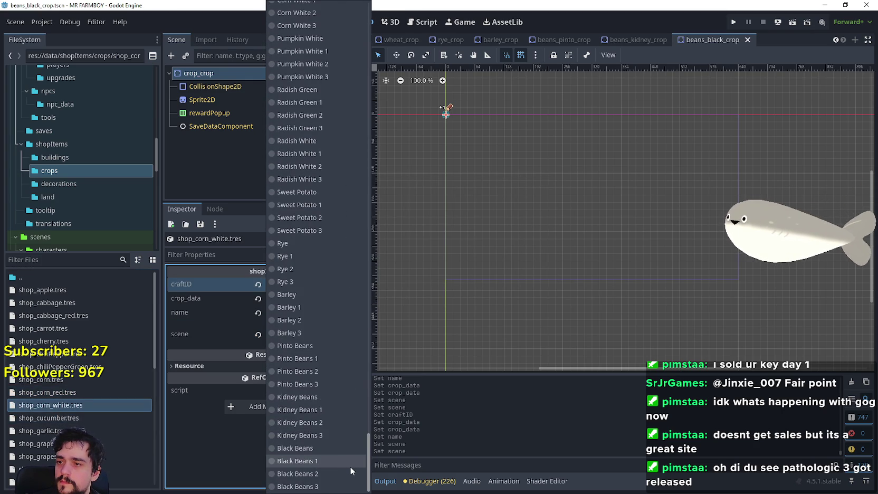
{"action": "scroll", "coordinate": [355, 401], "scroll_direction": "up", "scroll_amount": 10}
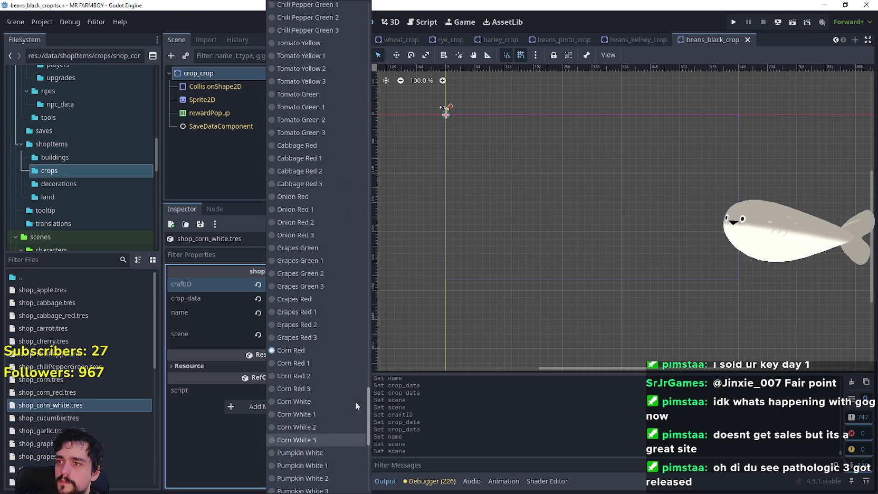
{"action": "left_click", "coordinate": [314, 400]}
{"action": "left_click", "coordinate": [316, 313]}
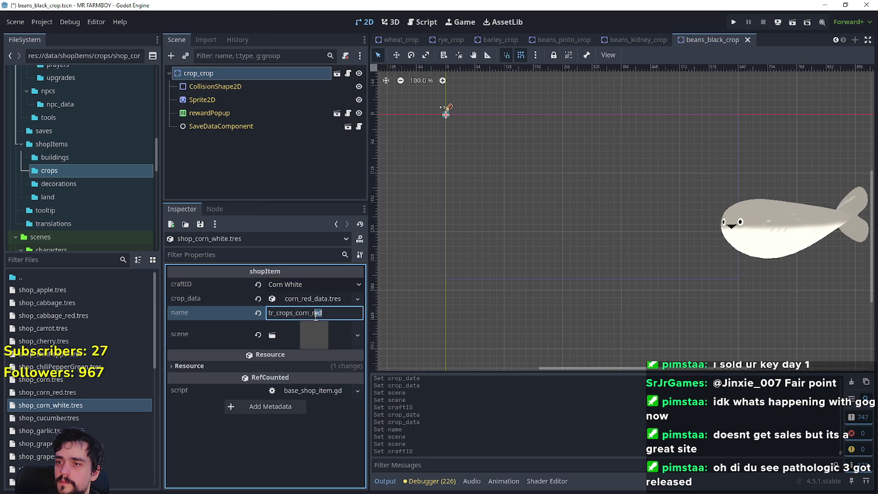
{"action": "type", "text": "white"}
{"action": "key", "text": "Return"}
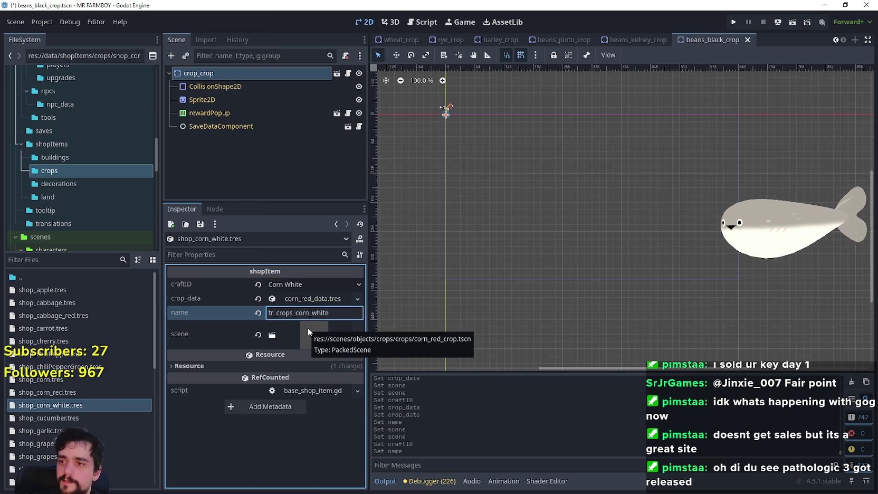
Step: Replace the crop data with corn_white_data.tres and save
{"action": "left_click", "coordinate": [303, 298]}
{"action": "left_click", "coordinate": [255, 299]}
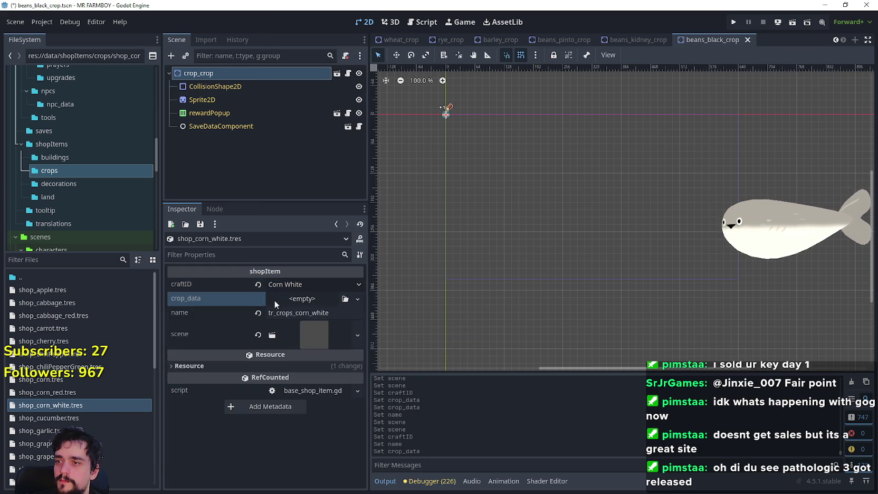
{"action": "left_click", "coordinate": [352, 299]}
{"action": "left_click", "coordinate": [331, 404]}
{"action": "type", "text": "corn_whi"}
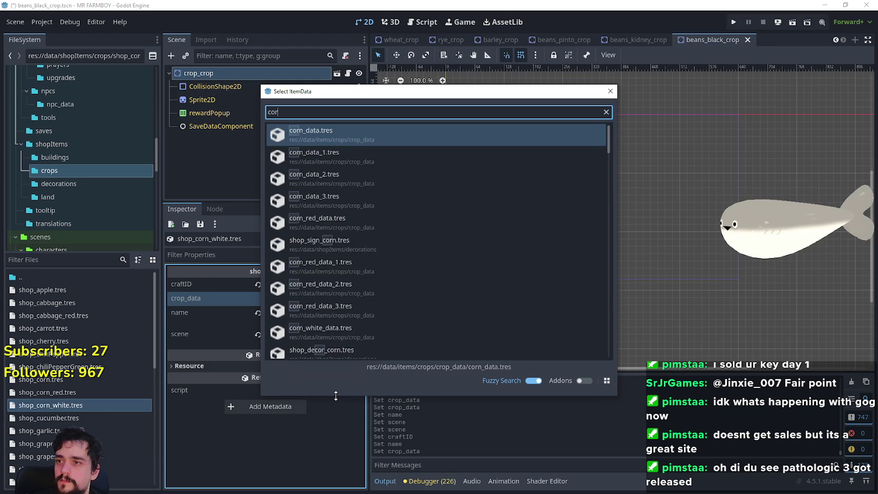
{"action": "key", "text": "Return"}
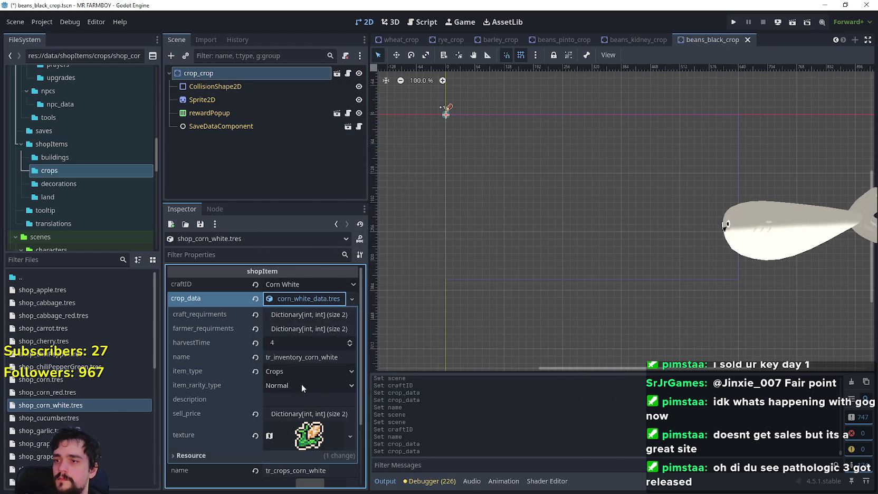
{"action": "key", "text": "ctrl+s"}
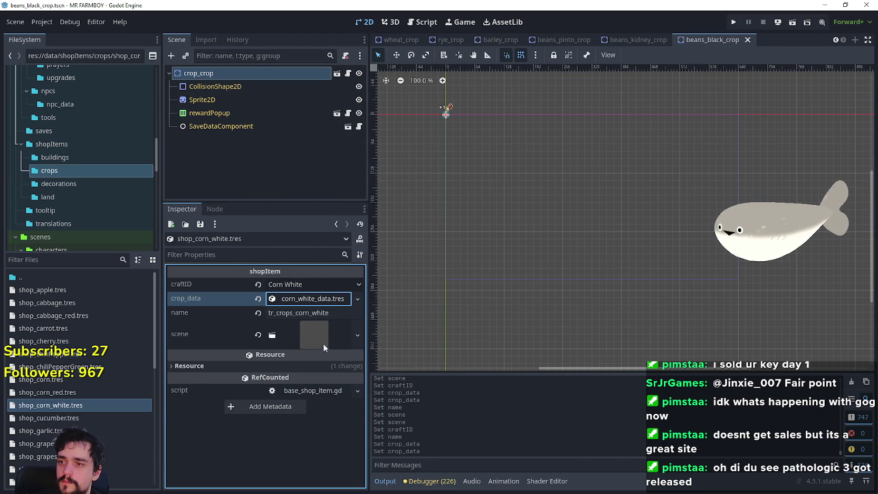
Step: Assign the corn_white_crop scene to the item and save
{"action": "left_click", "coordinate": [258, 334]}
{"action": "left_click", "coordinate": [302, 326]}
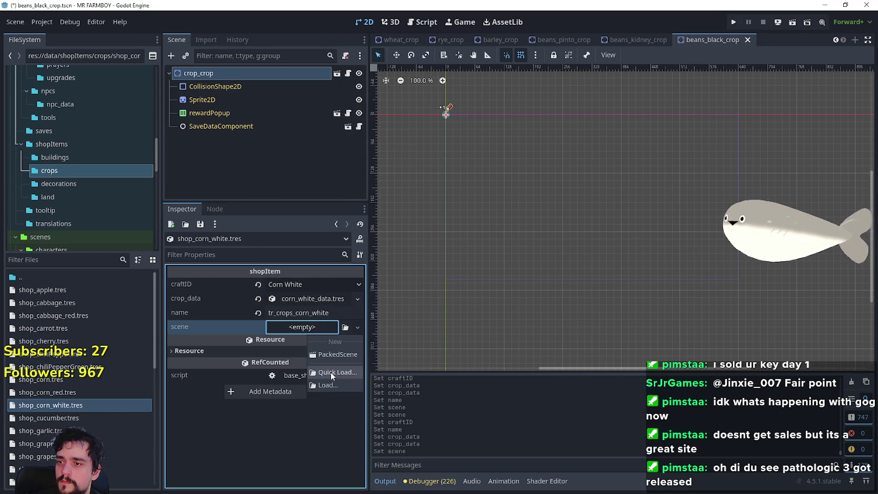
{"action": "left_click", "coordinate": [332, 373]}
{"action": "type", "text": "corn"}
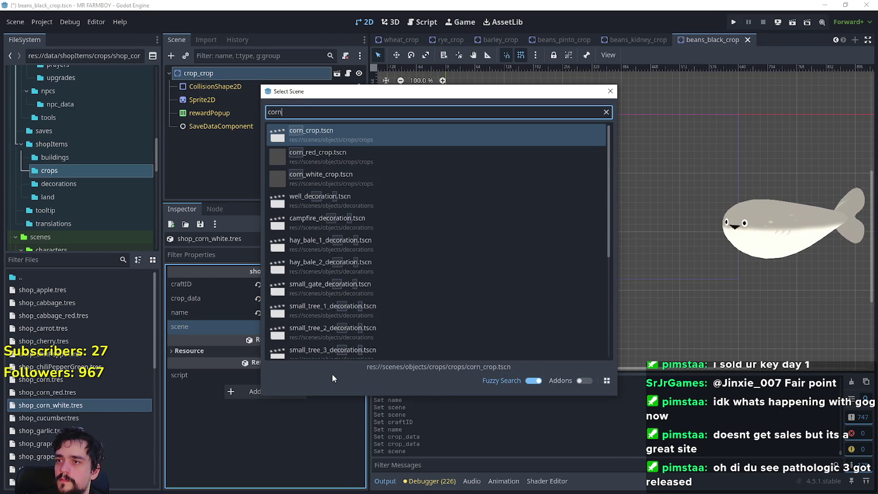
{"action": "double_click", "coordinate": [347, 182]}
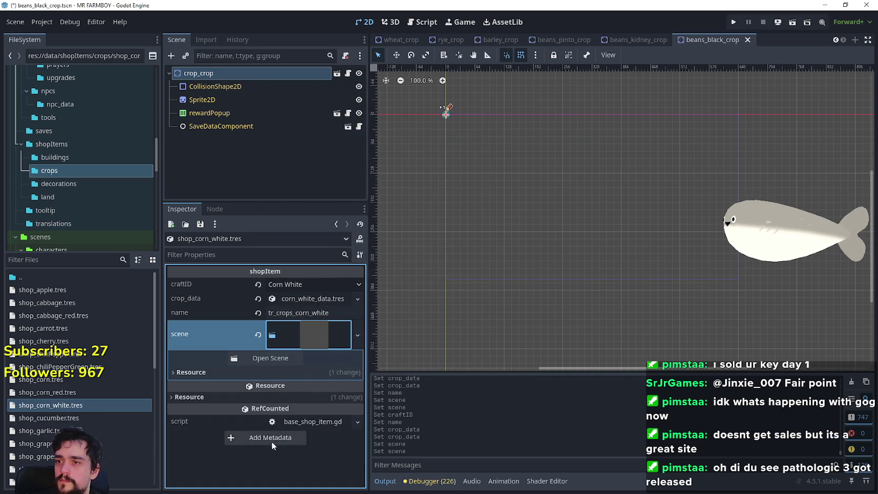
{"action": "key", "text": "ctrl+s"}
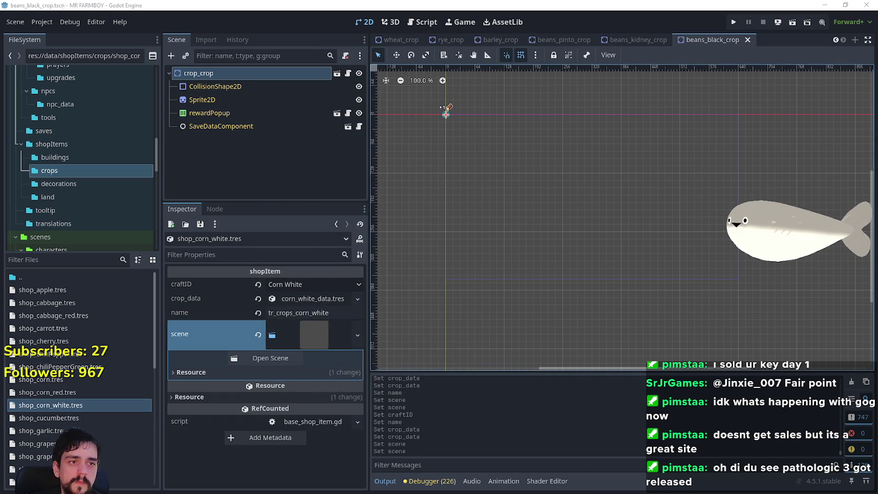
Step: Scroll down the FileSystem and select shop_pumpkin.tres
{"action": "scroll", "coordinate": [82, 408], "scroll_direction": "down", "scroll_amount": 5}
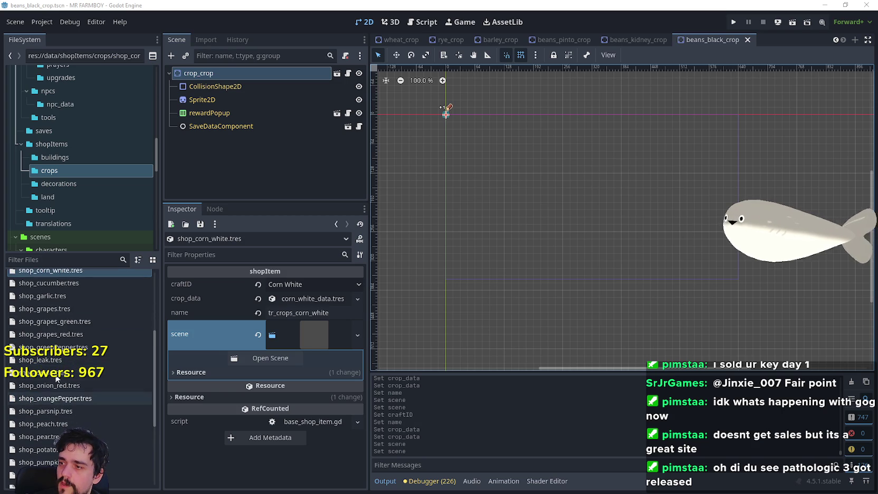
{"action": "scroll", "coordinate": [57, 422], "scroll_direction": "down", "scroll_amount": 2}
{"action": "scroll", "coordinate": [57, 422], "scroll_direction": "down", "scroll_amount": 2}
{"action": "left_click", "coordinate": [59, 355]}
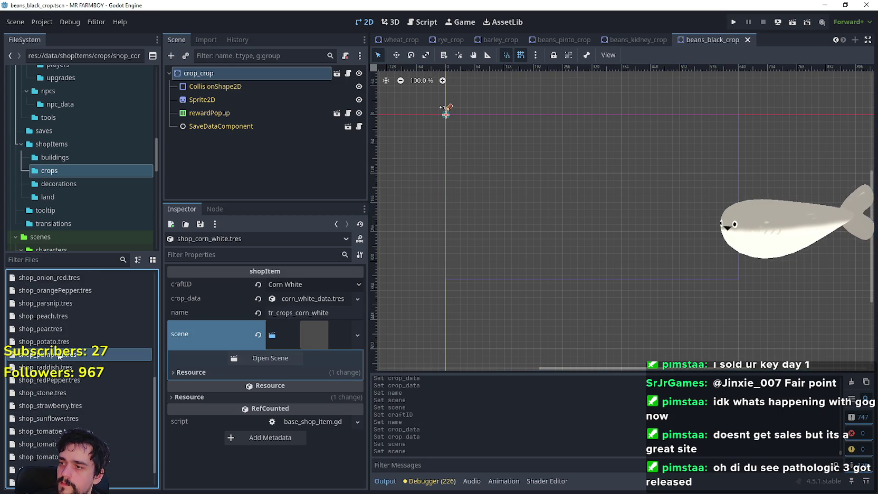
Step: Duplicate shop_pumpkin.tres as shop_pumpkin_white.tres
{"action": "right_click", "coordinate": [58, 355]}
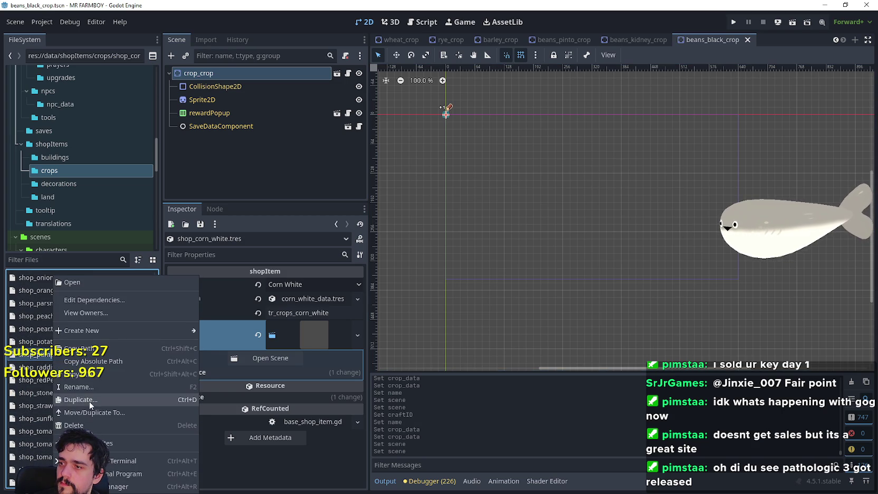
{"action": "left_click", "coordinate": [74, 400]}
{"action": "left_click", "coordinate": [409, 238]}
{"action": "type", "text": "_white"}
{"action": "key", "text": "Return"}
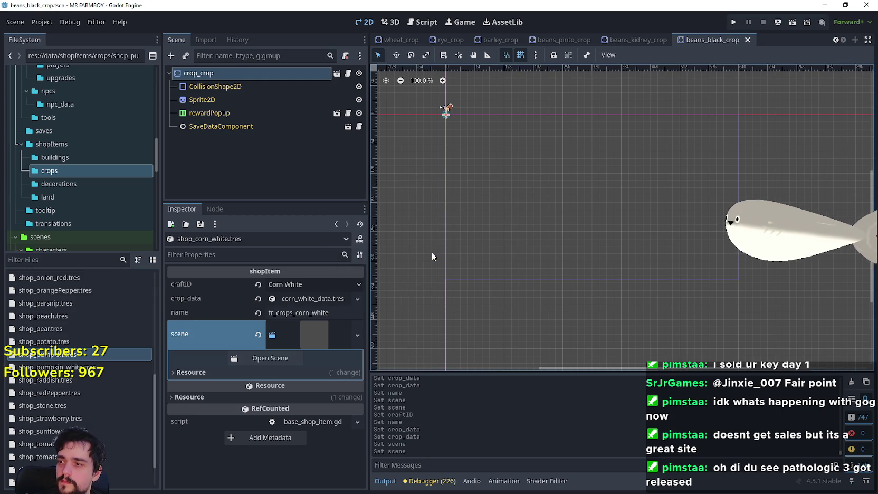
Step: Set craftID to Pumpkin White and the name key to tr_crops_pumpkin_white
{"action": "left_click", "coordinate": [277, 285]}
{"action": "scroll", "coordinate": [317, 264], "scroll_direction": "down", "scroll_amount": 10}
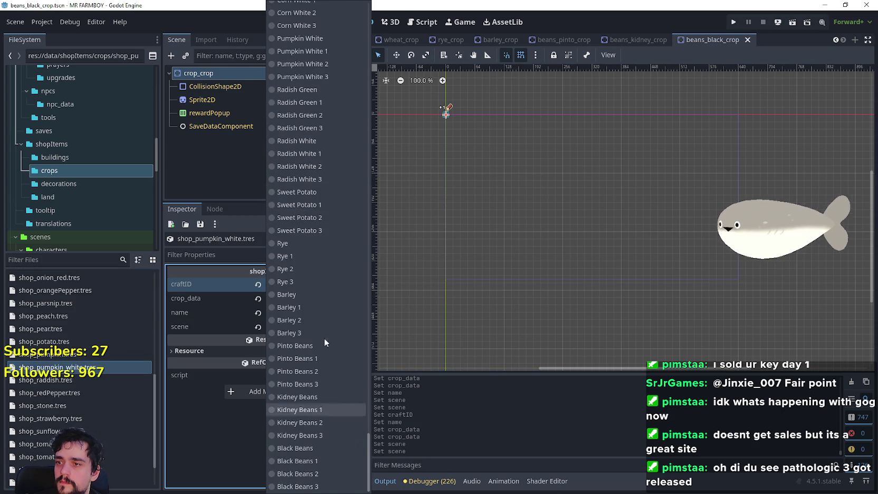
{"action": "scroll", "coordinate": [333, 342], "scroll_direction": "up", "scroll_amount": 3}
{"action": "left_click", "coordinate": [307, 156]}
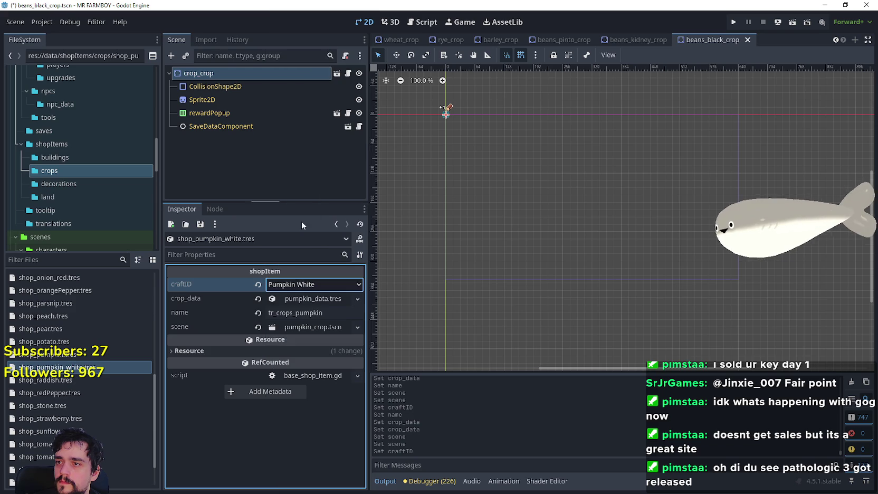
{"action": "left_click", "coordinate": [331, 312]}
{"action": "type", "text": "_white"}
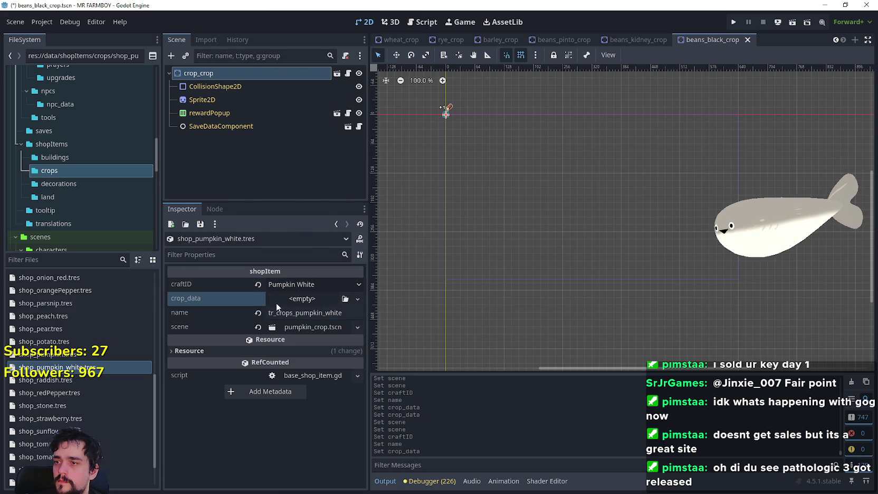
Step: Load pumpkin_white_data.tres as the item's crop data
{"action": "left_click", "coordinate": [357, 299]}
{"action": "left_click", "coordinate": [329, 405]}
{"action": "type", "text": "pumpkin"}
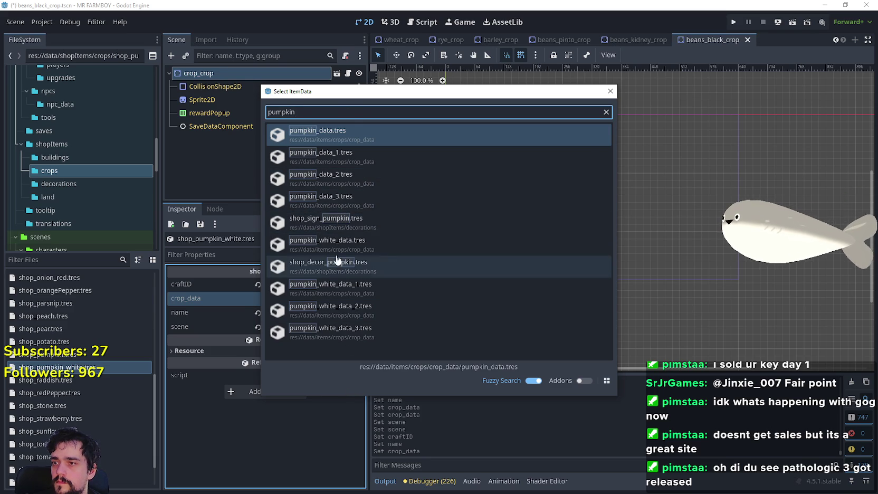
{"action": "left_click", "coordinate": [327, 243]}
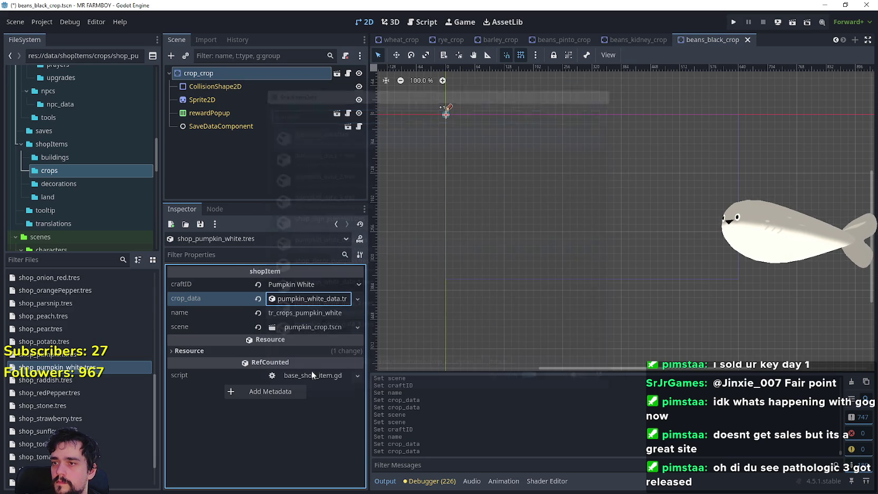
Step: Assign pumpkin_white_crop.tscn as the item's scene and save
{"action": "left_click", "coordinate": [258, 327]}
{"action": "left_click", "coordinate": [310, 326]}
{"action": "left_click", "coordinate": [338, 373]}
{"action": "type", "text": "pumpkin"}
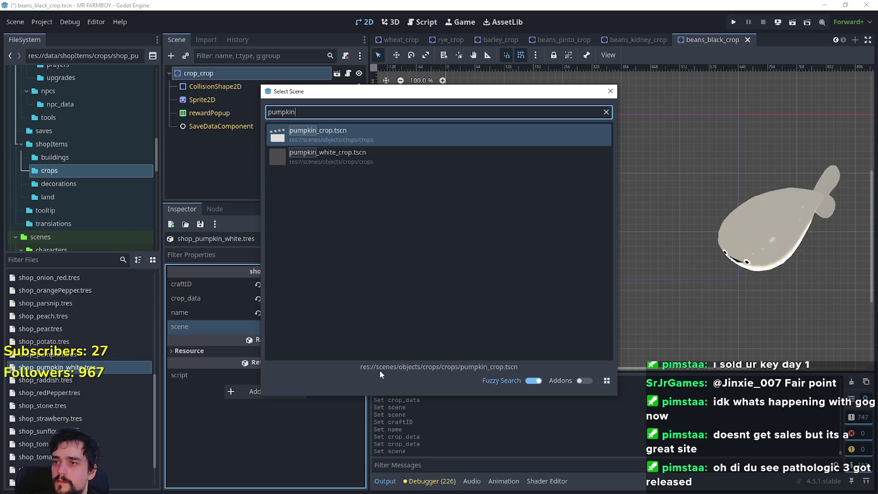
{"action": "left_click", "coordinate": [369, 158]}
{"action": "key", "text": "ctrl+s"}
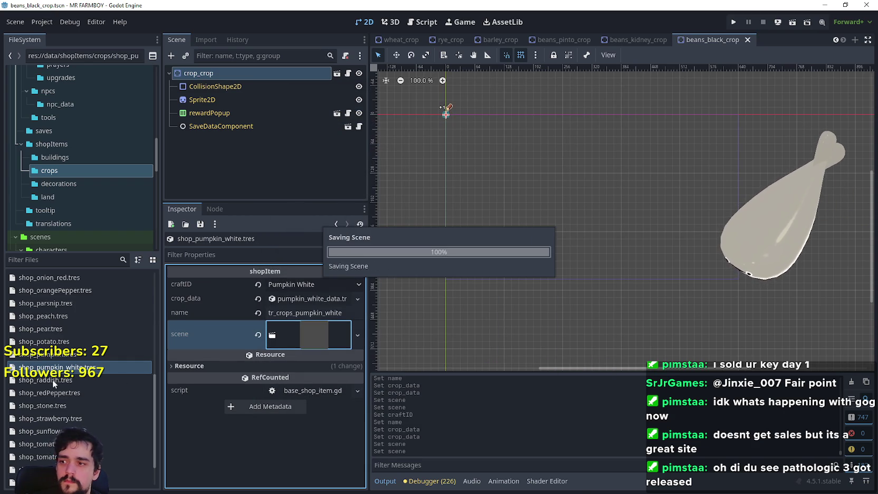
{"action": "scroll", "coordinate": [101, 443], "scroll_direction": "down", "scroll_amount": 2}
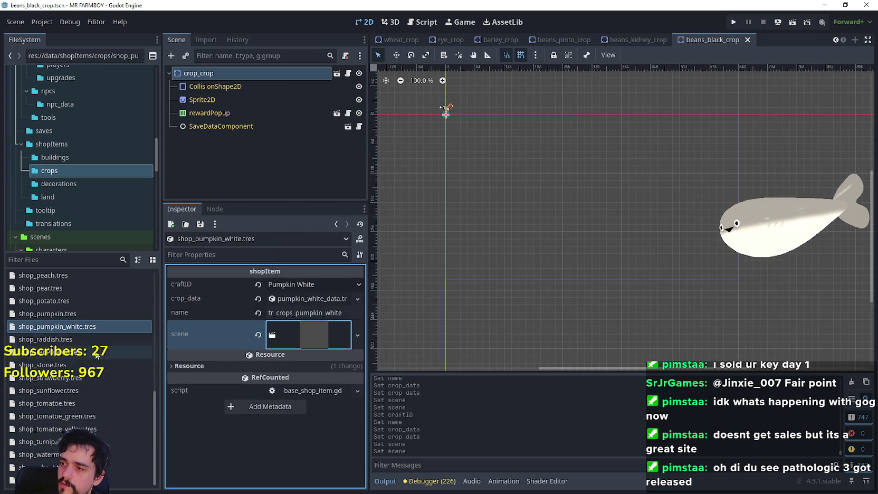
Step: Duplicate shop_raddish.tres as shop_raddish_green.tres
{"action": "left_click", "coordinate": [77, 341]}
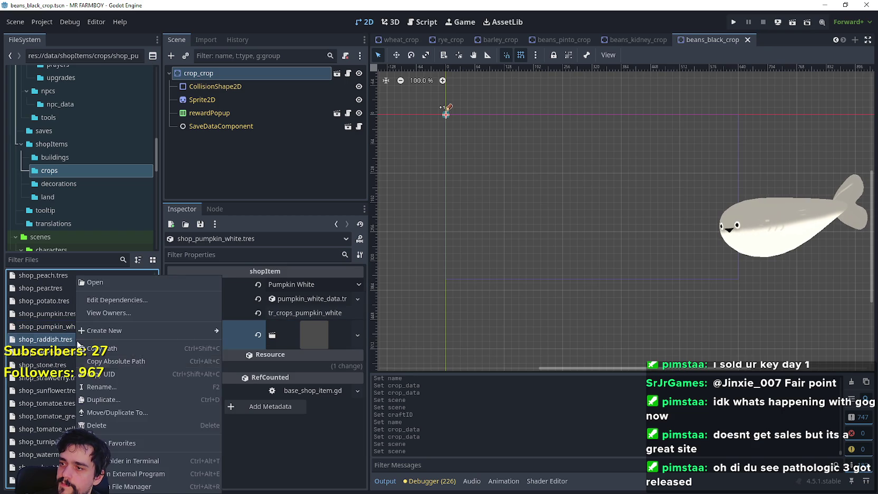
{"action": "left_click", "coordinate": [100, 402]}
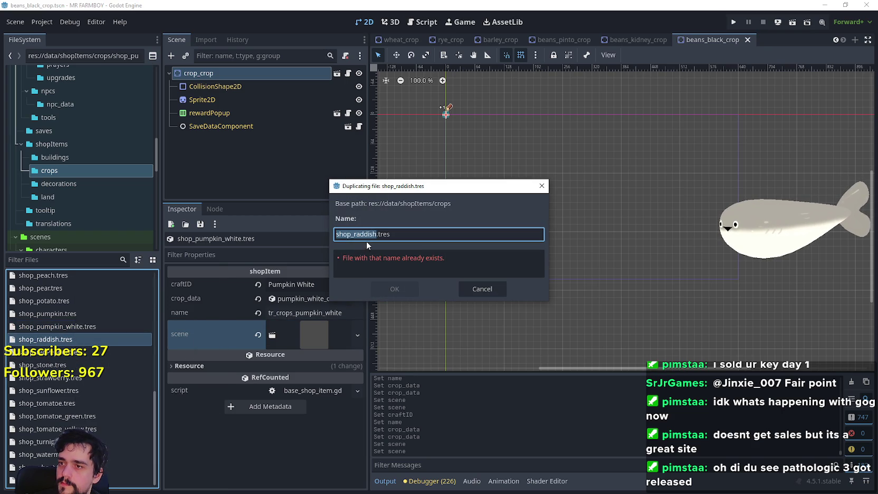
{"action": "type", "text": "_green"}
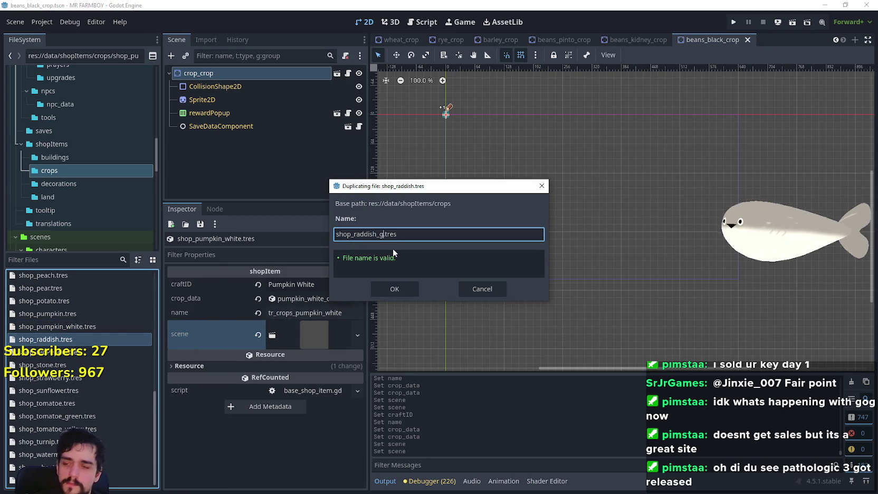
{"action": "key", "text": "Return"}
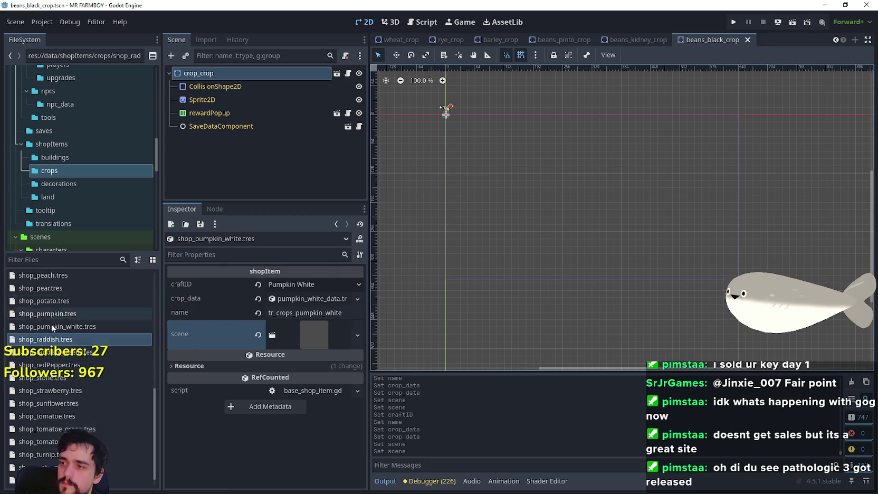
Step: Append _green to the name key and set craftID to Radish Green
{"action": "left_click", "coordinate": [82, 341]}
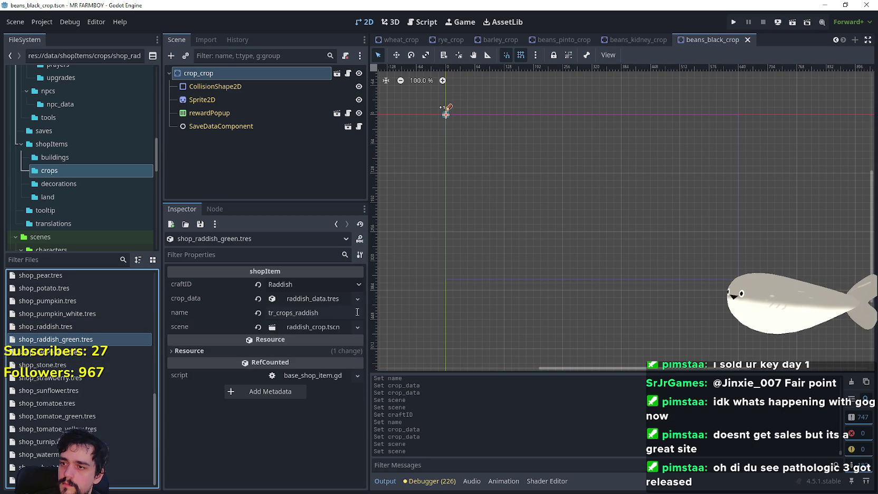
{"action": "left_click", "coordinate": [335, 312]}
{"action": "type", "text": "_"}
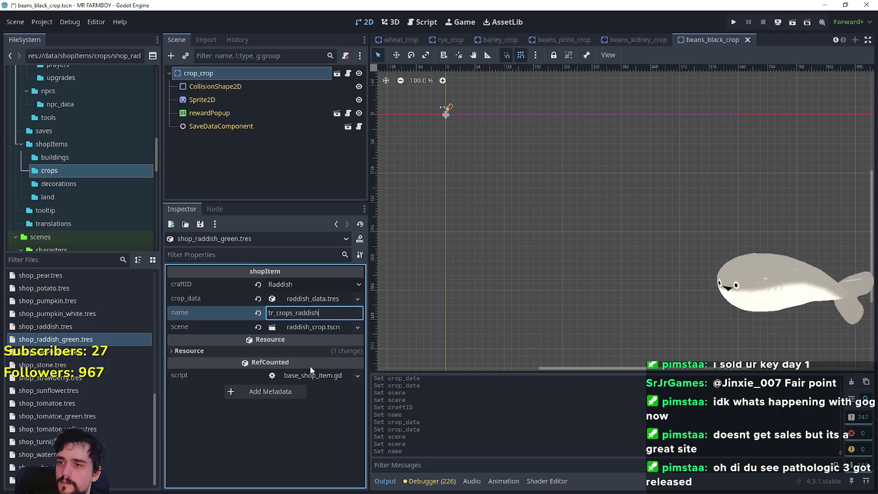
{"action": "type", "text": "green"}
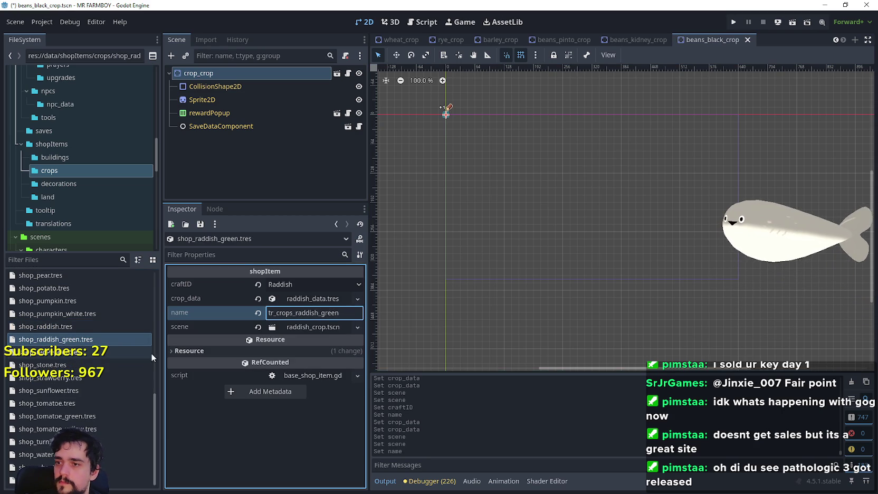
{"action": "left_click", "coordinate": [295, 284]}
{"action": "left_click_drag", "start_coordinate": [368, 24], "coordinate": [396, 459]}
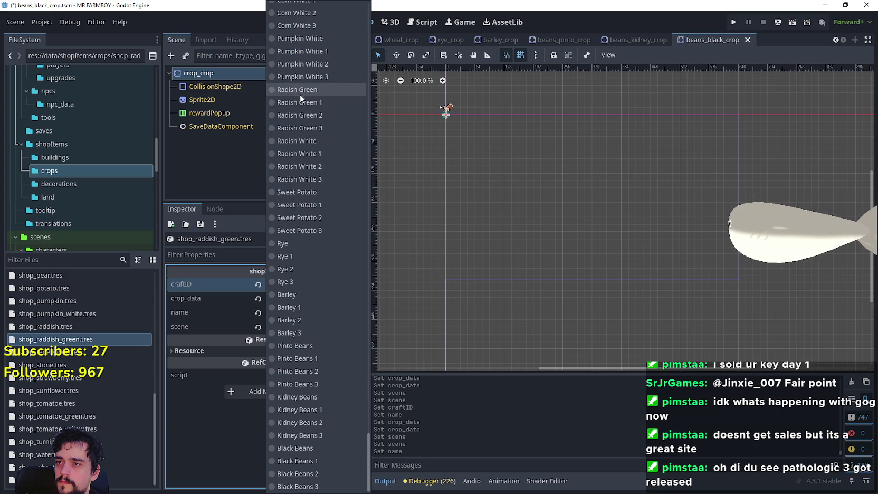
{"action": "left_click", "coordinate": [300, 91]}
Step: Replace the crop data with raddish_green_data.tres
{"action": "left_click", "coordinate": [268, 300]}
{"action": "left_click", "coordinate": [255, 299]}
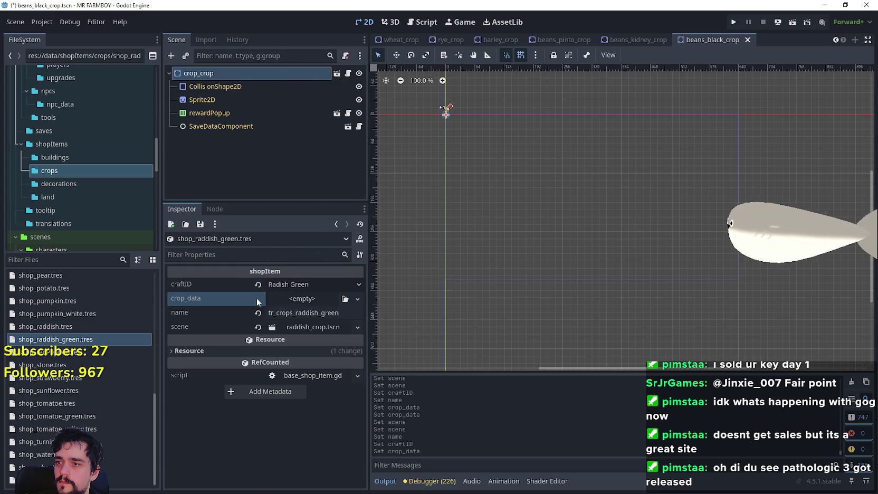
{"action": "left_click", "coordinate": [303, 299]}
{"action": "left_click", "coordinate": [332, 407]}
{"action": "type", "text": "raddi"}
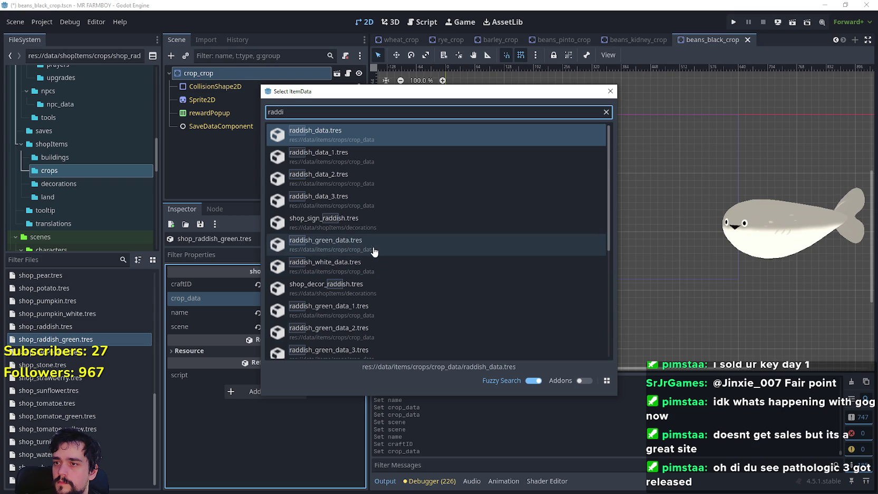
{"action": "double_click", "coordinate": [300, 246]}
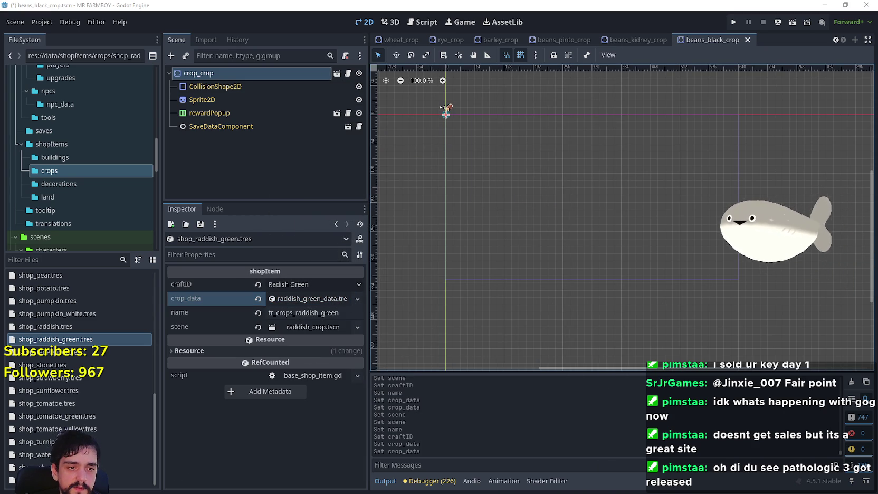
Step: Check the tr_crops_raddish_green name key in the localization spreadsheet
{"action": "key", "text": "alt+Tab"}
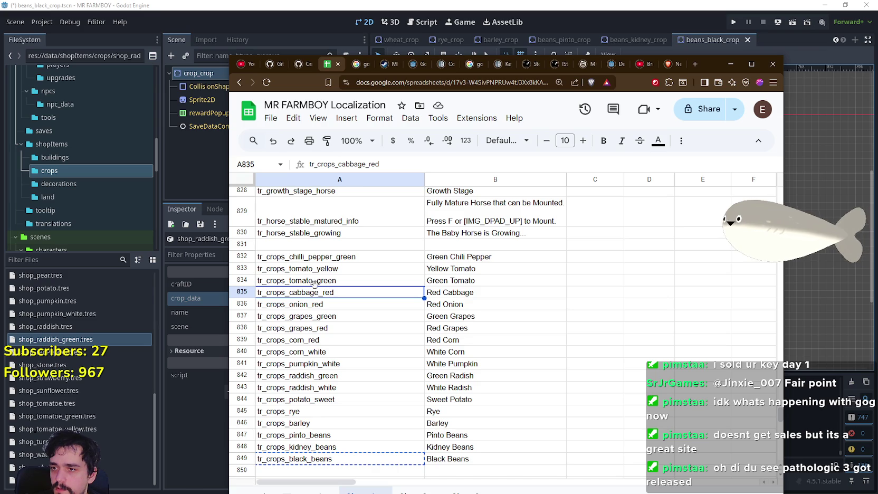
{"action": "left_click", "coordinate": [730, 64]}
{"action": "left_click", "coordinate": [331, 311]}
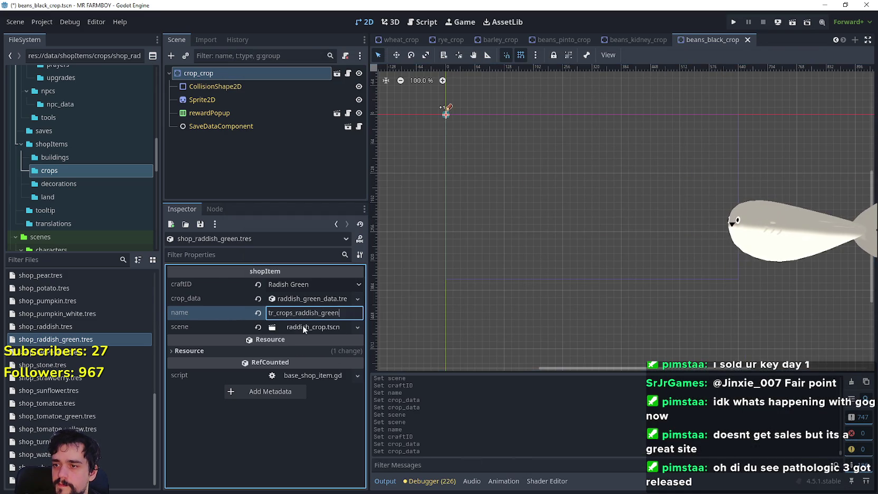
Step: Assign the raddish_green_crop scene to the green radish item and save
{"action": "left_click", "coordinate": [357, 328]}
{"action": "left_click", "coordinate": [334, 369]}
{"action": "type", "text": "raddi"}
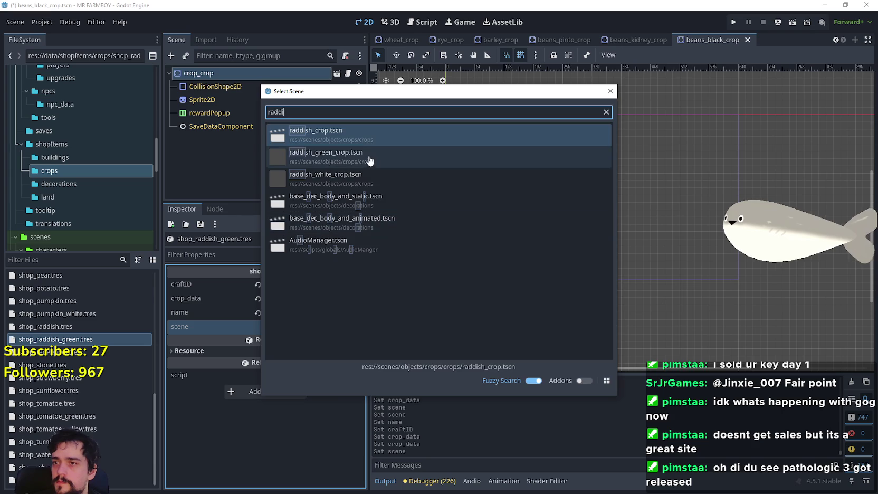
{"action": "left_click", "coordinate": [372, 160]}
{"action": "key", "text": "ctrl+s"}
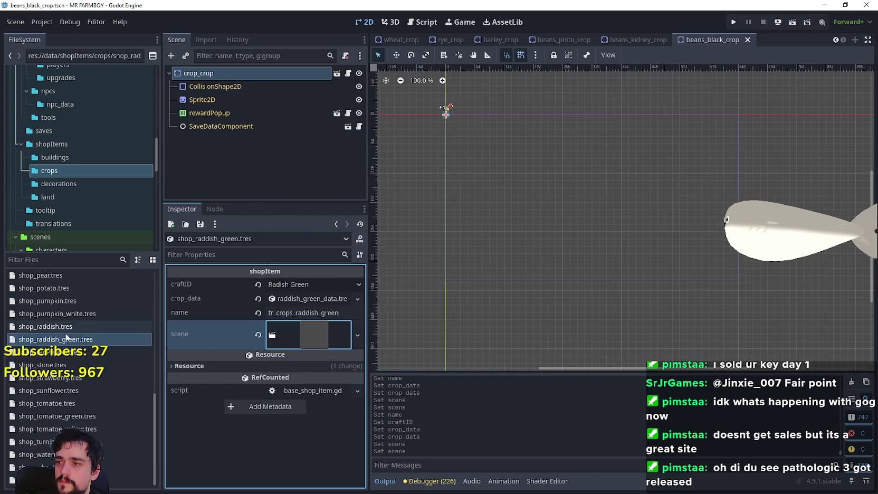
Step: Duplicate shop_raddish_green.tres as shop_raddish_white.tres
{"action": "right_click", "coordinate": [67, 328]}
{"action": "left_click", "coordinate": [107, 400]}
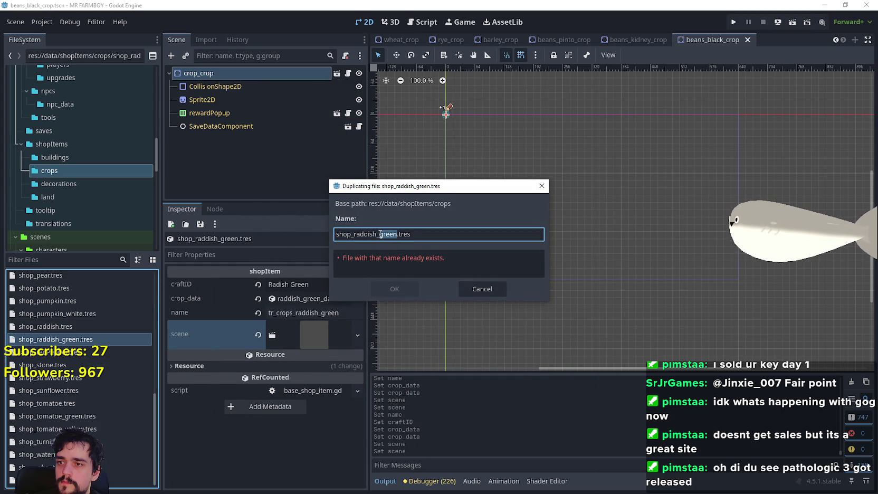
{"action": "type", "text": "white"}
{"action": "key", "text": "Return"}
{"action": "left_click", "coordinate": [60, 355]}
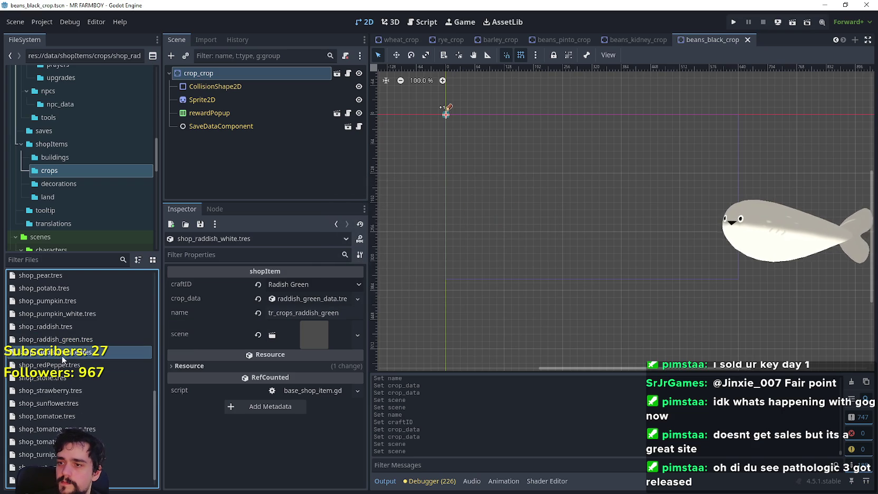
Step: Set craftID to Radish White and the name key to tr_crops_raddish_white
{"action": "left_click", "coordinate": [290, 288]}
{"action": "scroll", "coordinate": [344, 430], "scroll_direction": "down", "scroll_amount": 10}
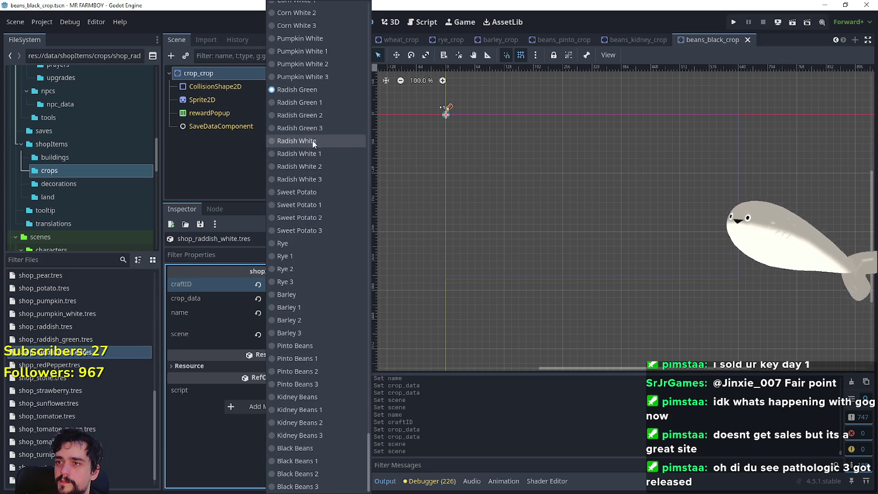
{"action": "left_click", "coordinate": [312, 141]}
{"action": "left_click", "coordinate": [322, 314]}
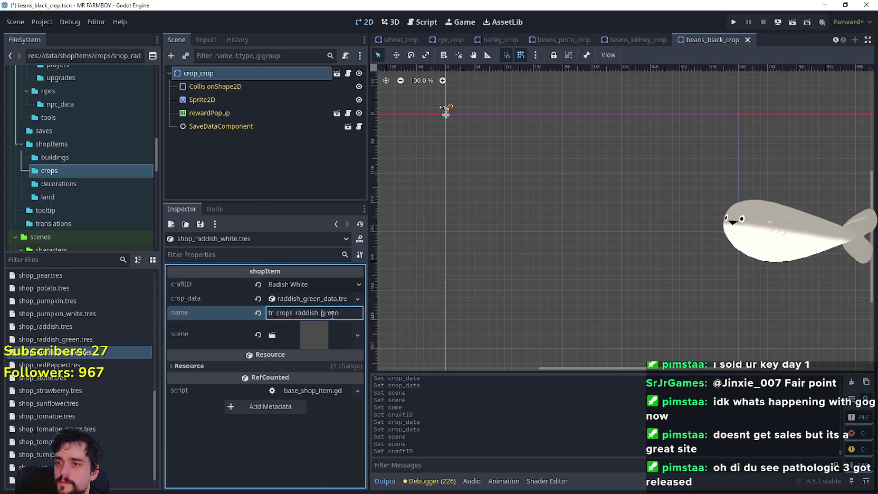
{"action": "type", "text": "hite"}
Step: Load raddish_white_data.tres as the item's crop data
{"action": "left_click", "coordinate": [275, 299]}
{"action": "left_click", "coordinate": [275, 300]}
{"action": "left_click", "coordinate": [352, 299]}
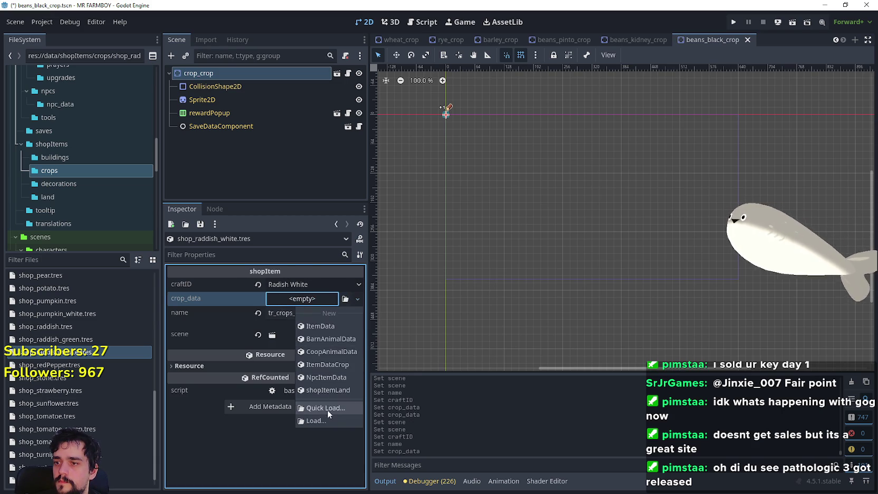
{"action": "left_click", "coordinate": [326, 410]}
{"action": "type", "text": "raddi"}
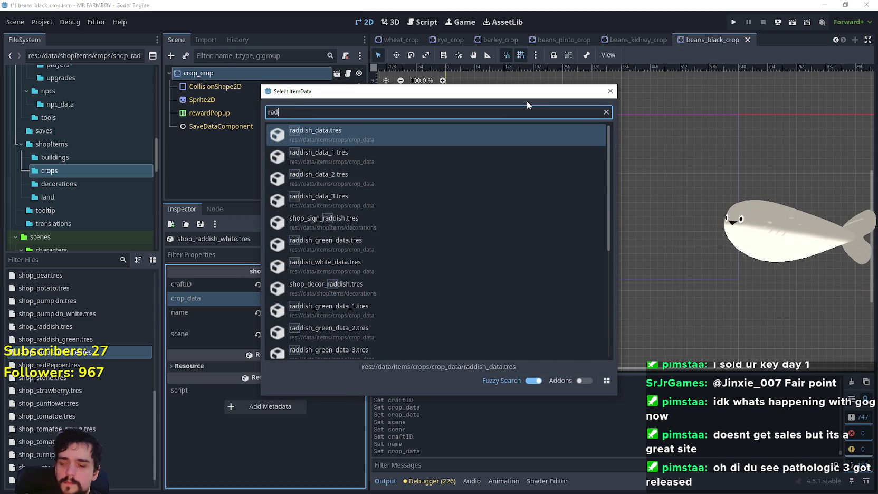
{"action": "double_click", "coordinate": [375, 267]}
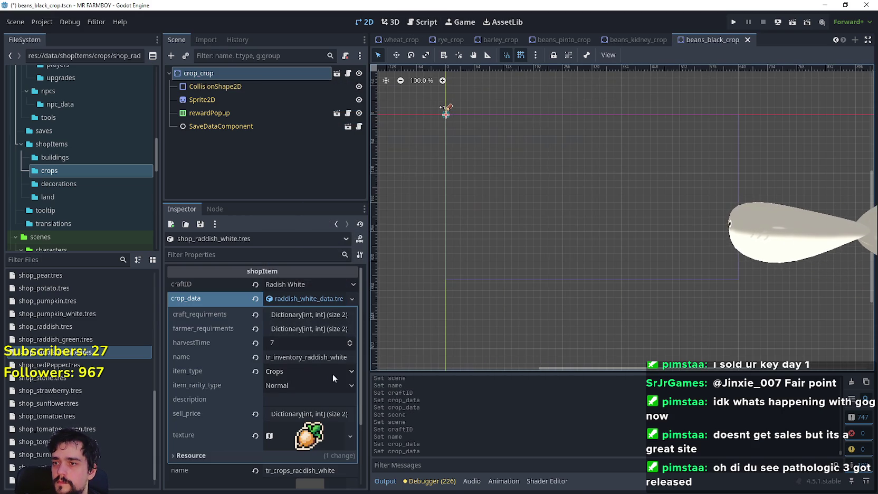
{"action": "left_click", "coordinate": [300, 301]}
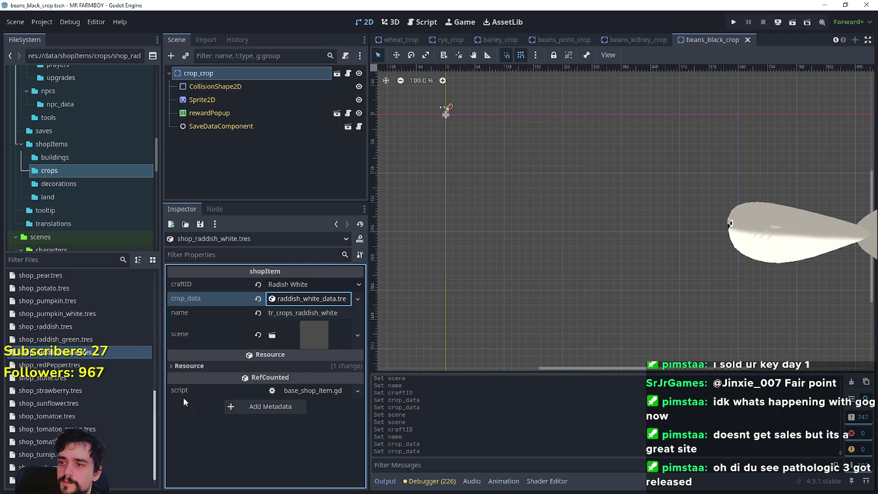
Step: Assign raddish_white_crop.tscn as the item's scene and save
{"action": "left_click", "coordinate": [258, 334]}
{"action": "left_click", "coordinate": [324, 327]}
{"action": "left_click", "coordinate": [333, 373]}
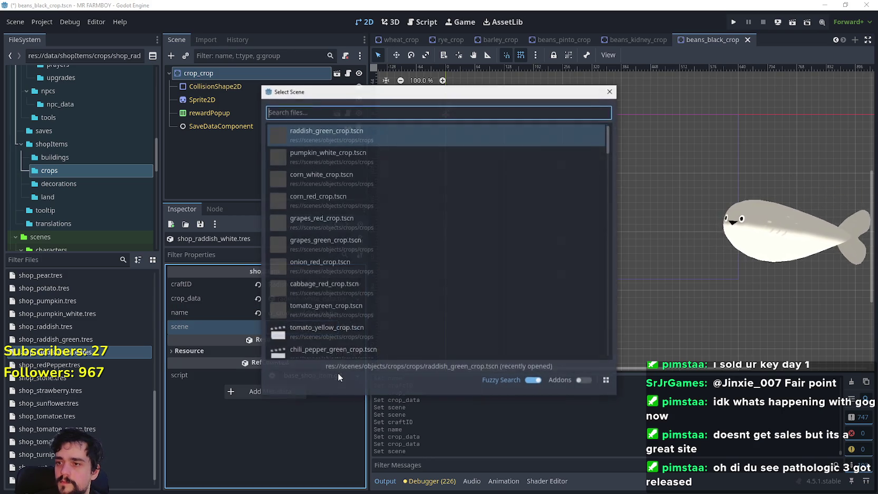
{"action": "type", "text": "raddi"}
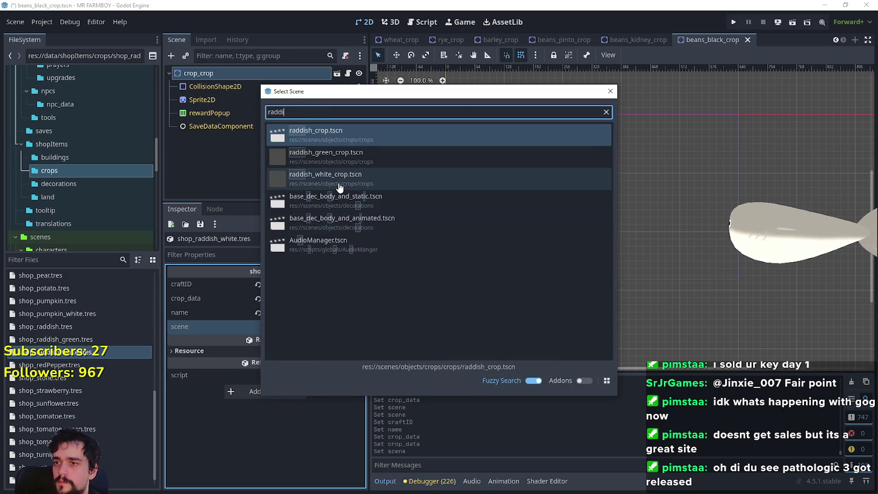
{"action": "double_click", "coordinate": [338, 182]}
{"action": "key", "text": "ctrl+s"}
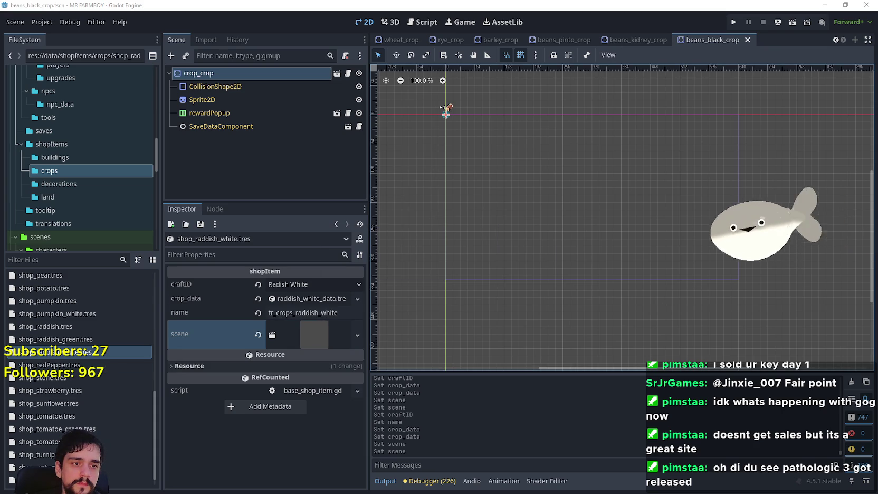
Step: Begin duplicating shop_potato.tres
{"action": "scroll", "coordinate": [79, 314], "scroll_direction": "down", "scroll_amount": 1}
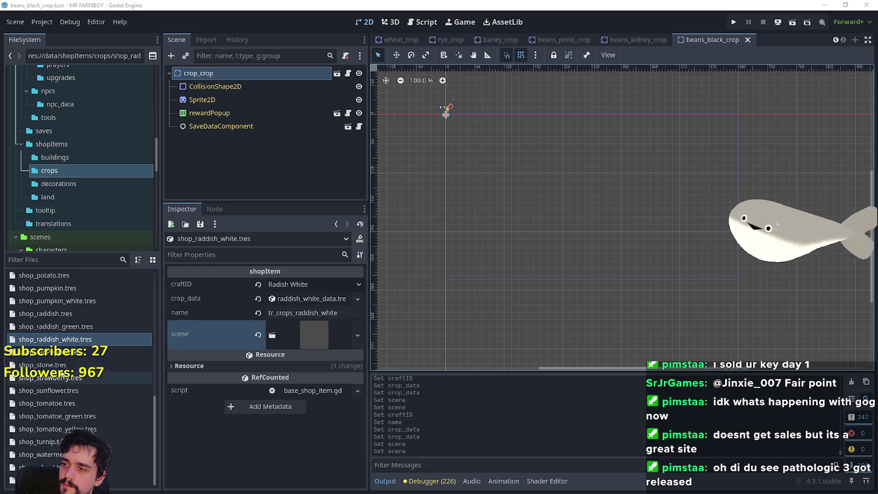
{"action": "scroll", "coordinate": [63, 367], "scroll_direction": "up", "scroll_amount": 2}
{"action": "left_click", "coordinate": [55, 302]}
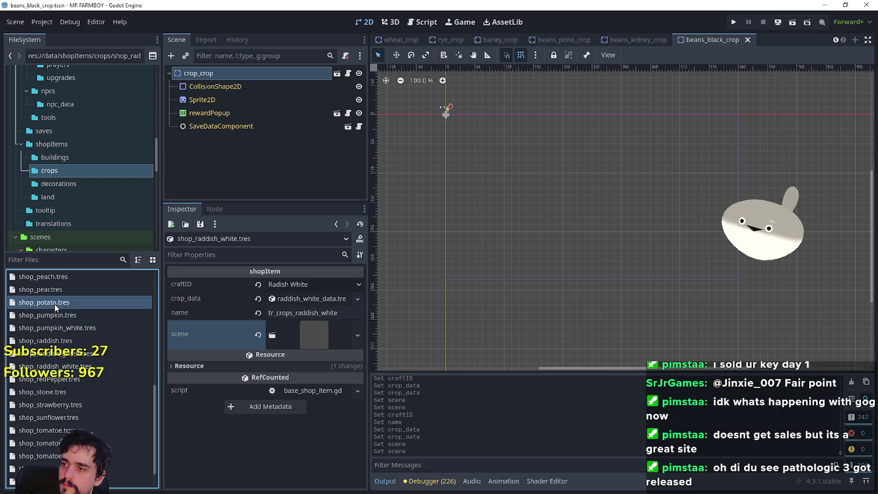
{"action": "right_click", "coordinate": [55, 302]}
{"action": "left_click", "coordinate": [105, 400]}
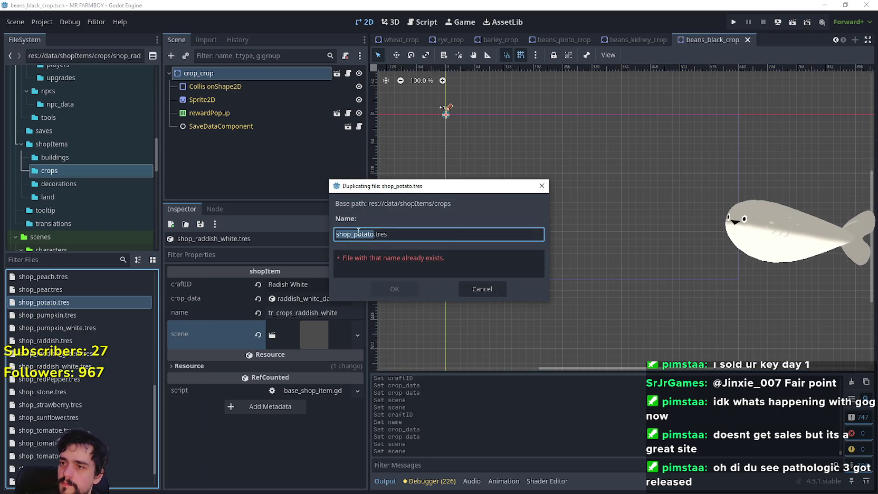
Step: Create shop_potato_sweet.tres with craftID Sweet Potato and name key tr_crops_potato_sweet
{"action": "type", "text": "shop_beans_black"}
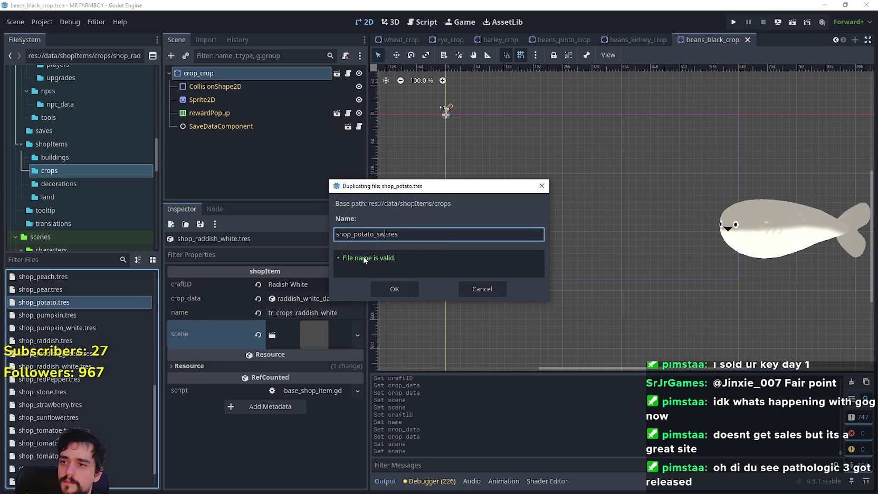
{"action": "type", "text": "eet"}
{"action": "key", "text": "Return"}
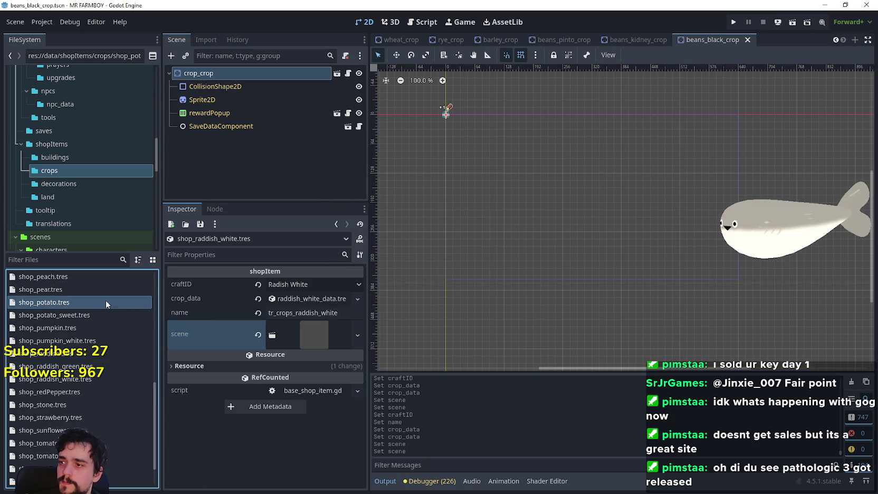
{"action": "left_click", "coordinate": [95, 313]}
{"action": "left_click", "coordinate": [296, 284]}
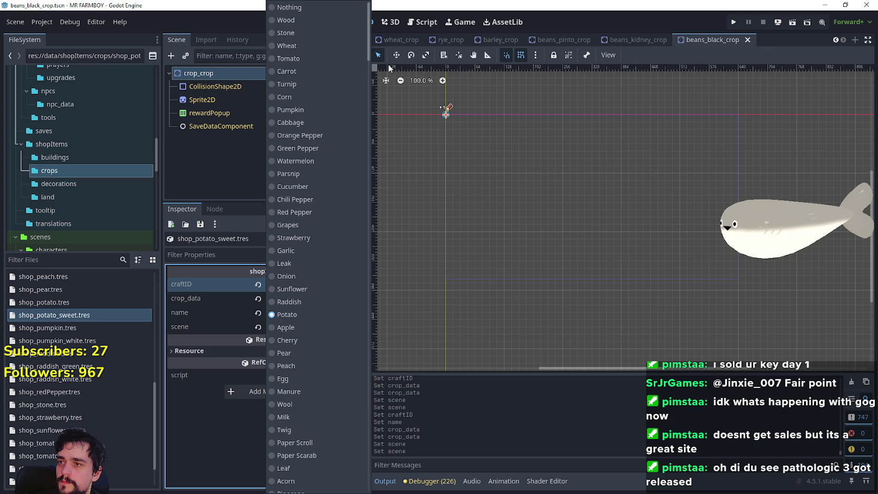
{"action": "left_click_drag", "start_coordinate": [370, 48], "coordinate": [369, 464]}
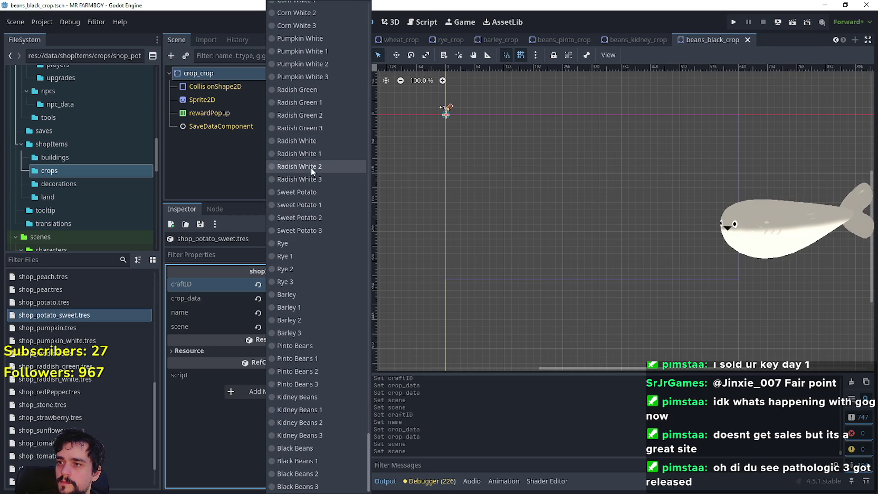
{"action": "left_click", "coordinate": [297, 192]}
{"action": "left_click", "coordinate": [324, 316]}
{"action": "type", "text": "_sweet"}
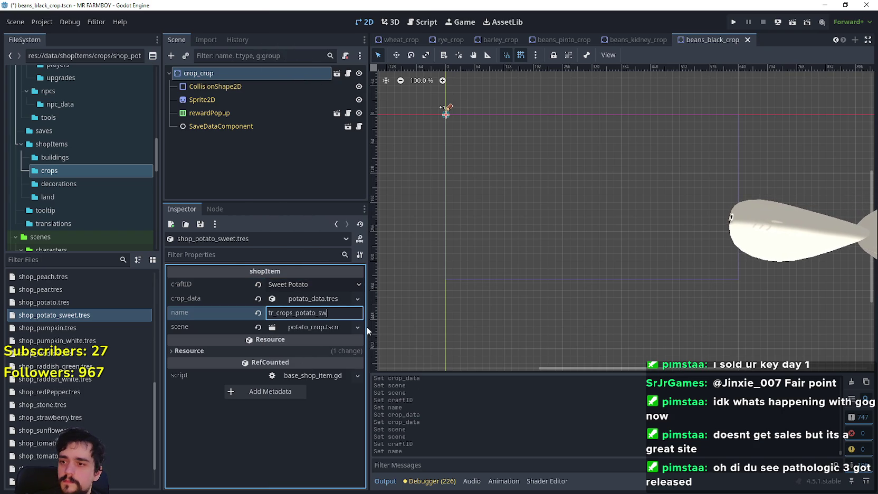
Step: Replace the crop data with potato_sweet_data.tres
{"action": "left_click", "coordinate": [256, 298]}
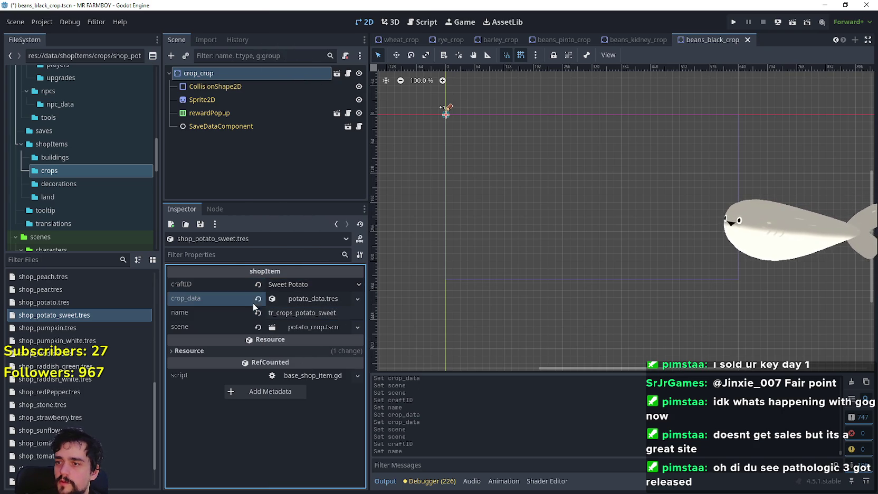
{"action": "left_click", "coordinate": [285, 300]}
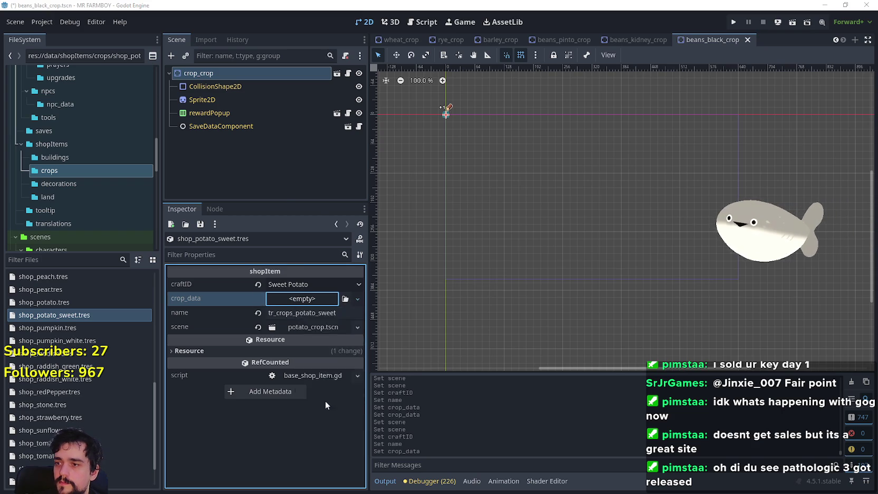
{"action": "left_click", "coordinate": [324, 401]}
{"action": "type", "text": "sweet"}
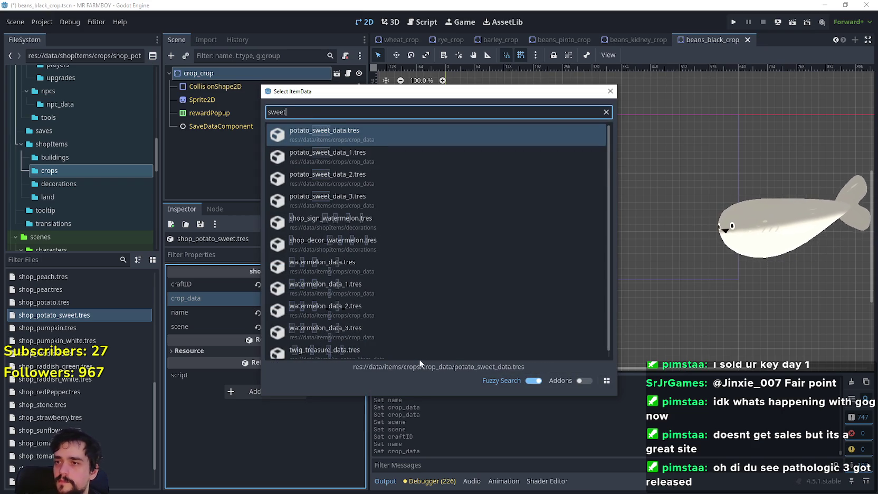
{"action": "double_click", "coordinate": [373, 143]}
Step: Assign potato_sweet_crop.tscn as the item's scene
{"action": "left_click", "coordinate": [304, 328]}
{"action": "left_click", "coordinate": [257, 327]}
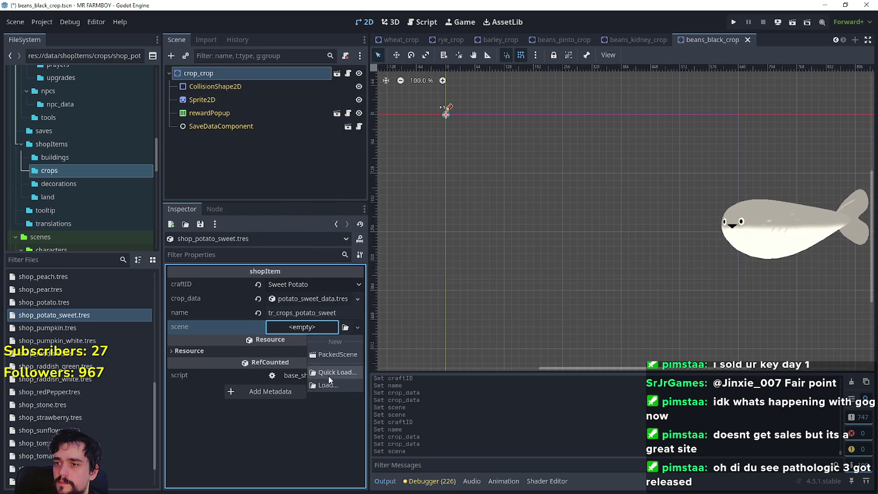
{"action": "left_click", "coordinate": [328, 377]}
{"action": "type", "text": "sweet"}
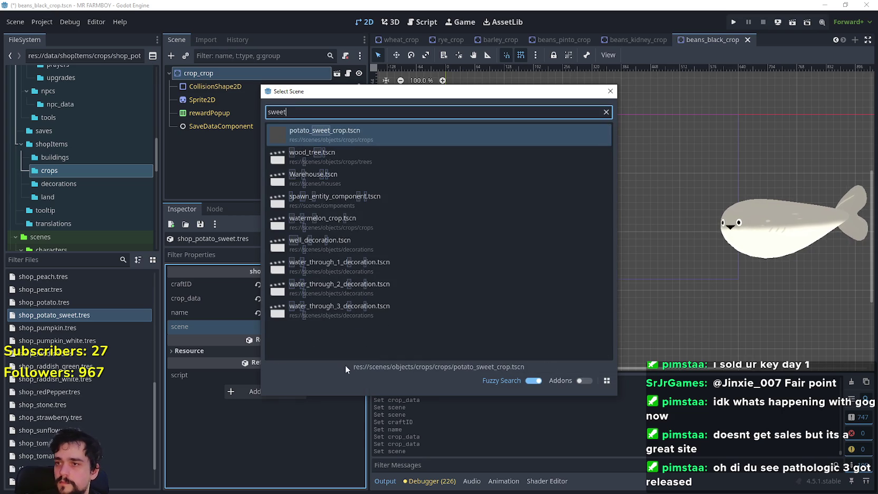
{"action": "double_click", "coordinate": [380, 135]}
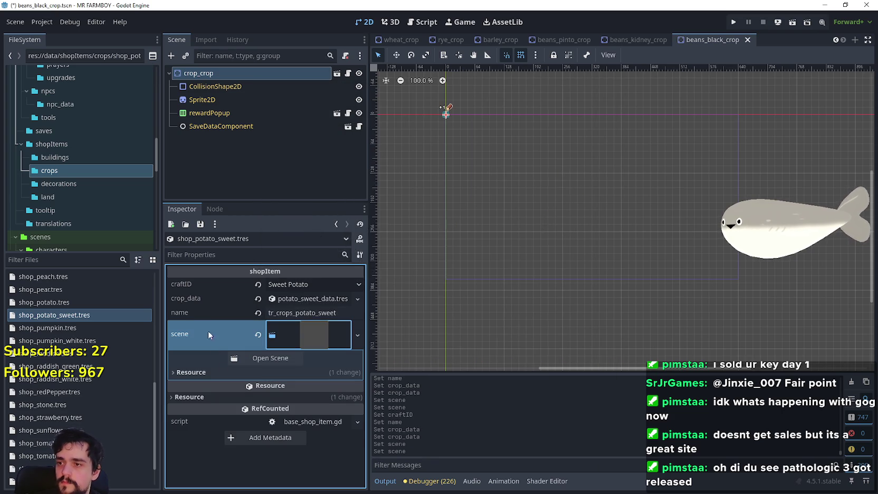
{"action": "left_click", "coordinate": [314, 332]}
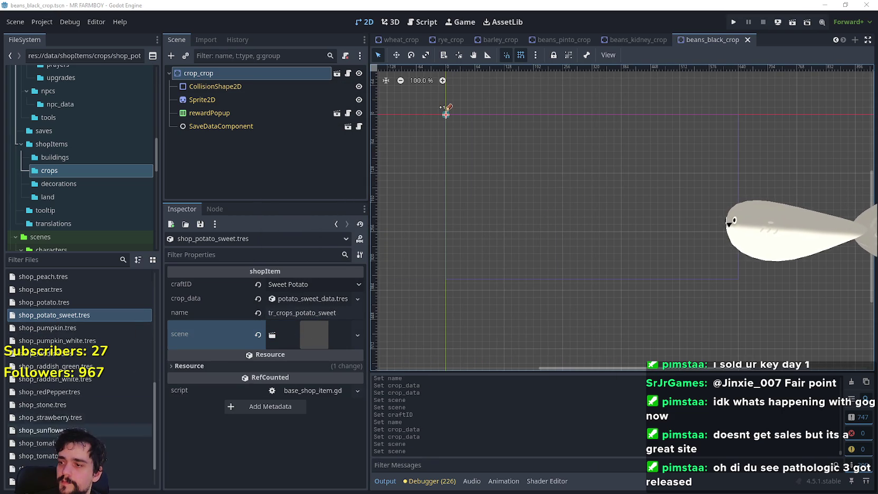
{"action": "scroll", "coordinate": [79, 396], "scroll_direction": "down", "scroll_amount": 3}
{"action": "left_click", "coordinate": [79, 467]}
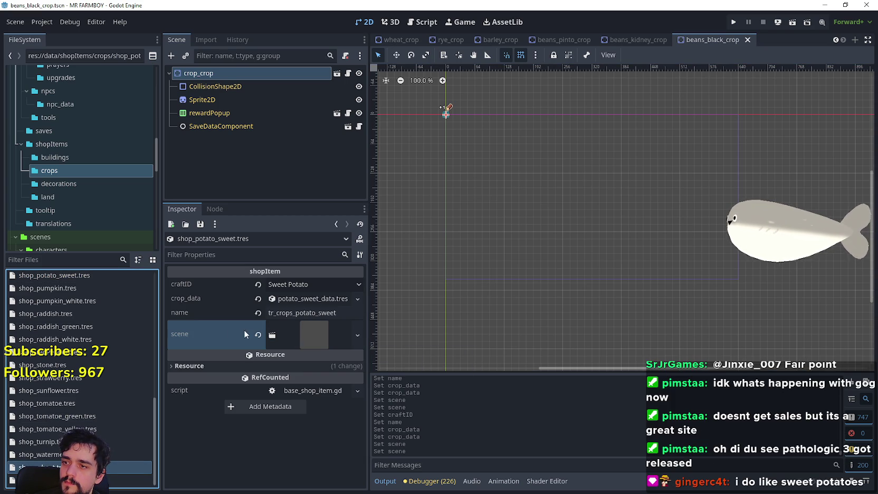
Step: Reassign potato_sweet_crop.tscn as the scene and save the item
{"action": "left_click", "coordinate": [258, 334]}
{"action": "left_click", "coordinate": [302, 330]}
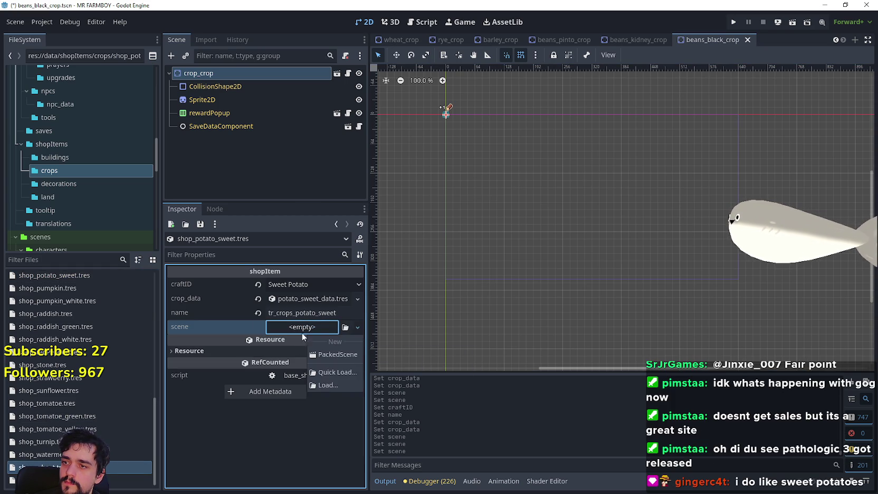
{"action": "left_click", "coordinate": [331, 370]}
{"action": "type", "text": "sweet"}
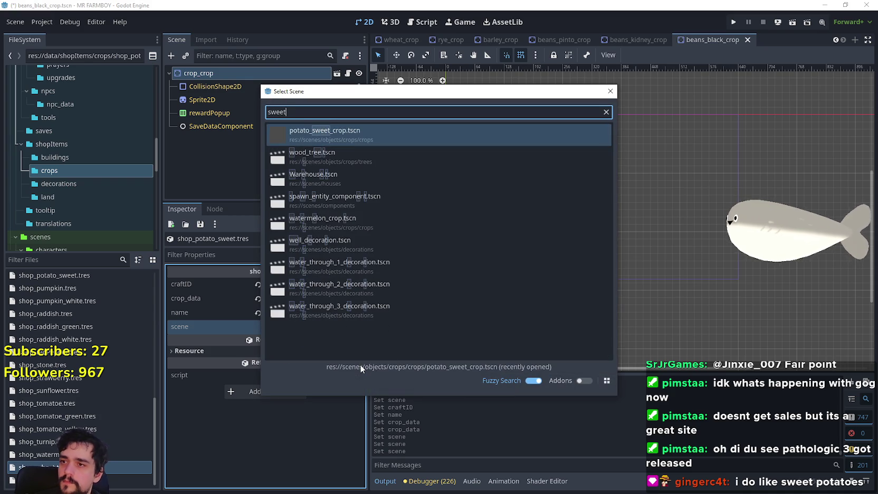
{"action": "double_click", "coordinate": [372, 140]}
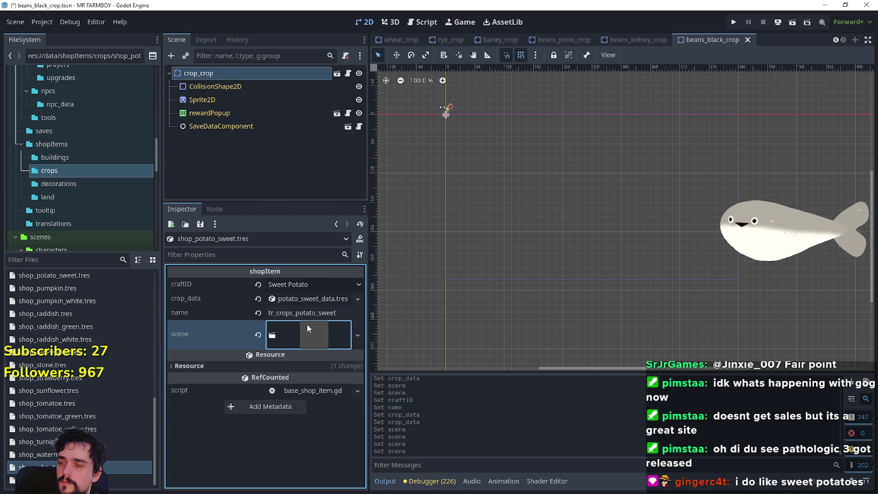
{"action": "key", "text": "ctrl+s"}
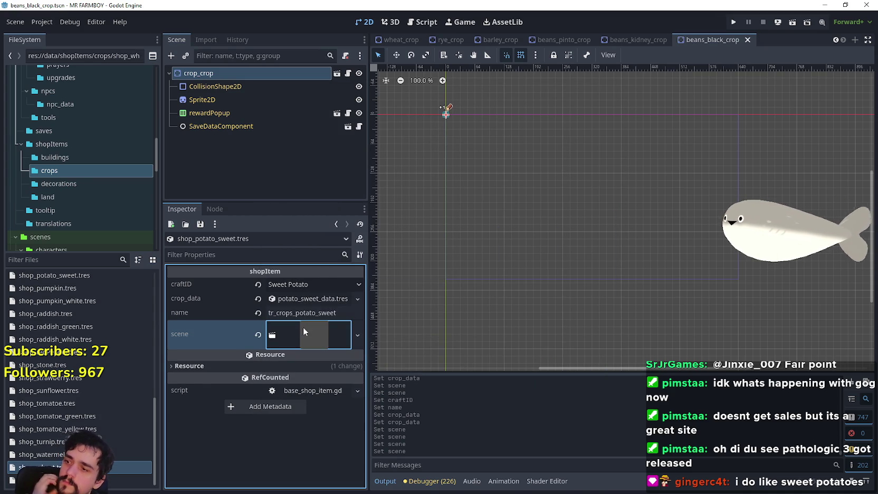
Step: Duplicate the wheat shop item as shop_rye.tres
{"action": "right_click", "coordinate": [79, 275]}
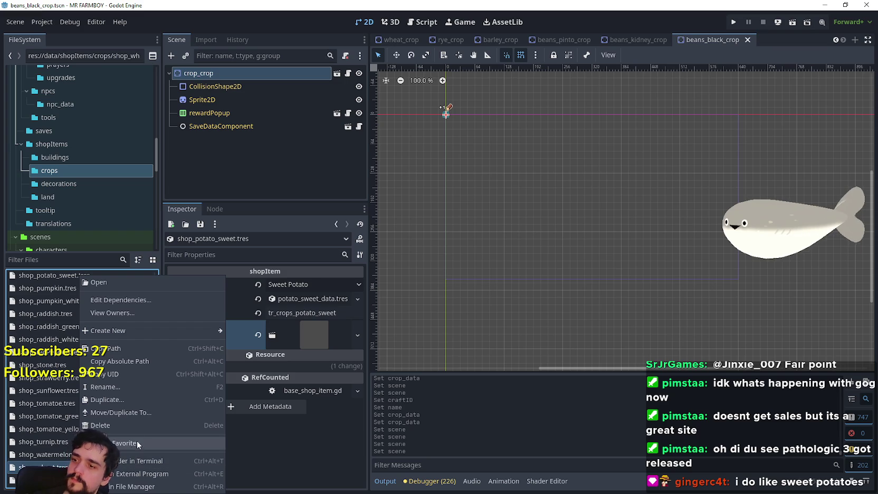
{"action": "left_click", "coordinate": [132, 396]}
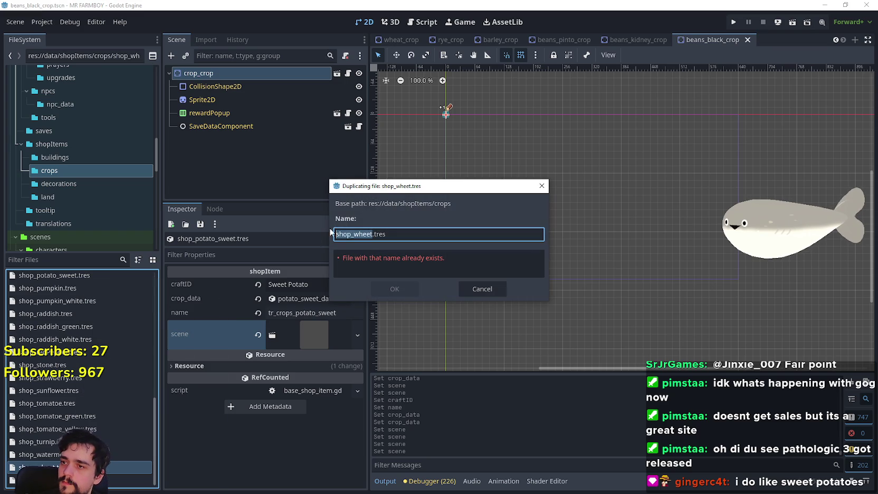
{"action": "double_click", "coordinate": [364, 233]}
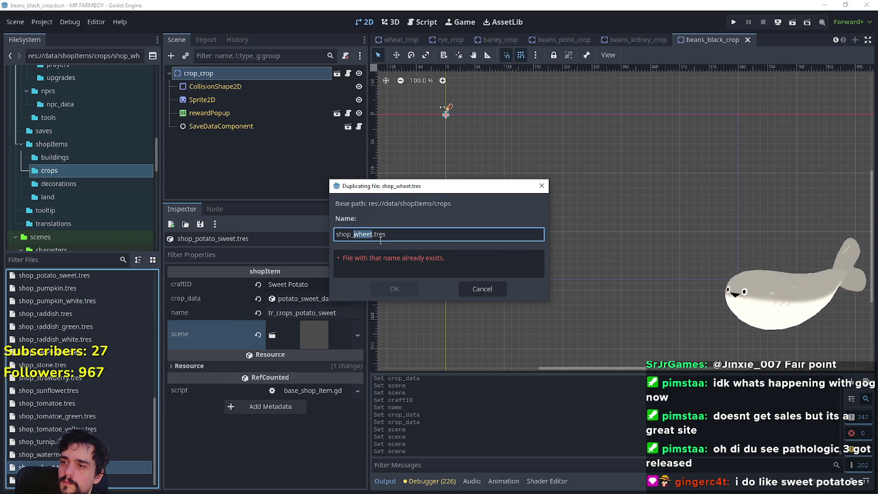
{"action": "type", "text": "ray"}
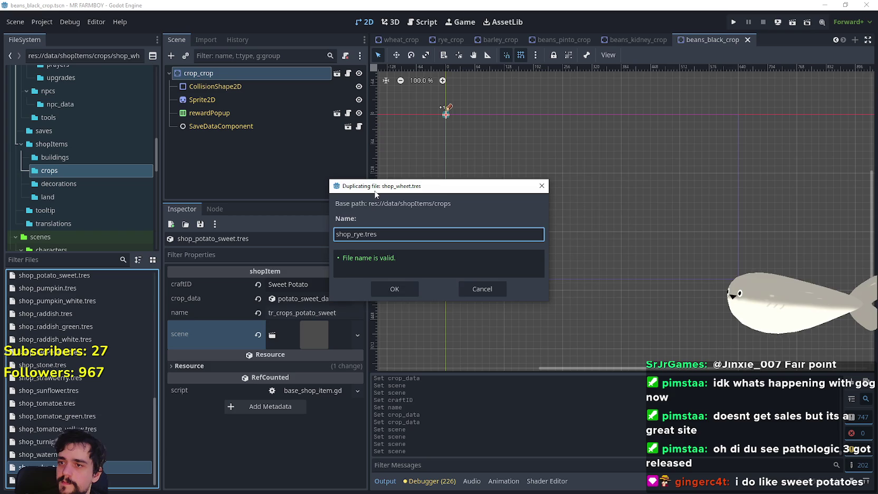
{"action": "left_click", "coordinate": [468, 273]}
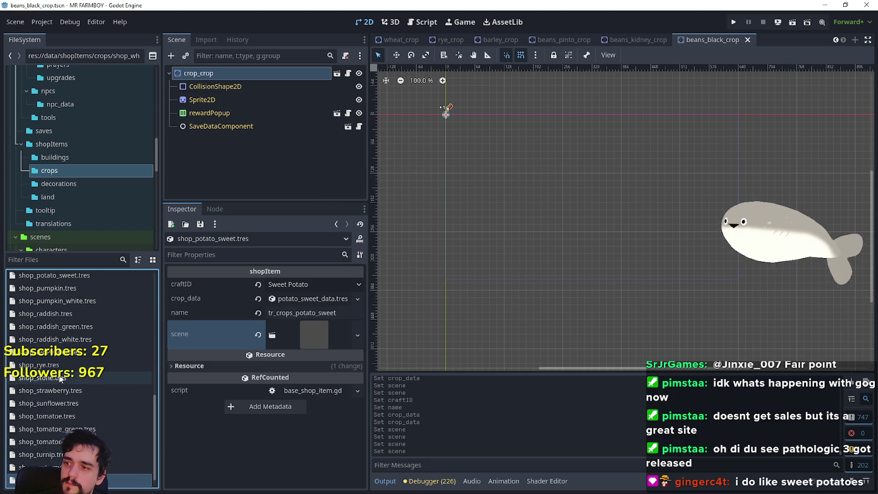
{"action": "left_click", "coordinate": [43, 365]}
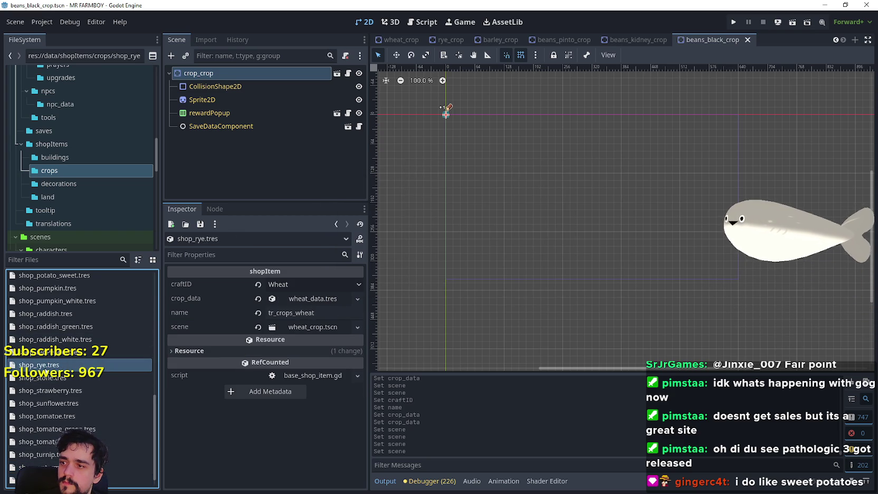
Step: Set craftID to Rye and the name key to tr_crops_rye
{"action": "left_click", "coordinate": [291, 285]}
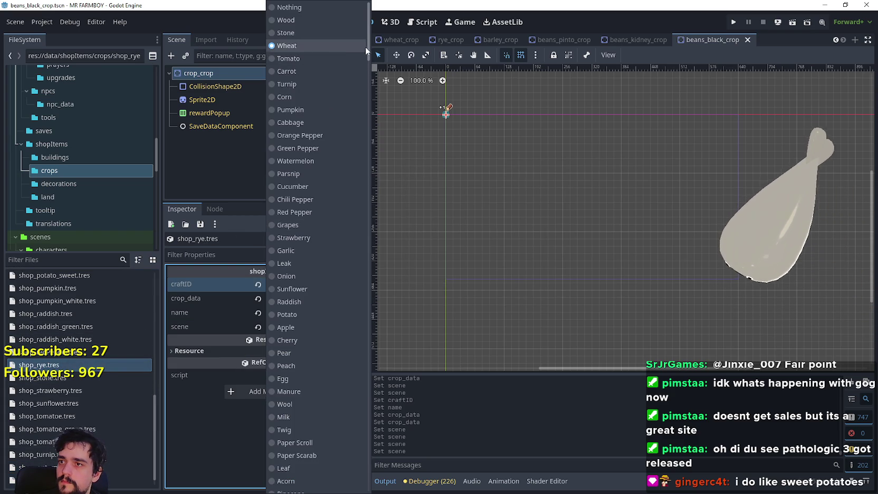
{"action": "scroll", "coordinate": [342, 347], "scroll_direction": "down", "scroll_amount": 5}
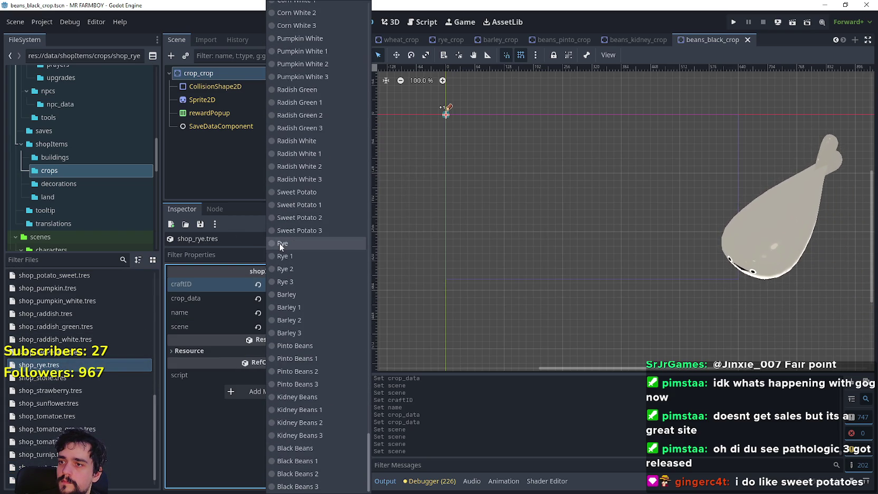
{"action": "left_click", "coordinate": [279, 243]}
{"action": "left_click", "coordinate": [320, 312]}
{"action": "type", "text": "rye"}
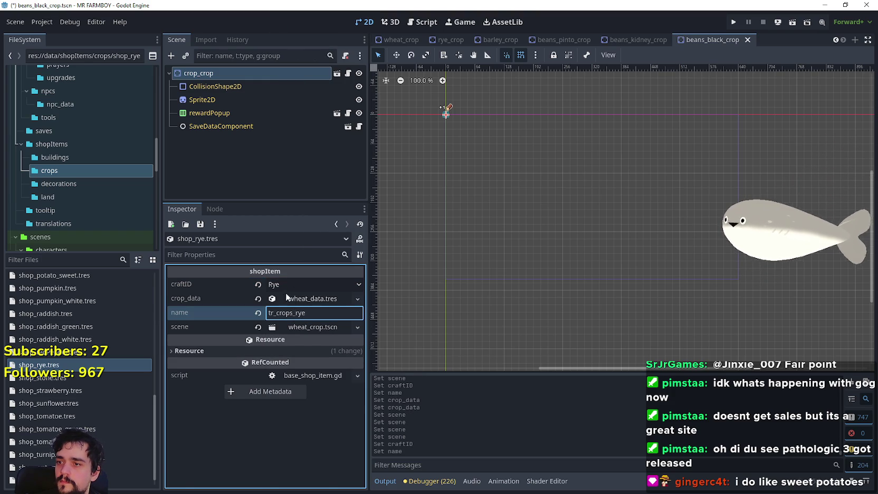
Step: Replace the copied wheat crop data with rye_data.tres
{"action": "left_click", "coordinate": [290, 299]}
{"action": "left_click", "coordinate": [258, 298]}
{"action": "left_click", "coordinate": [291, 299]}
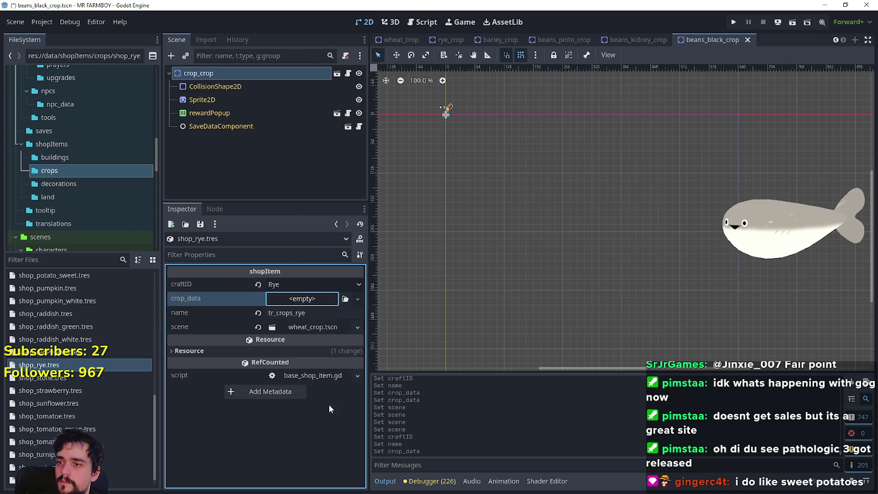
{"action": "left_click", "coordinate": [329, 404]}
{"action": "type", "text": "rye"}
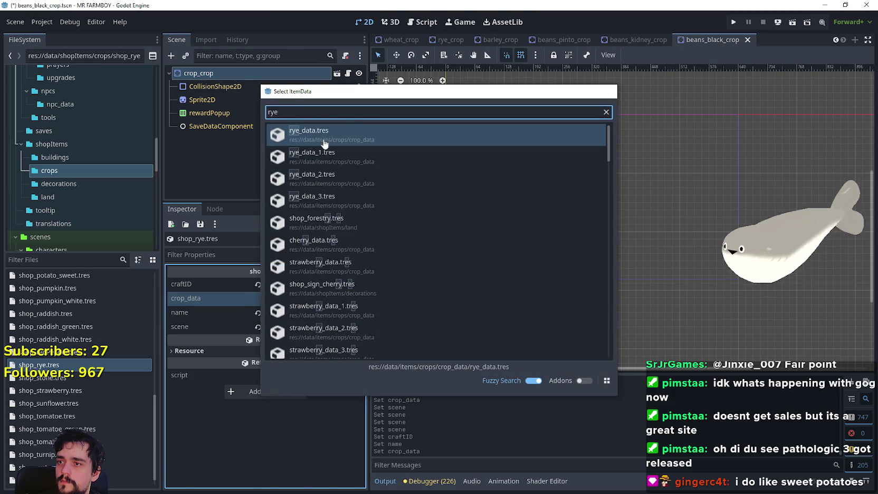
{"action": "double_click", "coordinate": [325, 139]}
{"action": "left_click", "coordinate": [281, 297]}
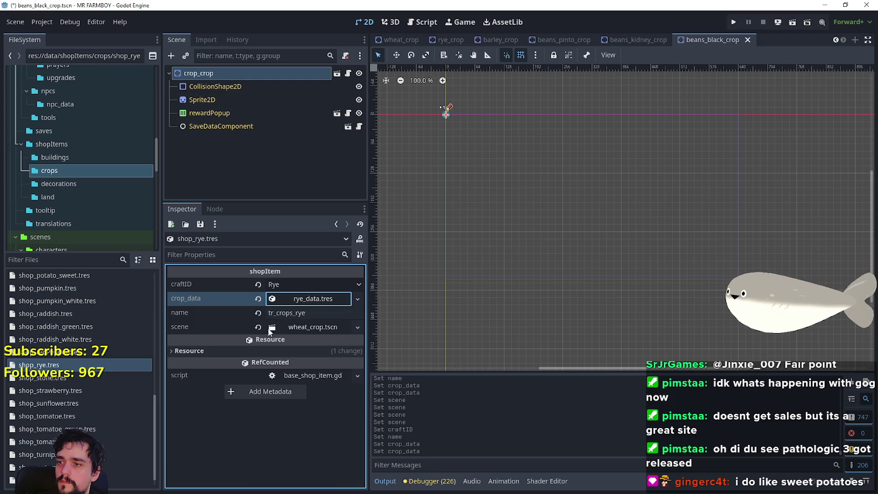
Step: Assign rye_crop.tscn as the scene and save the item
{"action": "left_click", "coordinate": [258, 327]}
{"action": "left_click", "coordinate": [301, 327]}
{"action": "left_click", "coordinate": [332, 371]}
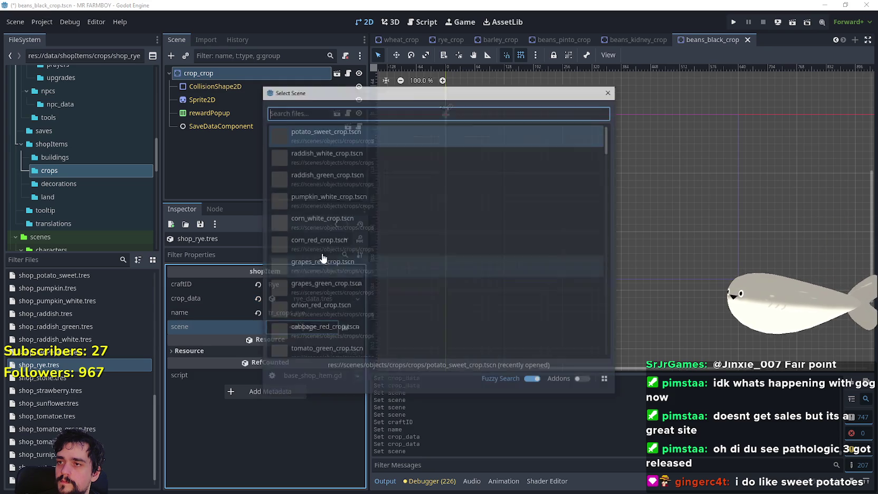
{"action": "type", "text": "rye"}
{"action": "key", "text": "Return"}
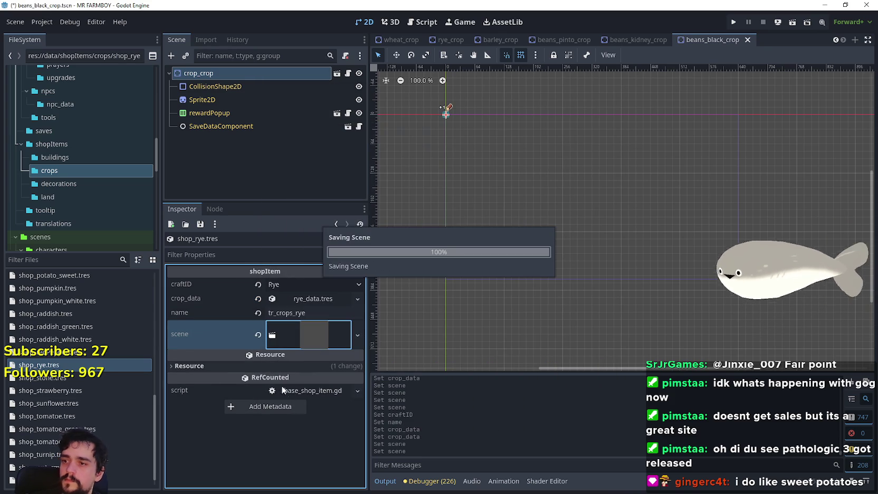
{"action": "key", "text": "ctrl+s"}
{"action": "right_click", "coordinate": [58, 275]}
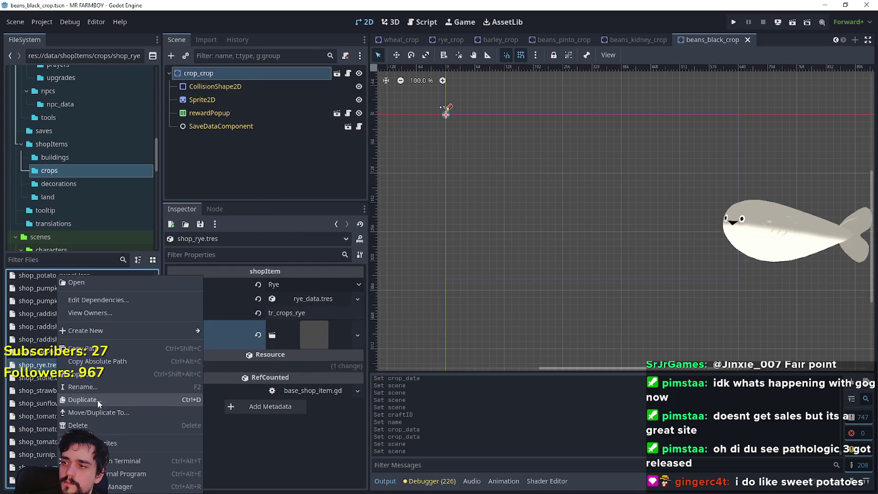
Step: Duplicate shop_rye.tres as shop_barley.tres
{"action": "left_click", "coordinate": [97, 400]}
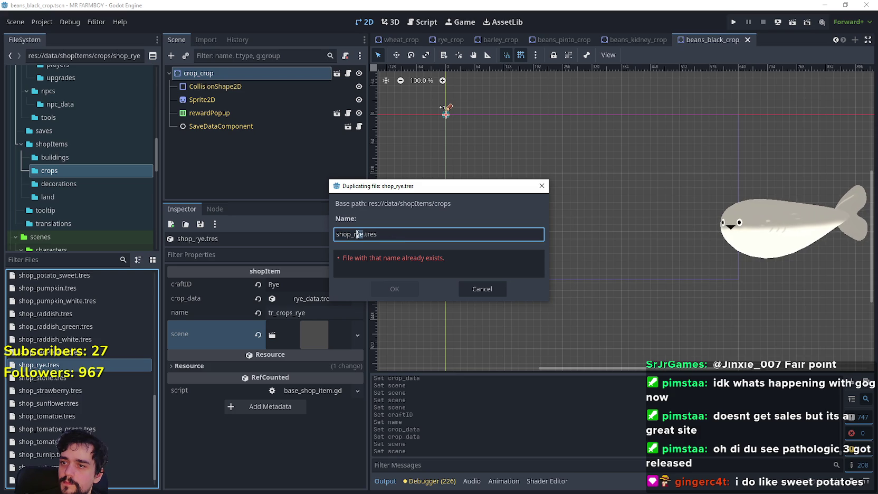
{"action": "type", "text": "barle"}
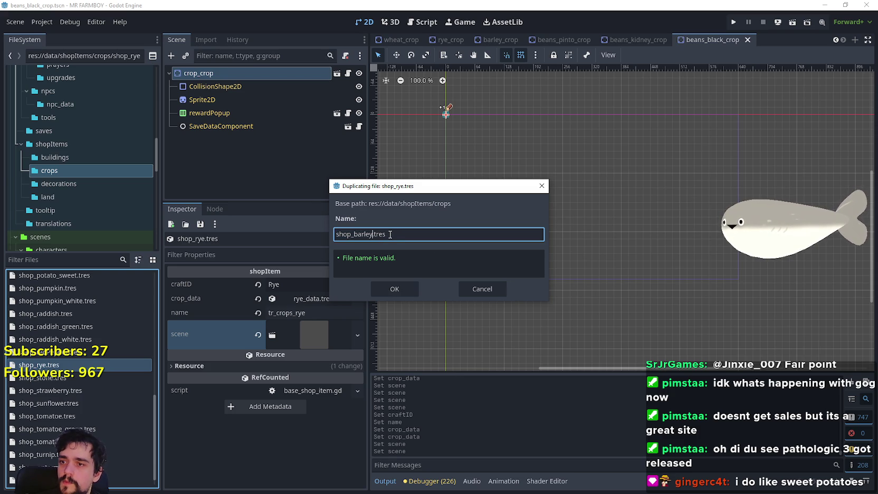
{"action": "key", "text": "Return"}
{"action": "scroll", "coordinate": [67, 382], "scroll_direction": "up", "scroll_amount": 5}
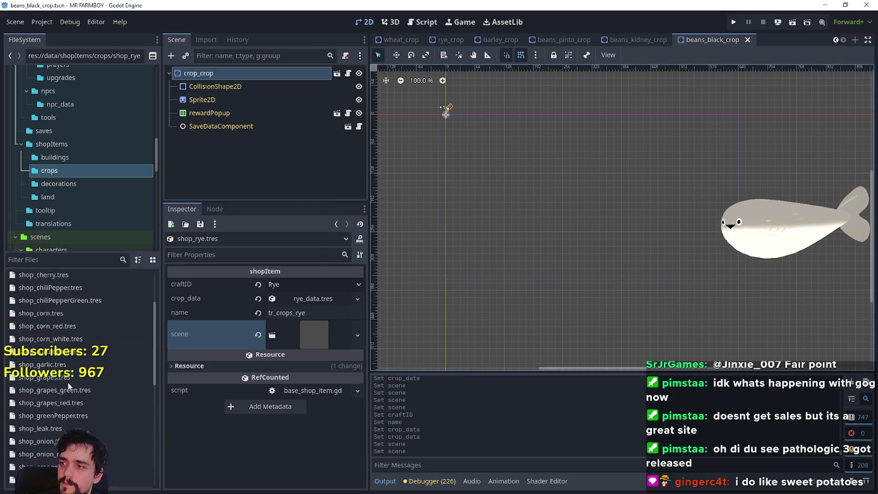
Step: Set craftID to Barley and the name key to tr_crops_barley
{"action": "left_click", "coordinate": [327, 288]}
{"action": "scroll", "coordinate": [315, 287], "scroll_direction": "down", "scroll_amount": 15}
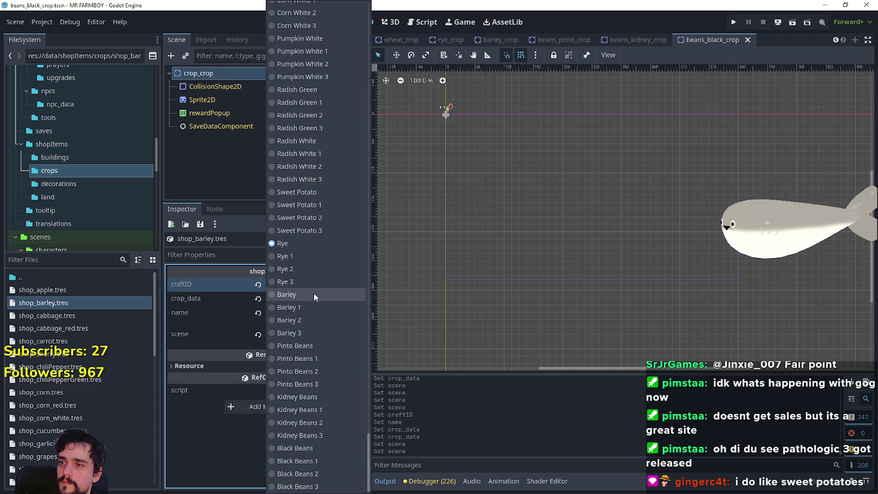
{"action": "left_click", "coordinate": [303, 296]}
{"action": "left_click", "coordinate": [327, 311]}
{"action": "key", "text": "BackSpace"}
{"action": "key", "text": "BackSpace"}
{"action": "type", "text": "barley"}
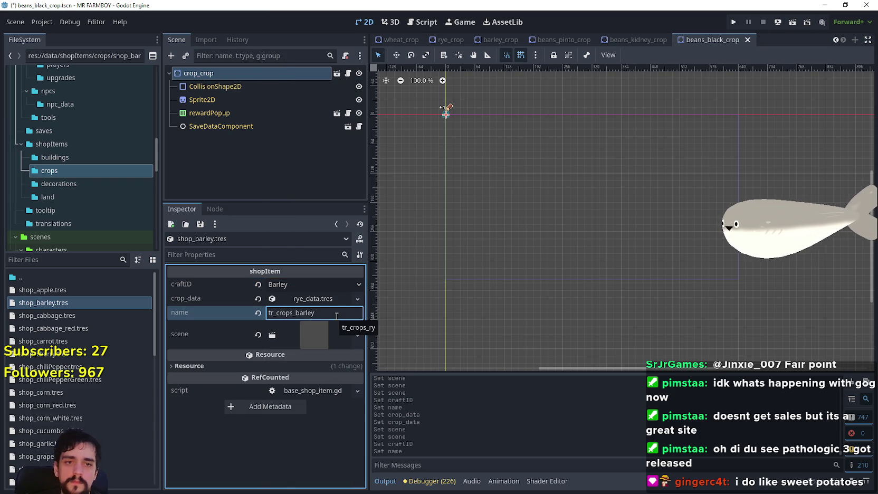
Step: Load barley_data.tres as crop data and barley_crop.tscn as scene, then save
{"action": "right_click", "coordinate": [287, 300]}
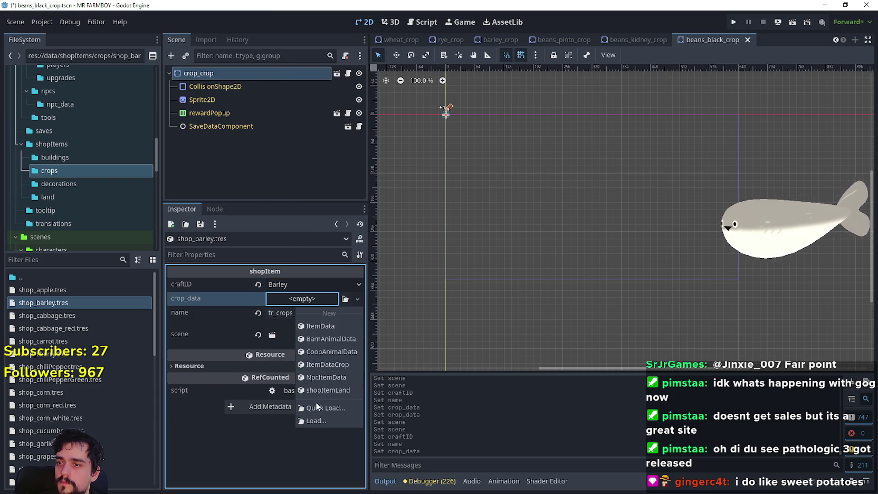
{"action": "left_click", "coordinate": [313, 406]}
{"action": "type", "text": "bar"}
{"action": "key", "text": "Return"}
{"action": "right_click", "coordinate": [307, 332]}
{"action": "left_click", "coordinate": [340, 373]}
{"action": "type", "text": "barley"}
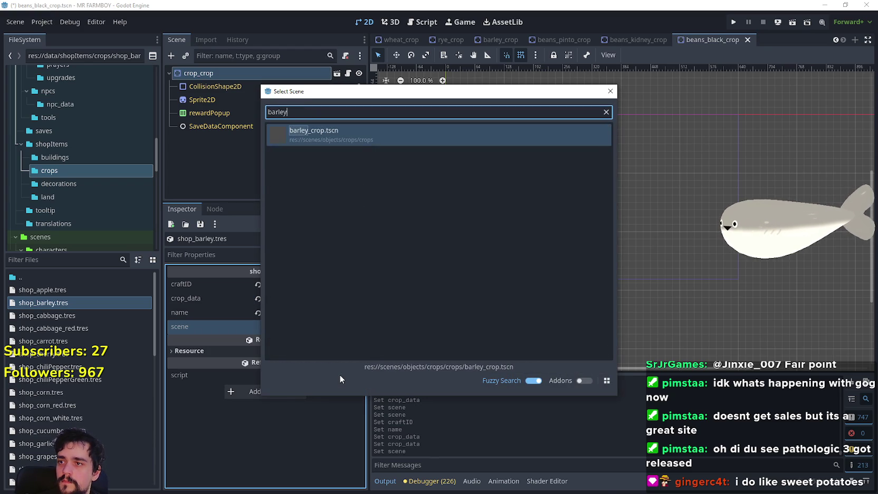
{"action": "key", "text": "Return"}
{"action": "key", "text": "ctrl+s"}
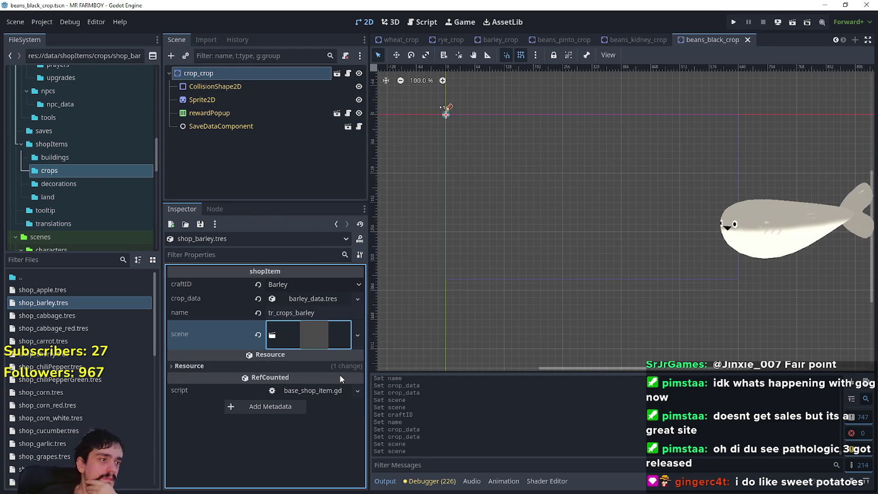
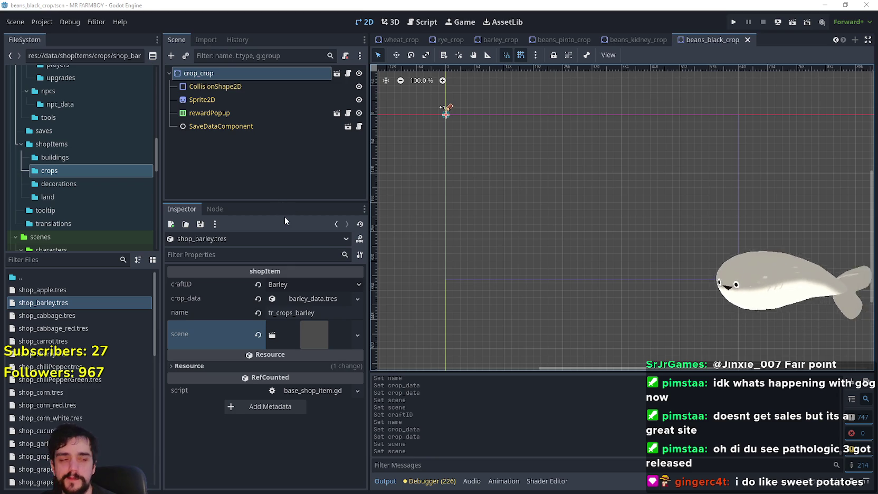
Step: Enlarge the Scene tree panel and bring the FileSystem file list into focus
{"action": "left_click", "coordinate": [289, 194]}
{"action": "left_click_drag", "start_coordinate": [286, 201], "coordinate": [287, 249]}
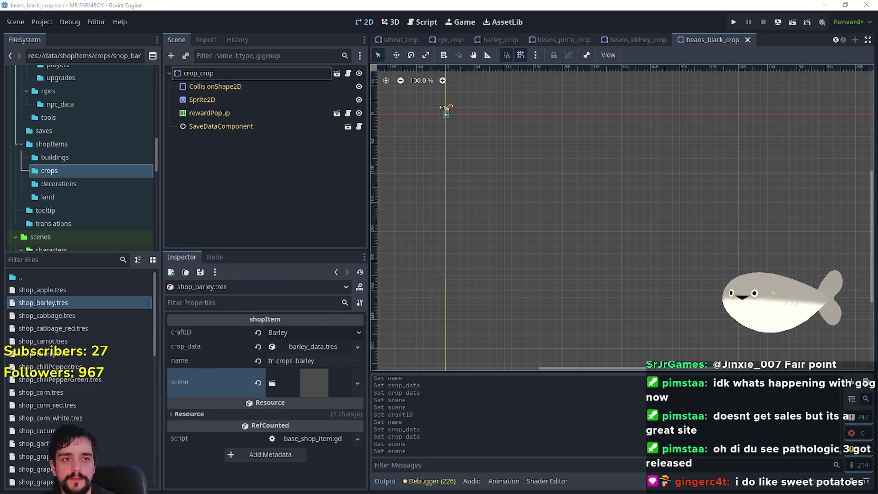
{"action": "left_click", "coordinate": [59, 263]}
{"action": "scroll", "coordinate": [80, 386], "scroll_direction": "down", "scroll_amount": 3}
{"action": "scroll", "coordinate": [73, 380], "scroll_direction": "up", "scroll_amount": 3}
Step: Duplicate shop_barley.tres and look up the tr_crops_pinto_beans key in the localization spreadsheet
{"action": "right_click", "coordinate": [47, 302]}
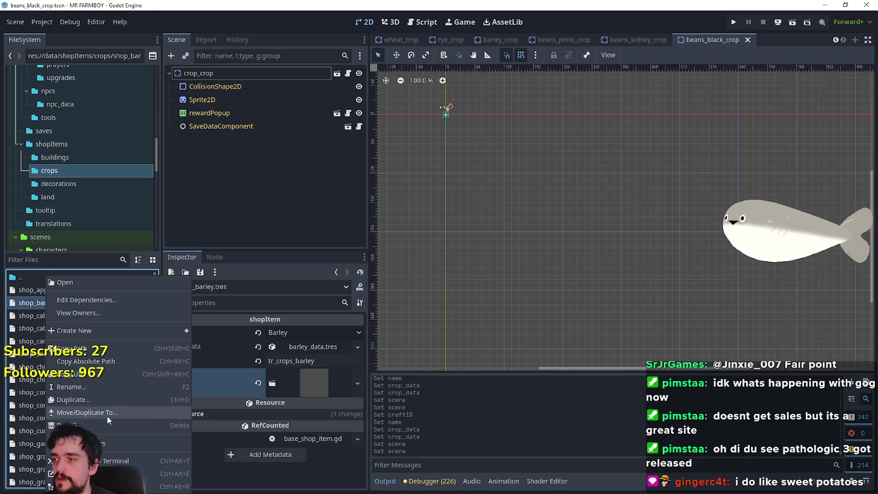
{"action": "left_click", "coordinate": [108, 399]}
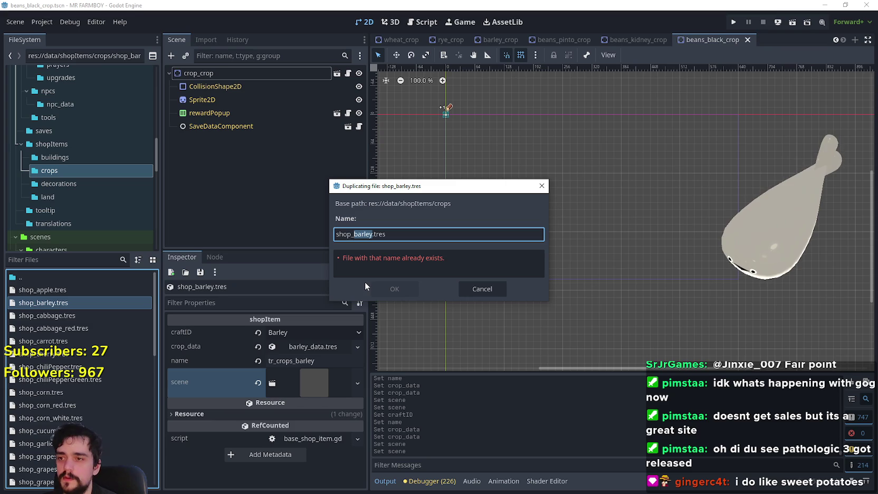
{"action": "type", "text": "beans"}
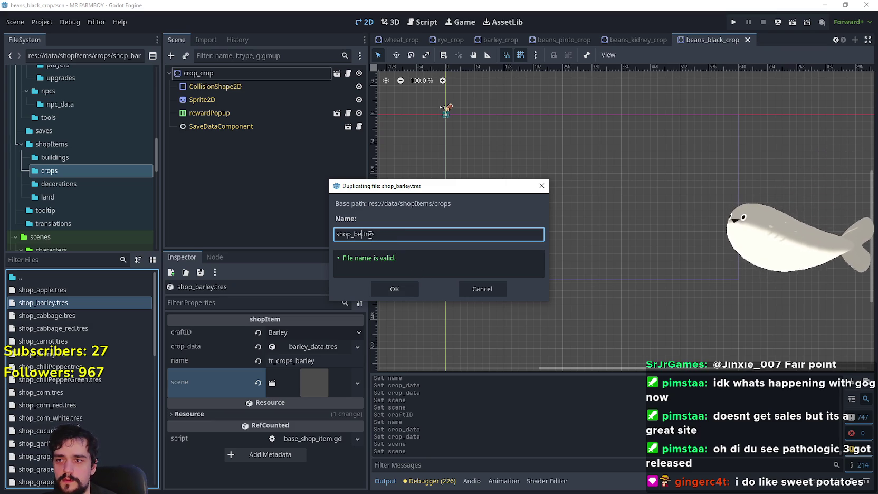
{"action": "type", "text": "ans"}
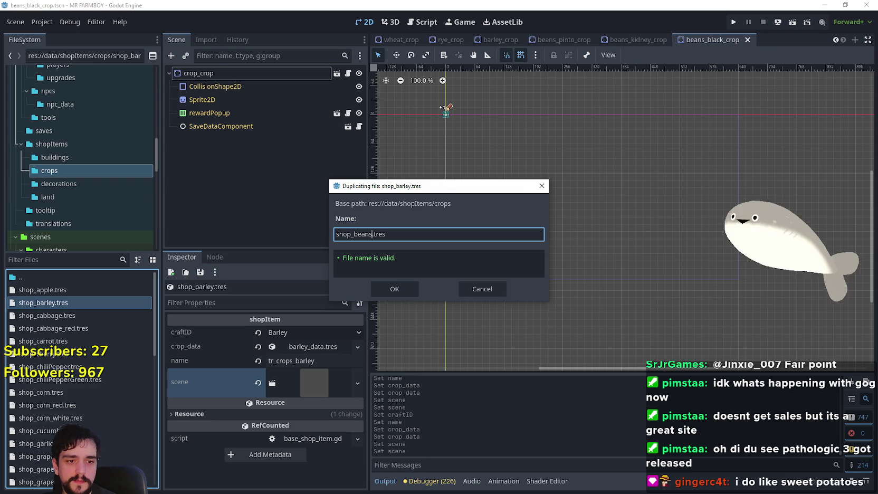
{"action": "key", "text": "alt+Tab"}
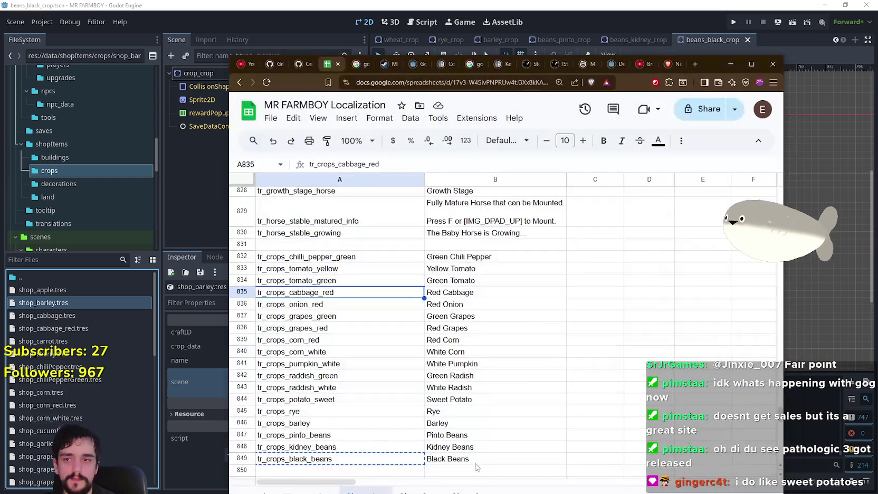
{"action": "left_click", "coordinate": [294, 391]}
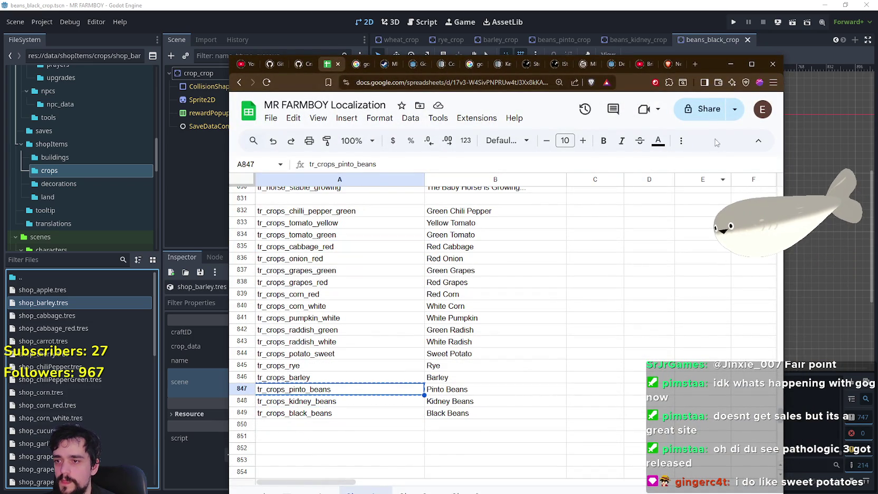
{"action": "left_click", "coordinate": [729, 64]}
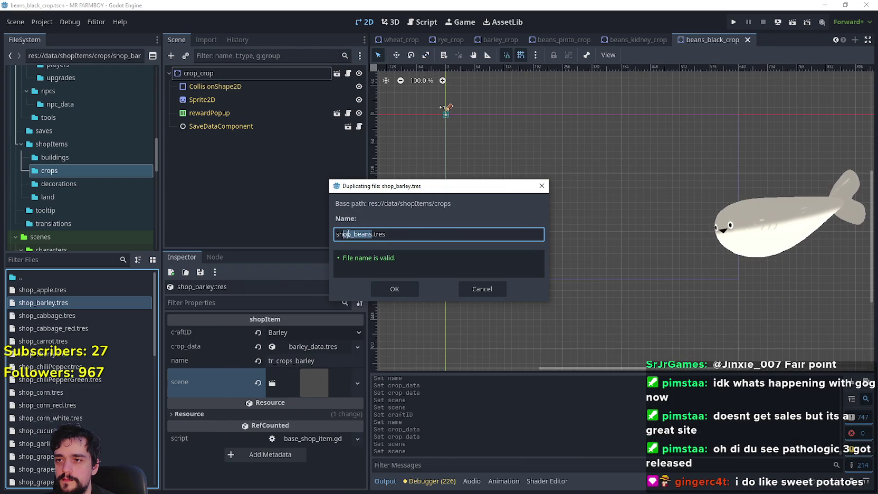
{"action": "type", "text": "_tr_crops_pinto"}
Step: Correct the copy's name to shop_pinto_beans.tres and confirm the duplicate
{"action": "left_click", "coordinate": [380, 234]}
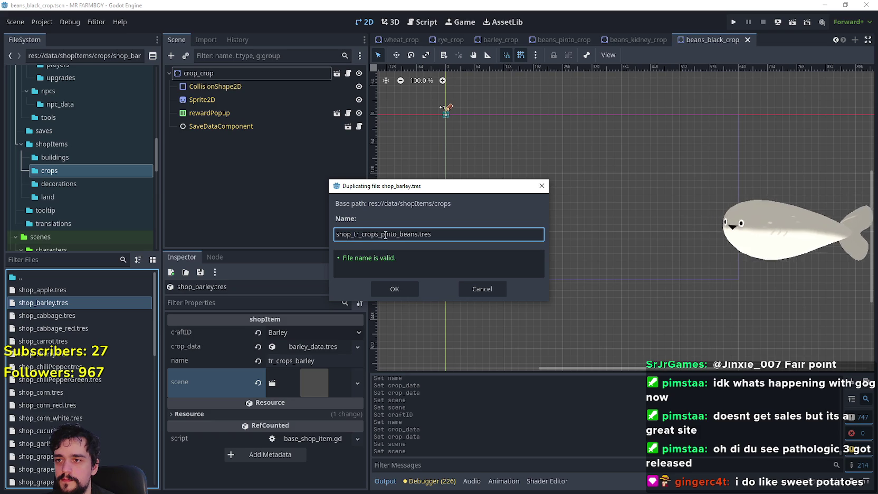
{"action": "left_click_drag", "start_coordinate": [379, 234], "coordinate": [351, 234]}
{"action": "key", "text": "BackSpace"}
{"action": "type", "text": "_"}
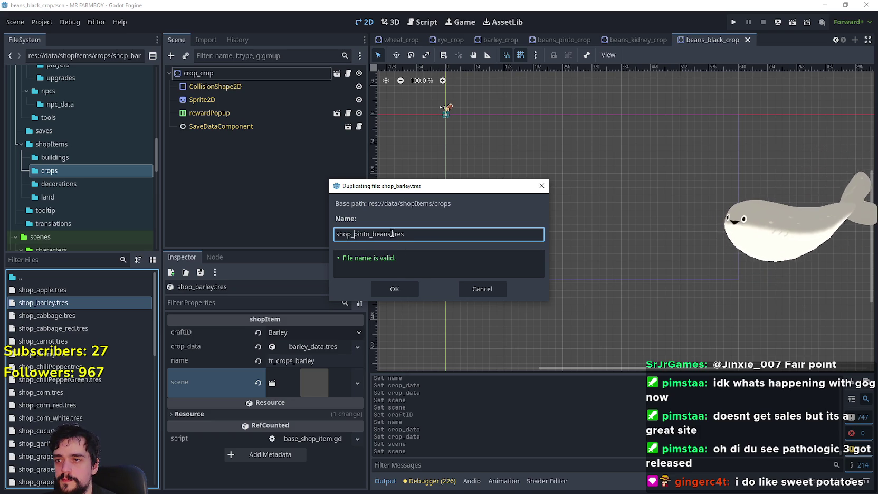
{"action": "left_click", "coordinate": [399, 293]}
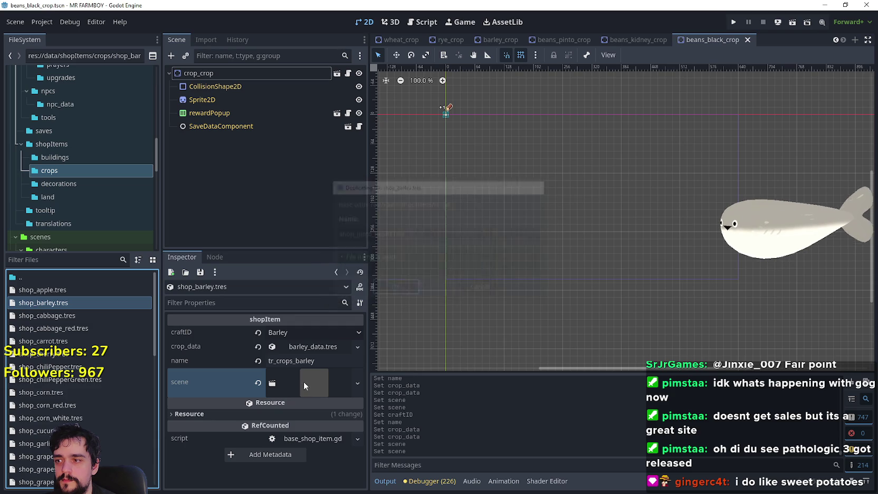
{"action": "scroll", "coordinate": [93, 398], "scroll_direction": "down", "scroll_amount": 5}
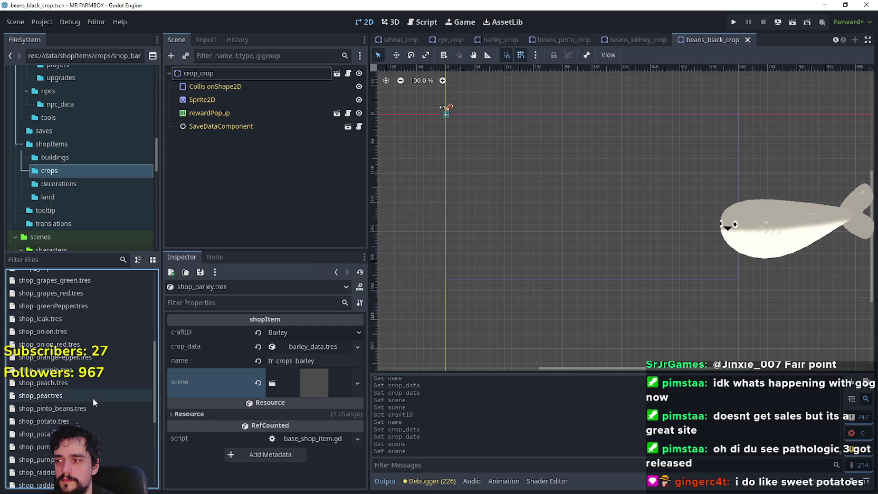
Step: On shop_pinto_beans.tres, set craftID to Pinto Beans and name to tr_crops_pinto_beans
{"action": "left_click", "coordinate": [68, 409]}
{"action": "left_click", "coordinate": [303, 332]}
{"action": "left_click_drag", "start_coordinate": [369, 48], "coordinate": [365, 449]}
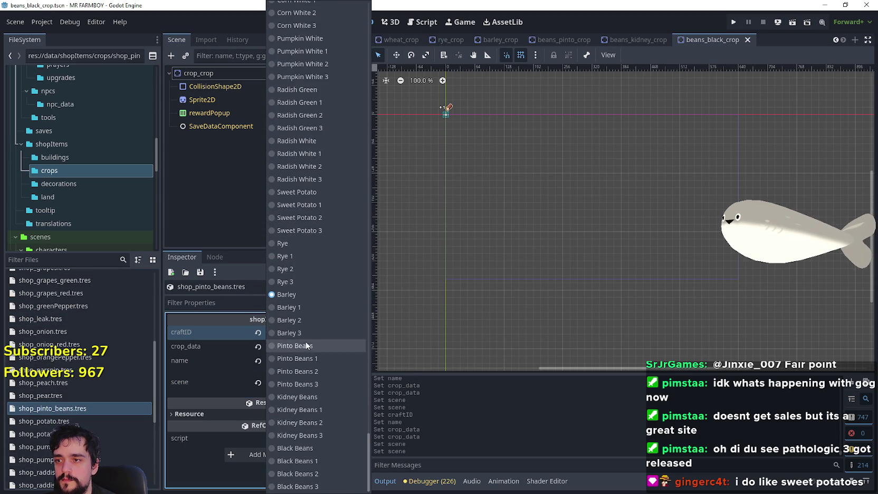
{"action": "left_click", "coordinate": [307, 344]}
{"action": "left_click", "coordinate": [320, 360]}
{"action": "key", "text": "ctrl+a"}
{"action": "type", "text": "tr_crops_pinto_beans"}
Step: Replace the barley crop_data with beans_pinto_data.tres via Quick Load
{"action": "left_click", "coordinate": [316, 345]}
{"action": "left_click", "coordinate": [292, 349]}
{"action": "left_click", "coordinate": [302, 347]}
{"action": "left_click", "coordinate": [337, 459]}
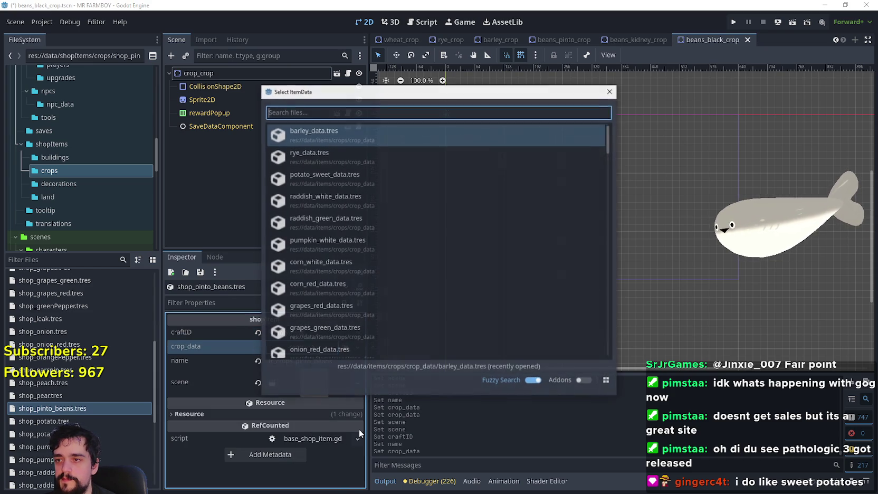
{"action": "type", "text": "pinto"}
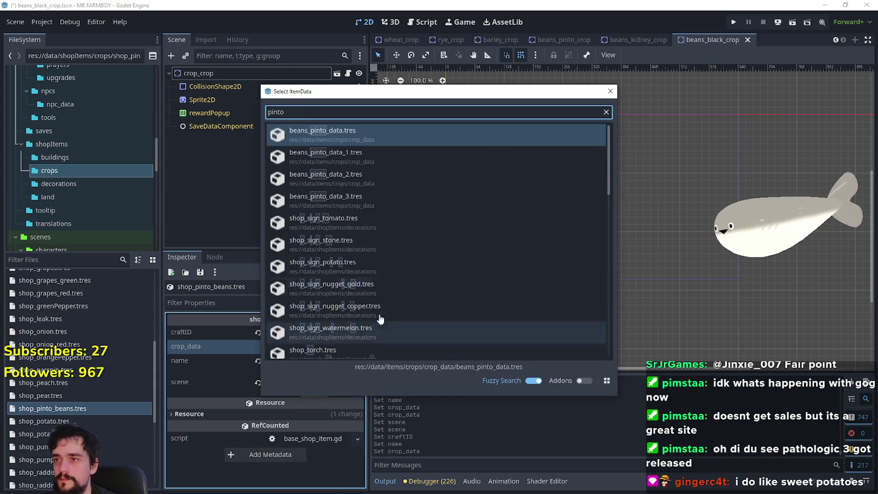
{"action": "key", "text": "Return"}
{"action": "left_click", "coordinate": [293, 348]}
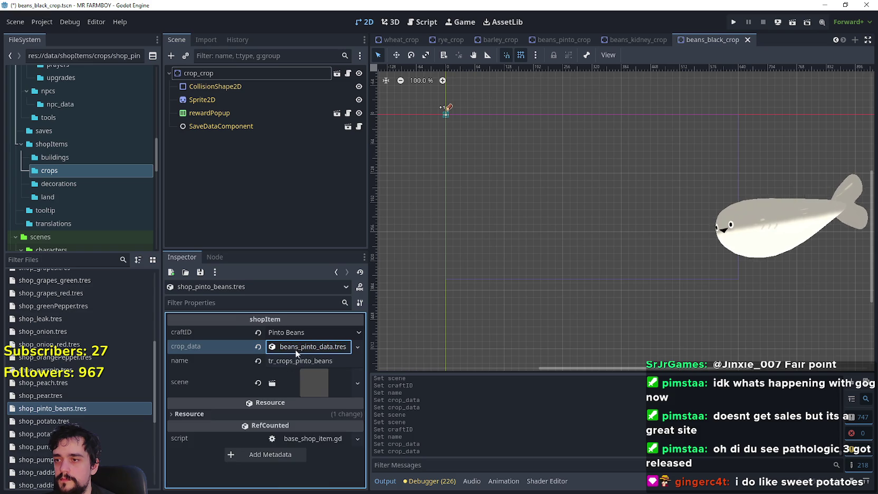
Step: Assign beans_pinto_crop.tscn as the item's scene and save
{"action": "left_click", "coordinate": [304, 377]}
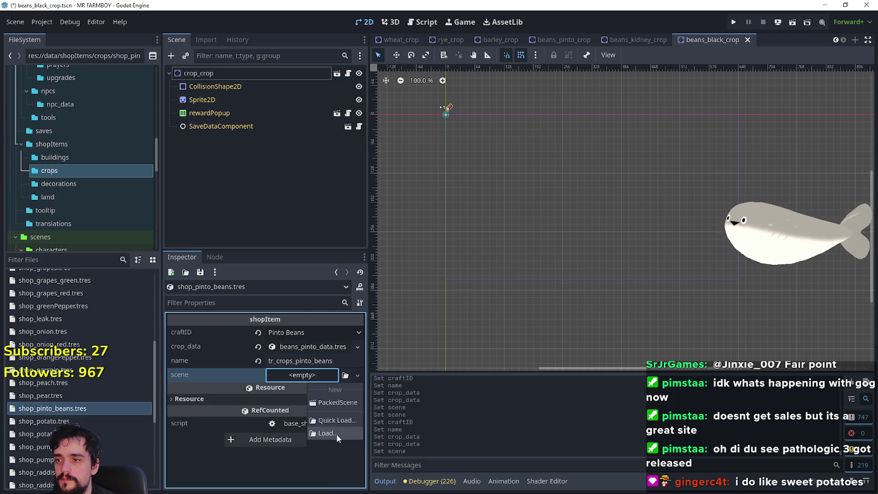
{"action": "left_click", "coordinate": [337, 424]}
{"action": "type", "text": "pinto"}
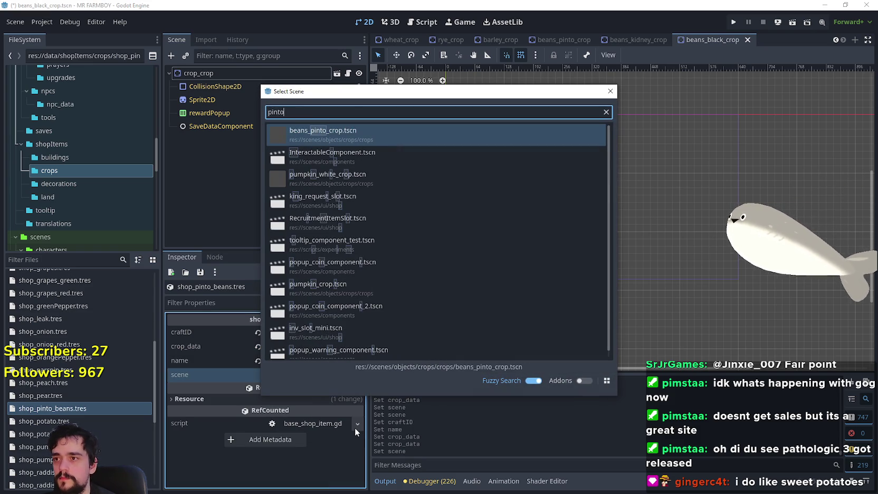
{"action": "double_click", "coordinate": [329, 131]}
{"action": "key", "text": "ctrl+s"}
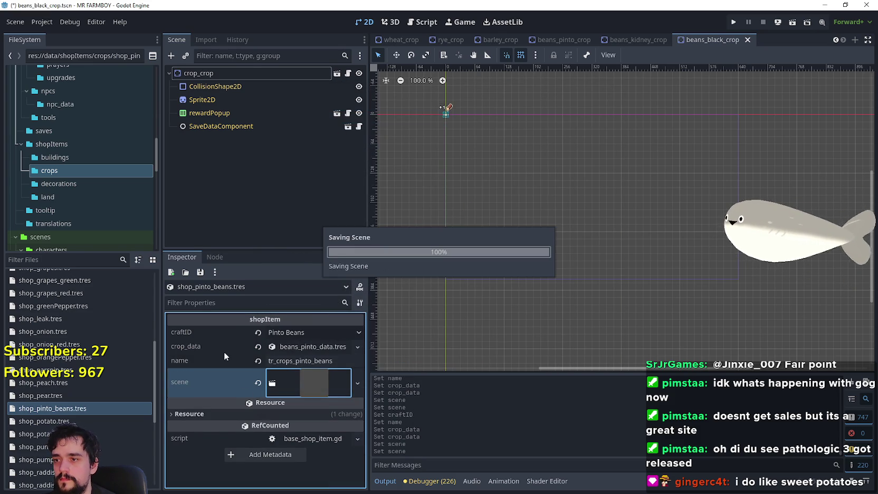
Step: Duplicate shop_pinto_beans.tres as shop_kidney_beans.tres
{"action": "right_click", "coordinate": [41, 410]}
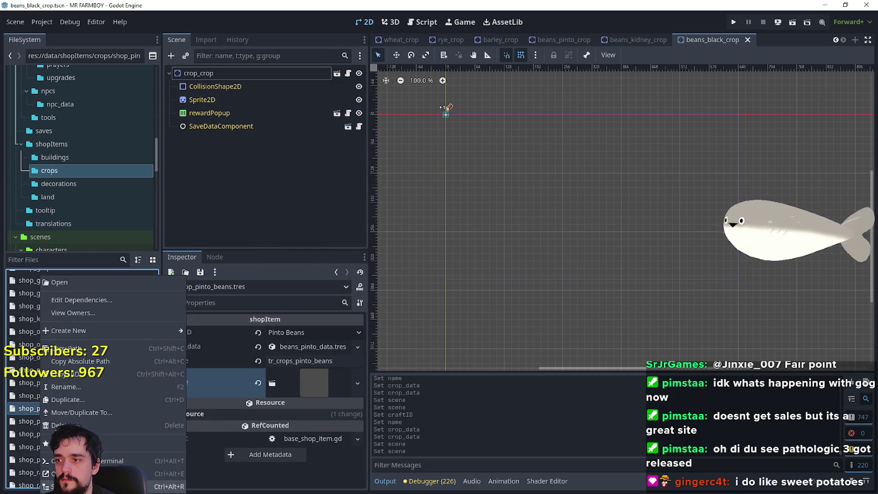
{"action": "left_click", "coordinate": [85, 398]}
{"action": "left_click_drag", "start_coordinate": [370, 234], "coordinate": [354, 234]}
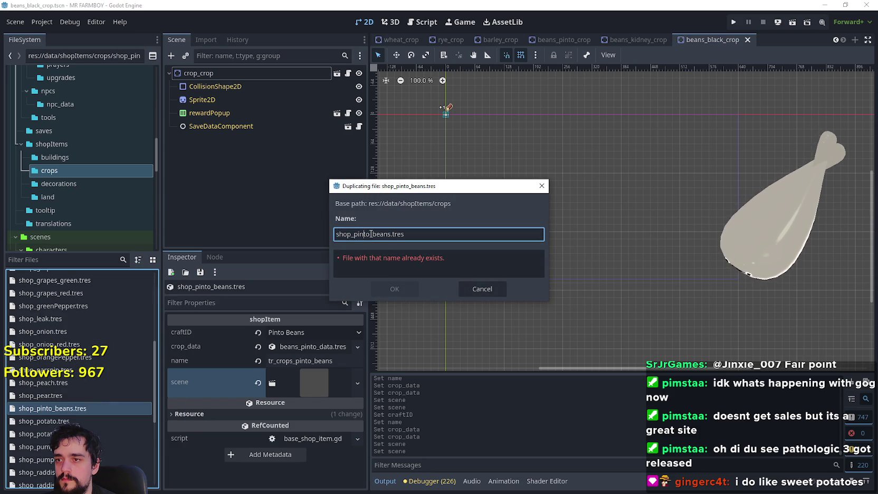
{"action": "type", "text": "kidney"}
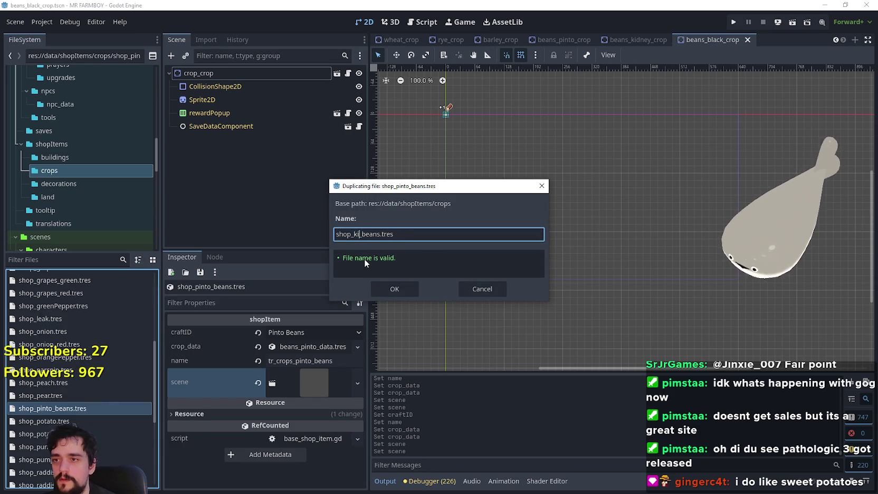
{"action": "key", "text": "Return"}
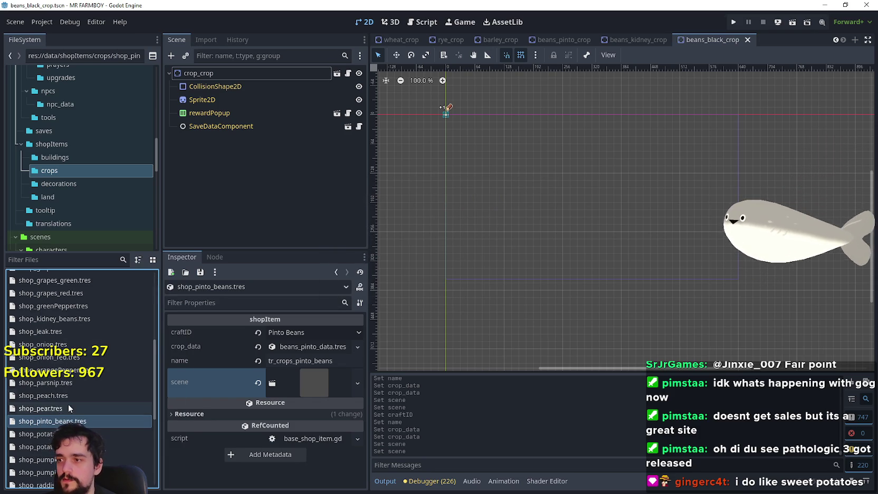
{"action": "scroll", "coordinate": [132, 428], "scroll_direction": "up", "scroll_amount": 3}
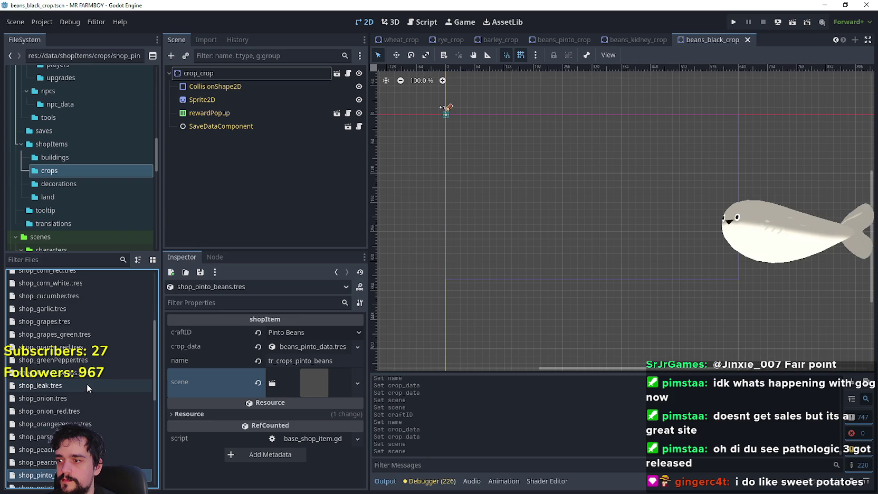
Step: Set the kidney item's craftID to Kidney Beans and its name key to tr_crops_kidney_beans
{"action": "left_click", "coordinate": [107, 377]}
{"action": "left_click", "coordinate": [307, 332]}
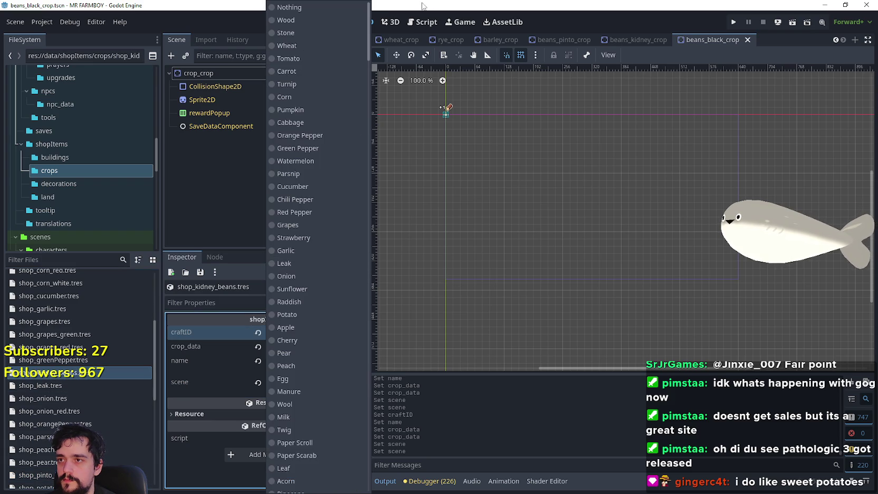
{"action": "mouse_move", "coordinate": [369, 31]}
{"action": "left_mouse_down"}
{"action": "mouse_move", "coordinate": [370, 460]}
{"action": "mouse_move", "coordinate": [348, 454]}
{"action": "left_mouse_up"}
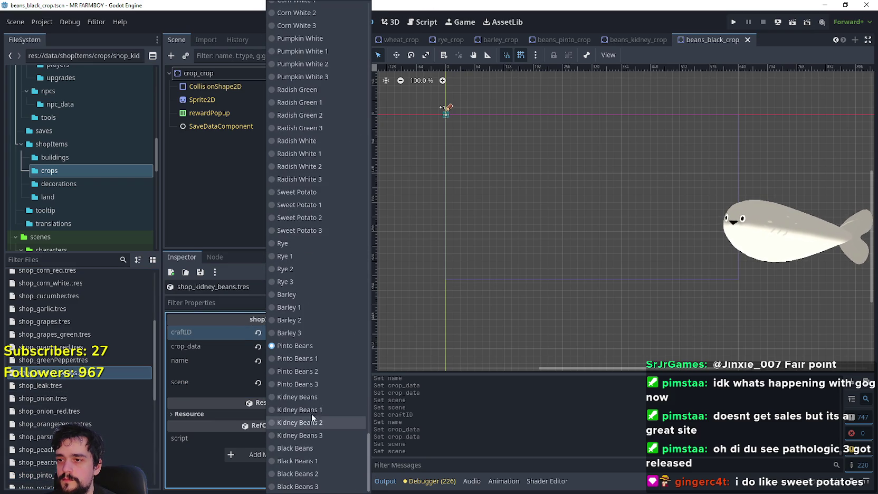
{"action": "left_click", "coordinate": [312, 396]}
{"action": "left_click", "coordinate": [311, 361]}
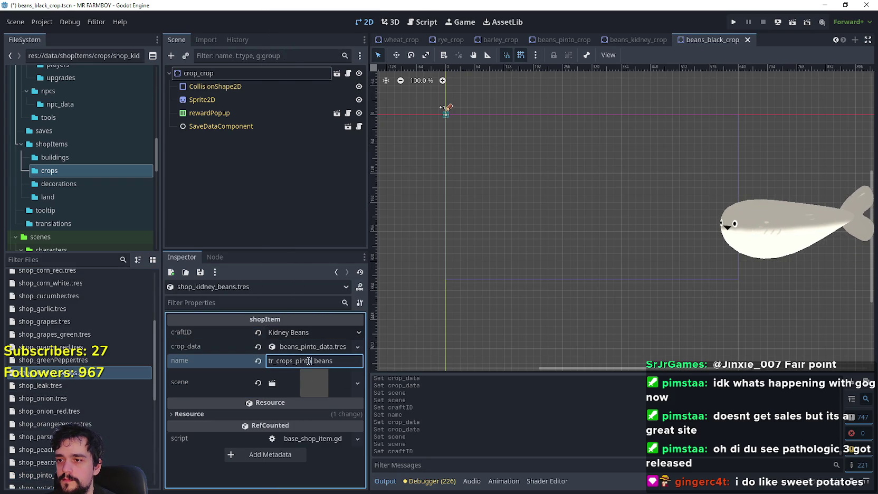
{"action": "type", "text": "kidne"}
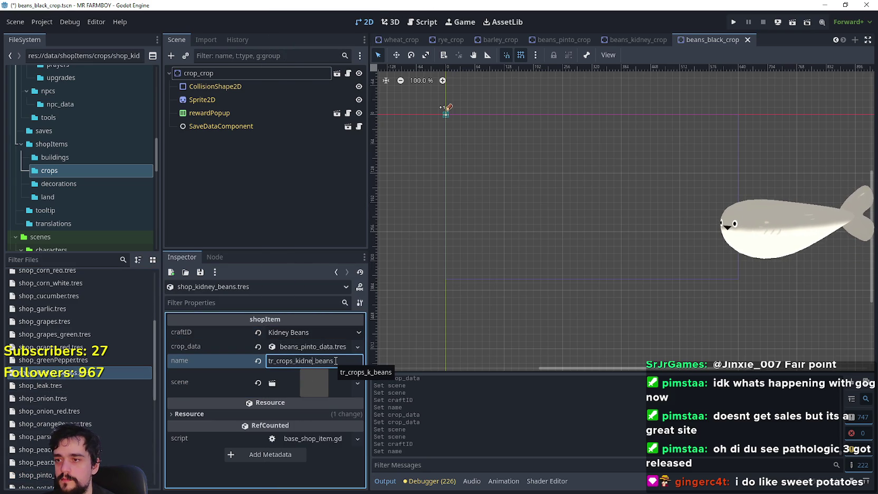
Step: Load beans_kidney_data.tres as the item's crop_data
{"action": "left_click", "coordinate": [258, 346]}
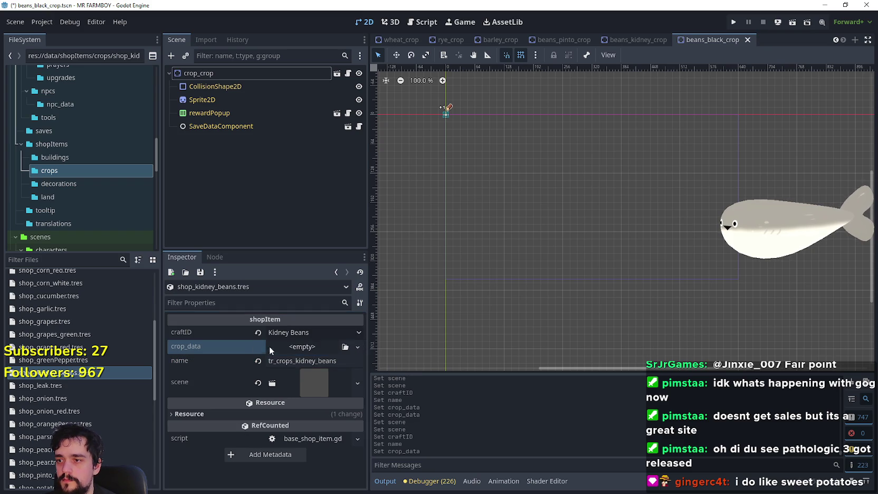
{"action": "left_click", "coordinate": [309, 347]}
{"action": "left_click", "coordinate": [323, 456]}
{"action": "type", "text": "kidn"}
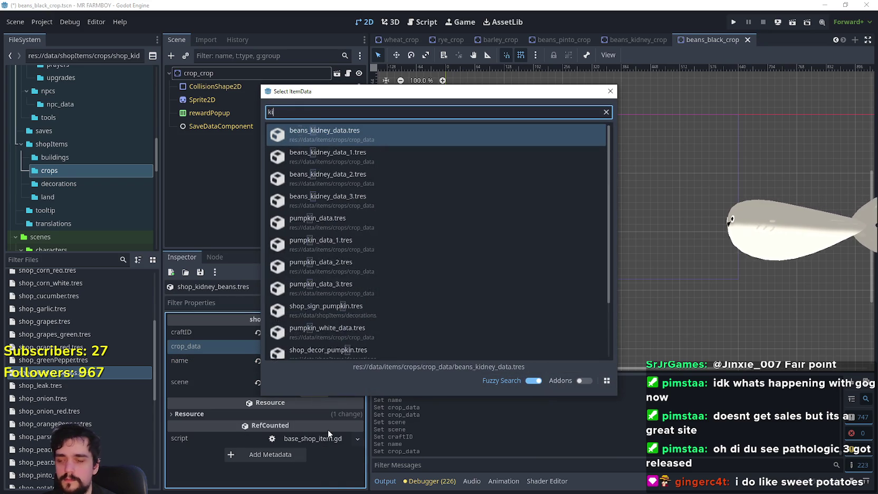
{"action": "double_click", "coordinate": [325, 135]}
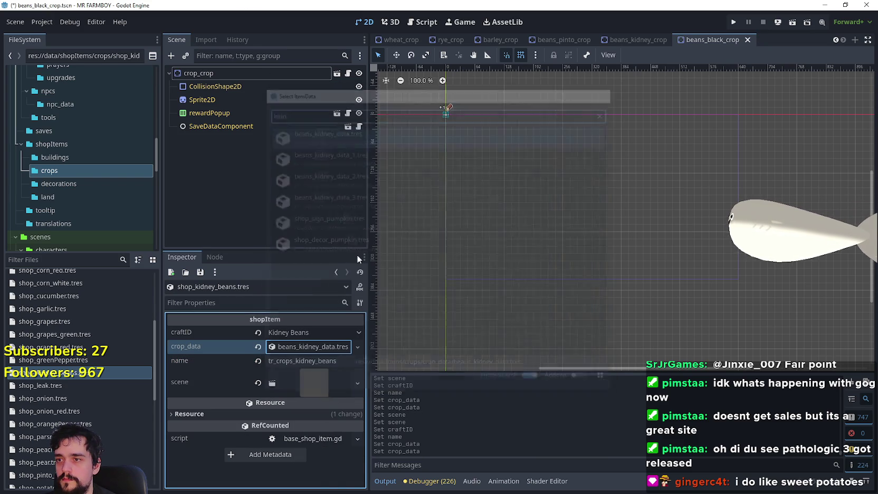
Step: Load beans_kidney_crop.tscn as the item's scene and save
{"action": "left_click", "coordinate": [258, 382]}
{"action": "left_click", "coordinate": [302, 375]}
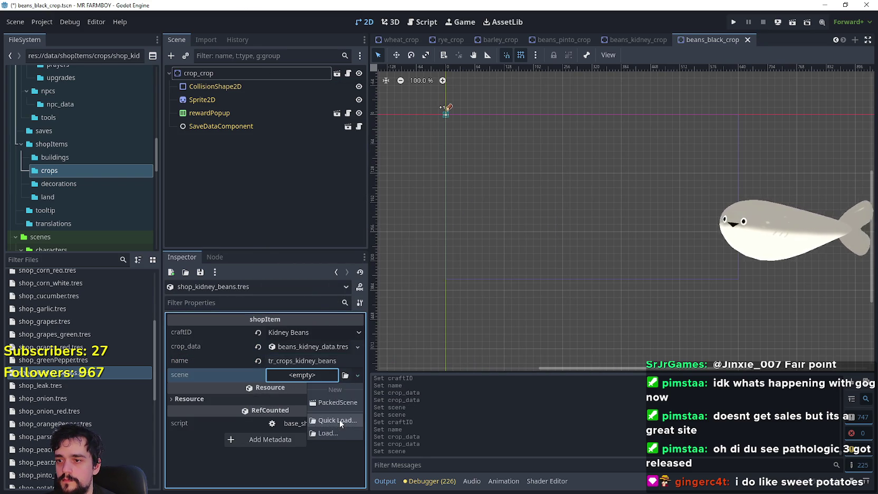
{"action": "left_click", "coordinate": [340, 420]}
{"action": "type", "text": "kidn"}
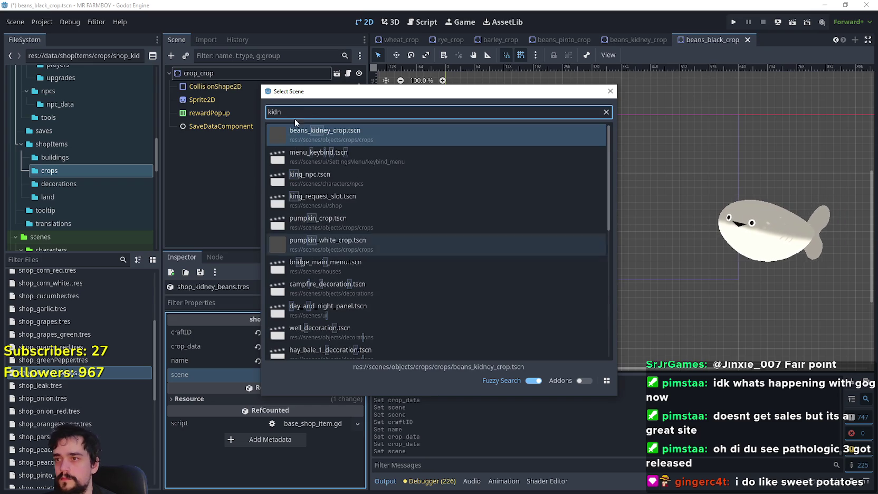
{"action": "double_click", "coordinate": [315, 138]}
{"action": "key", "text": "ctrl+s"}
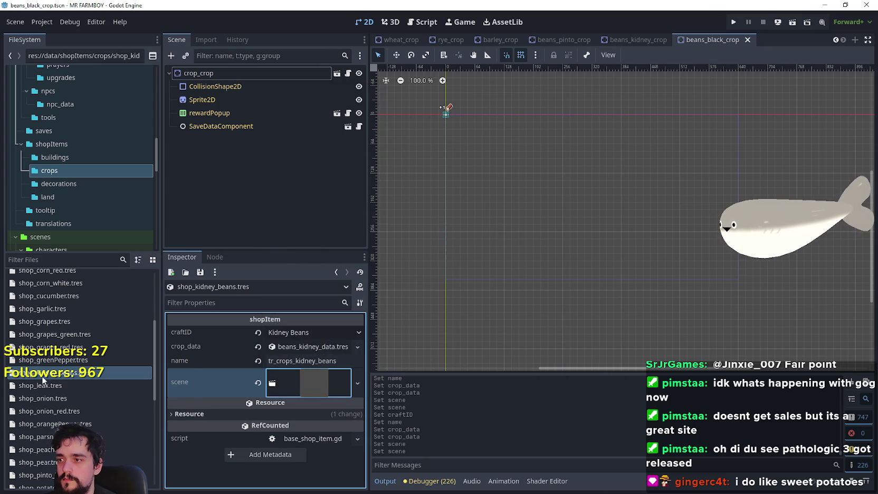
{"action": "right_click", "coordinate": [42, 378]}
Step: Duplicate shop_kidney_beans.tres as shop_black_beans.tres
{"action": "left_click", "coordinate": [79, 402]}
{"action": "left_click_drag", "start_coordinate": [374, 235], "coordinate": [357, 233]}
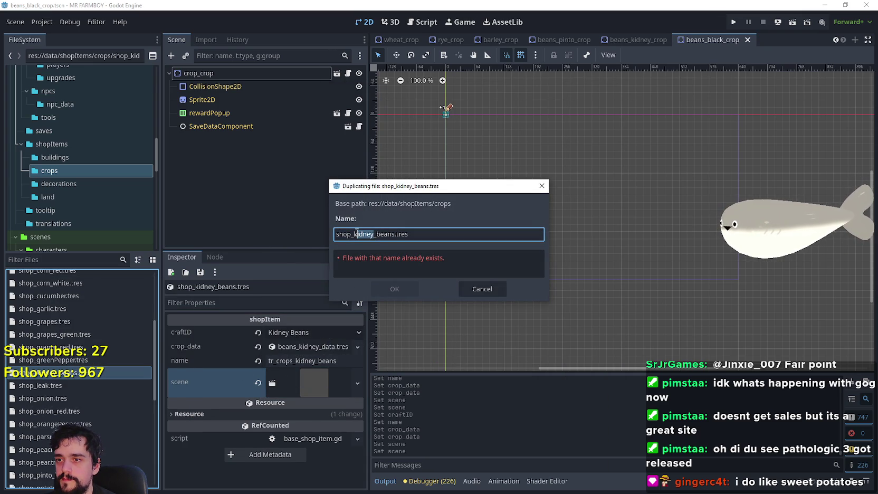
{"action": "type", "text": "black"}
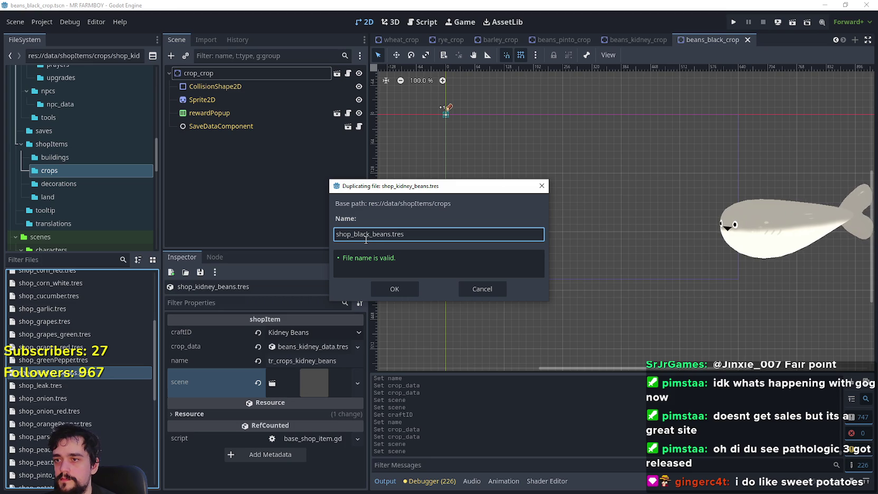
{"action": "left_click", "coordinate": [395, 289]}
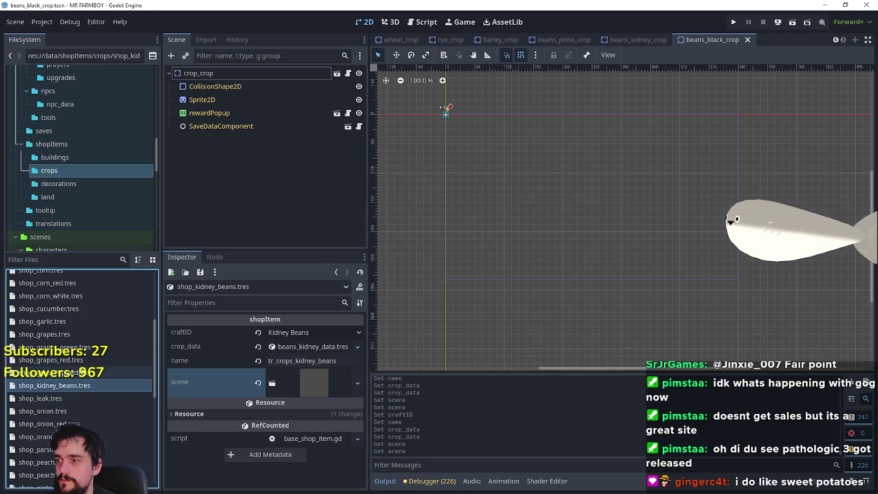
Step: Set the black beans item's craftID to Black Beans and crop_data to beans_black_data.tres
{"action": "left_click", "coordinate": [74, 289]}
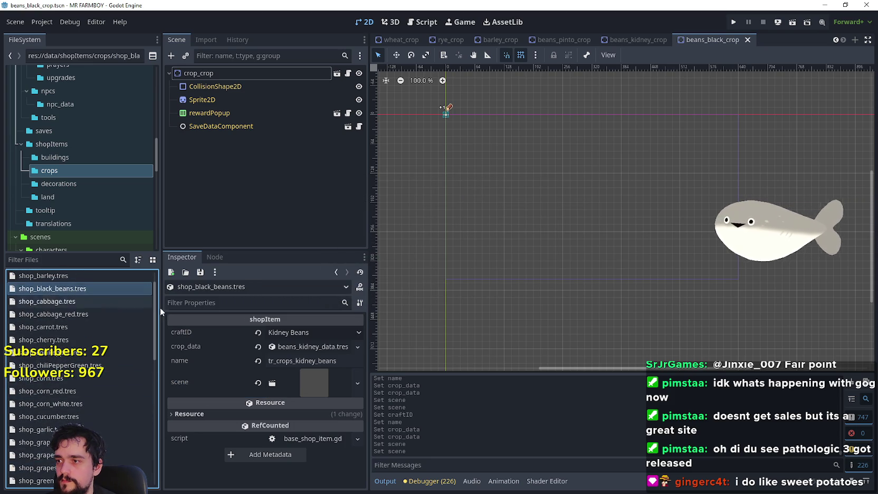
{"action": "left_click_drag", "start_coordinate": [362, 48], "coordinate": [368, 475]}
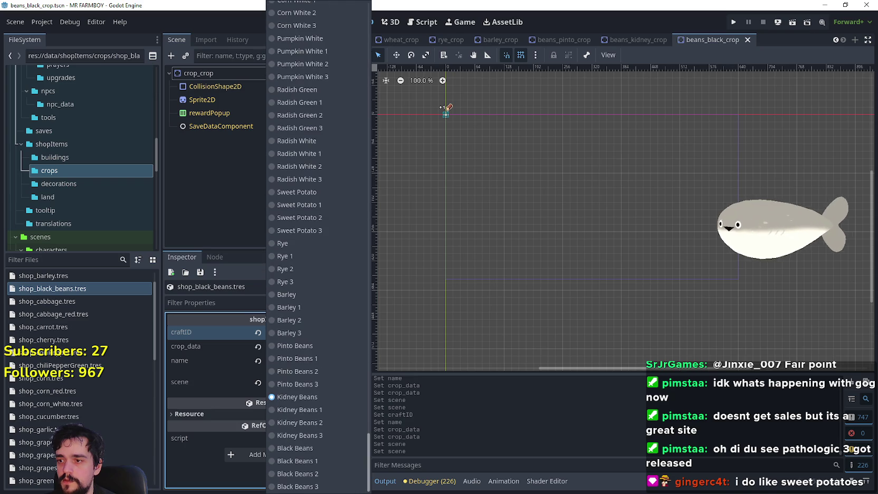
{"action": "left_click", "coordinate": [312, 448]}
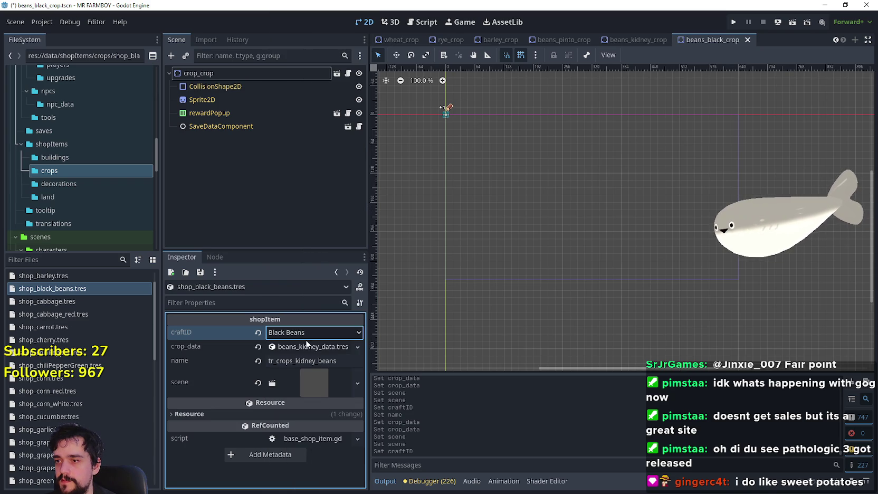
{"action": "left_click", "coordinate": [257, 347]}
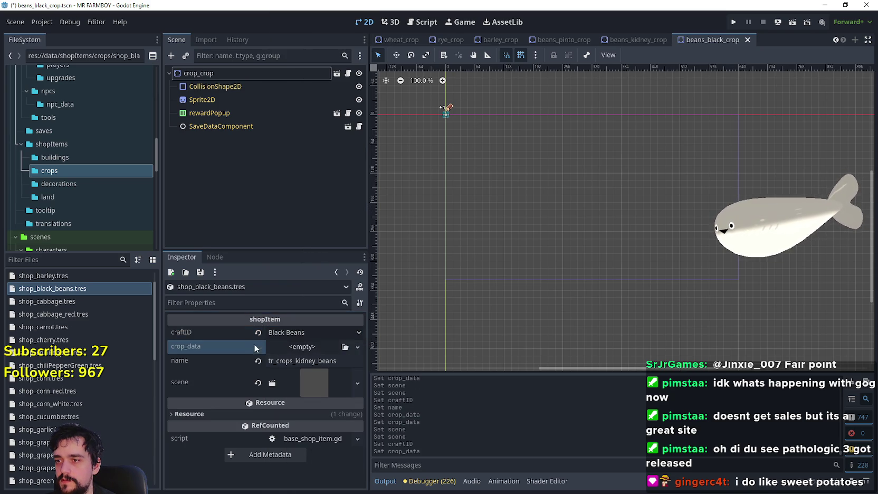
{"action": "left_click", "coordinate": [302, 347]}
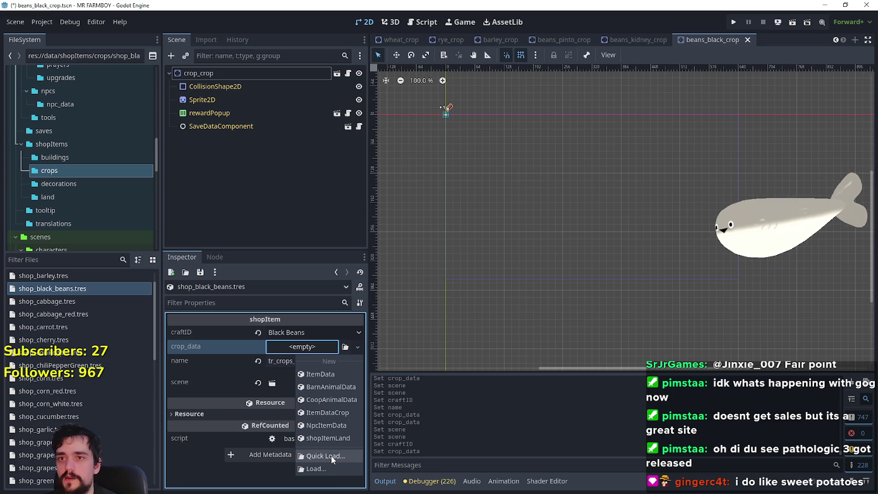
{"action": "left_click", "coordinate": [331, 456]}
{"action": "type", "text": "black"}
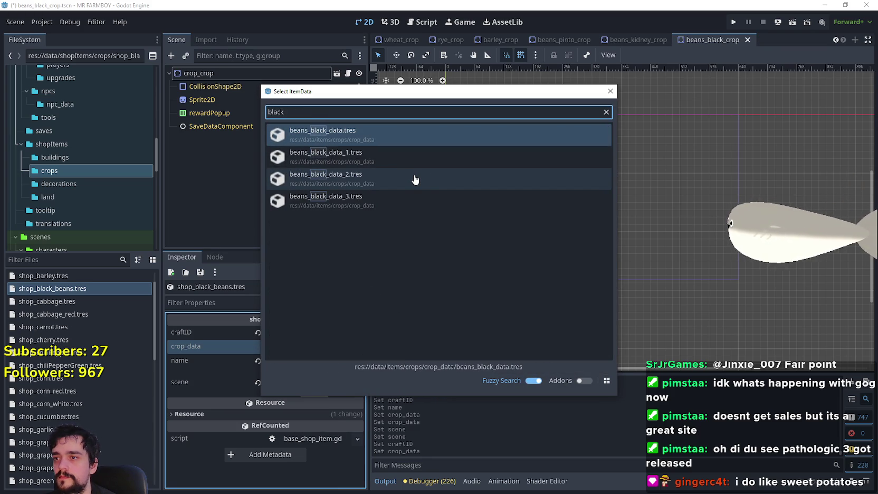
{"action": "double_click", "coordinate": [380, 138]}
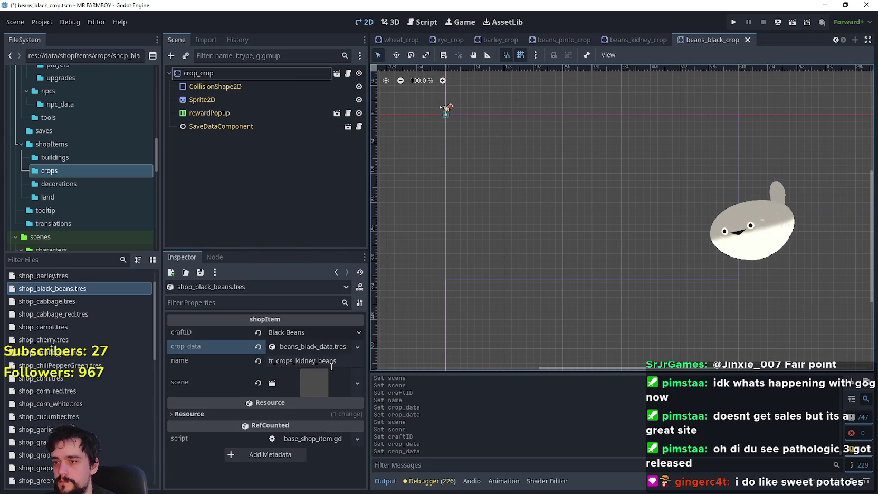
Step: Change the name key to tr_crops_black_beans, assign beans_black_crop.tscn as scene, and save
{"action": "double_click", "coordinate": [314, 360]}
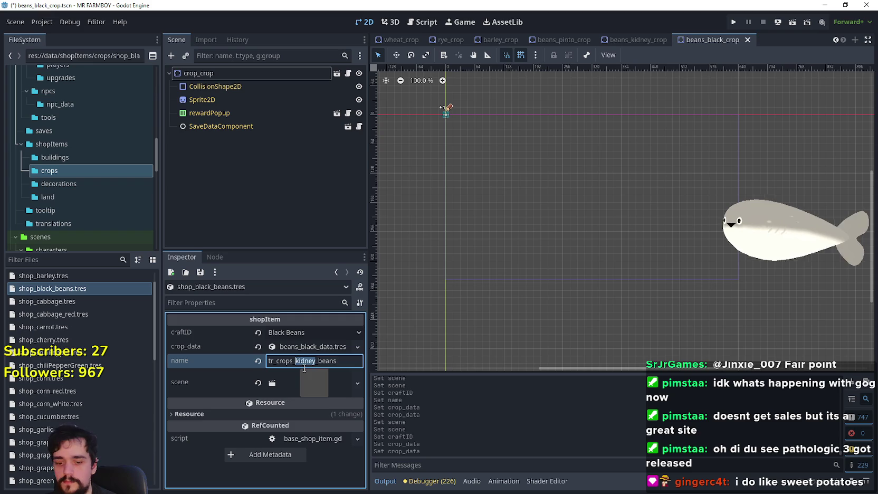
{"action": "type", "text": "black"}
{"action": "left_click", "coordinate": [299, 378]}
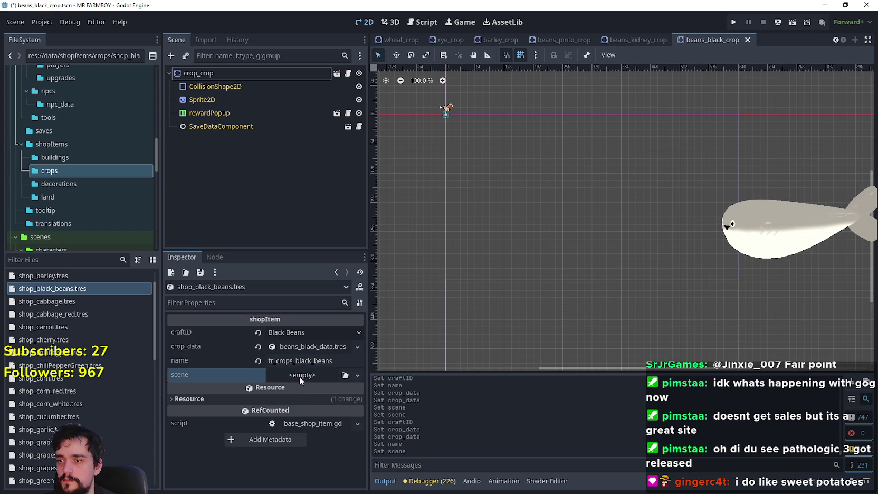
{"action": "type", "text": "black"}
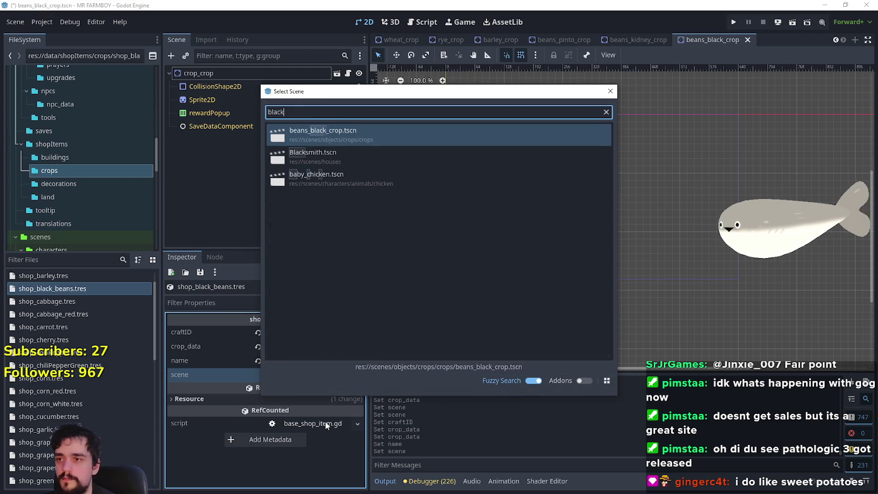
{"action": "double_click", "coordinate": [348, 134]}
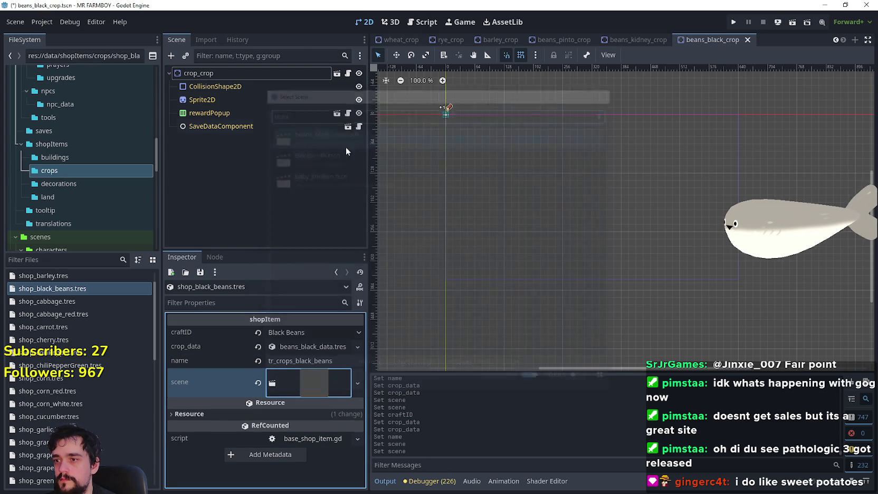
{"action": "key", "text": "ctrl+s"}
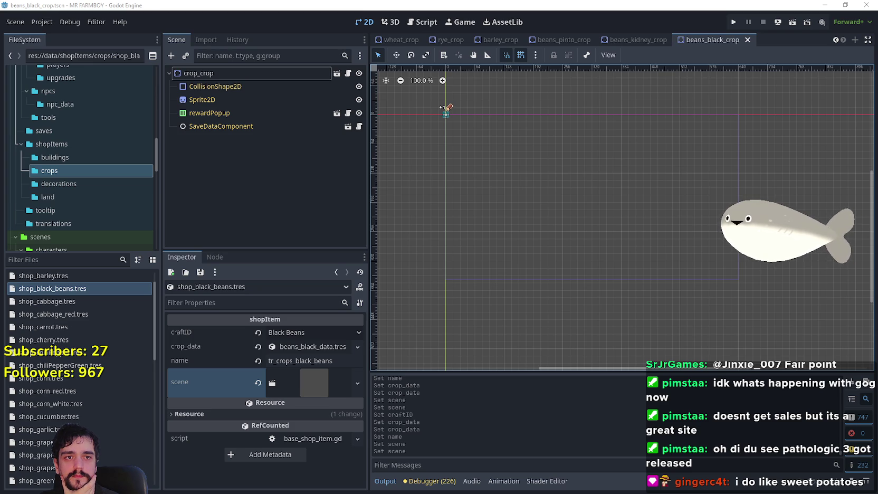
Step: Bring up the CropsChart sprite sheet in Aseprite and position the view
{"action": "key", "text": "alt+Tab"}
{"action": "scroll", "coordinate": [414, 253], "scroll_direction": "down", "scroll_amount": 3}
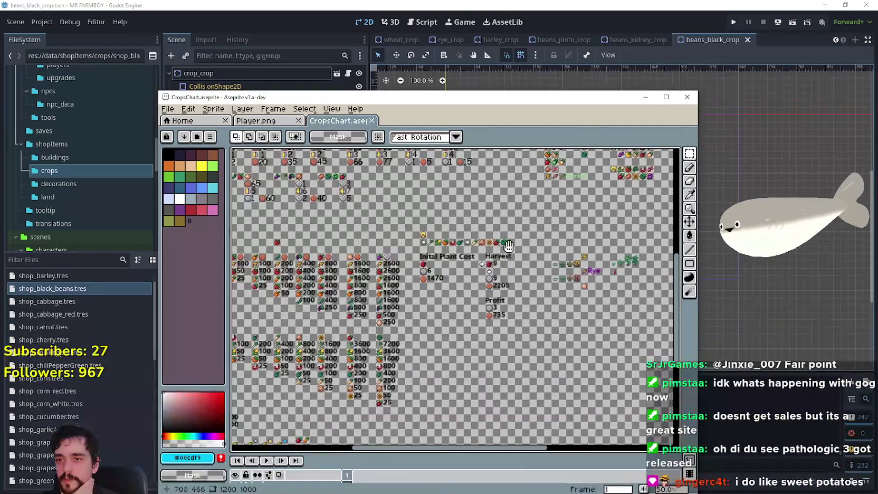
{"action": "scroll", "coordinate": [414, 253], "scroll_direction": "up", "scroll_amount": 4}
{"action": "scroll", "coordinate": [414, 254], "scroll_direction": "down", "scroll_amount": 3}
{"action": "scroll", "coordinate": [466, 268], "scroll_direction": "up", "scroll_amount": 3}
{"action": "scroll", "coordinate": [502, 256], "scroll_direction": "down", "scroll_amount": 1}
{"action": "scroll", "coordinate": [510, 251], "scroll_direction": "up", "scroll_amount": 1}
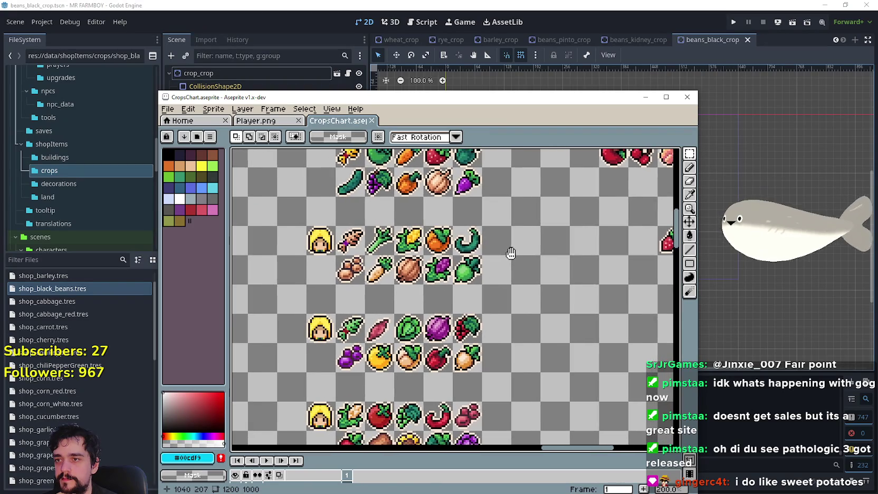
{"action": "left_click_drag", "start_coordinate": [513, 93], "coordinate": [513, 29]}
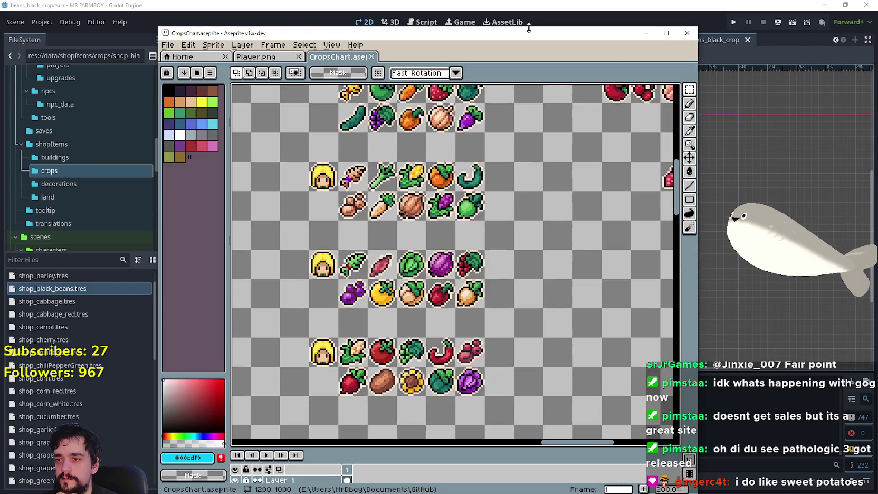
{"action": "scroll", "coordinate": [549, 186], "scroll_direction": "up", "scroll_amount": 1}
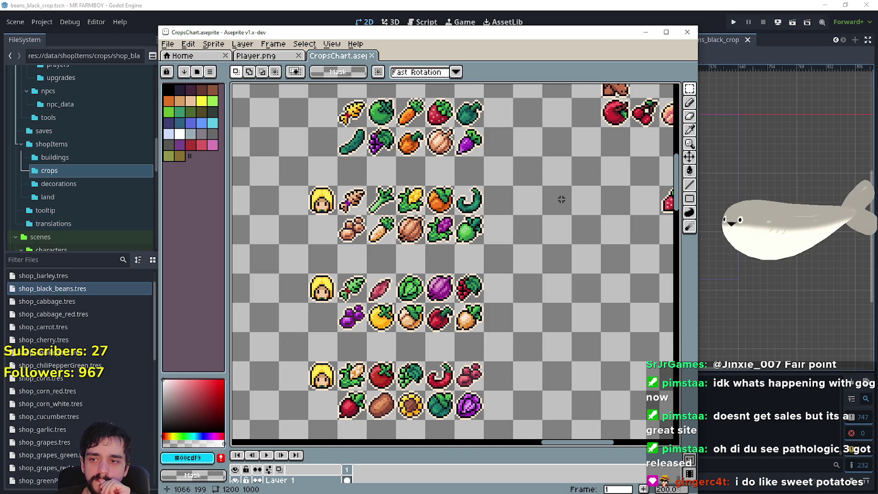
Step: Try selecting and moving the purple vegetable, corn and cabbage icons between cells
{"action": "left_click_drag", "start_coordinate": [432, 210], "coordinate": [463, 241]}
{"action": "left_click", "coordinate": [416, 200]}
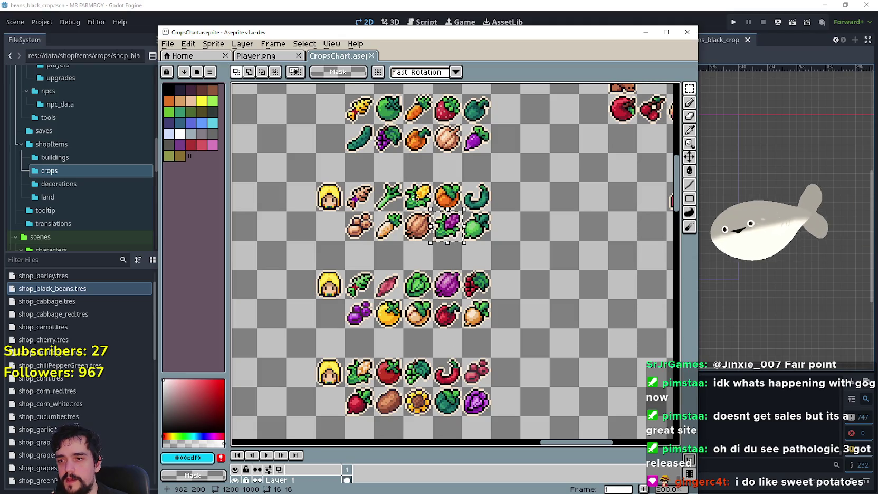
{"action": "mouse_move", "coordinate": [431, 210]}
{"action": "left_mouse_down"}
{"action": "mouse_move", "coordinate": [463, 242]}
{"action": "mouse_move", "coordinate": [446, 225]}
{"action": "left_mouse_up"}
{"action": "key", "text": "Return"}
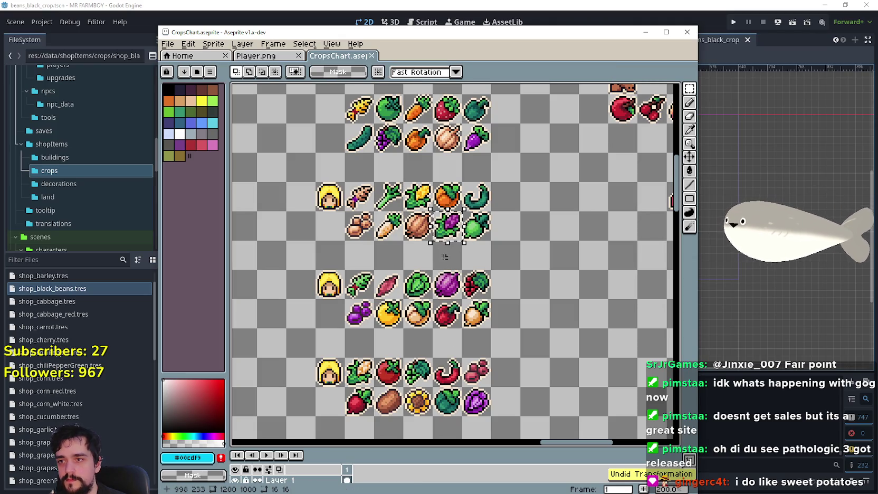
{"action": "left_click", "coordinate": [443, 271]}
{"action": "left_click_drag", "start_coordinate": [402, 180], "coordinate": [446, 206]}
{"action": "left_click", "coordinate": [528, 234]}
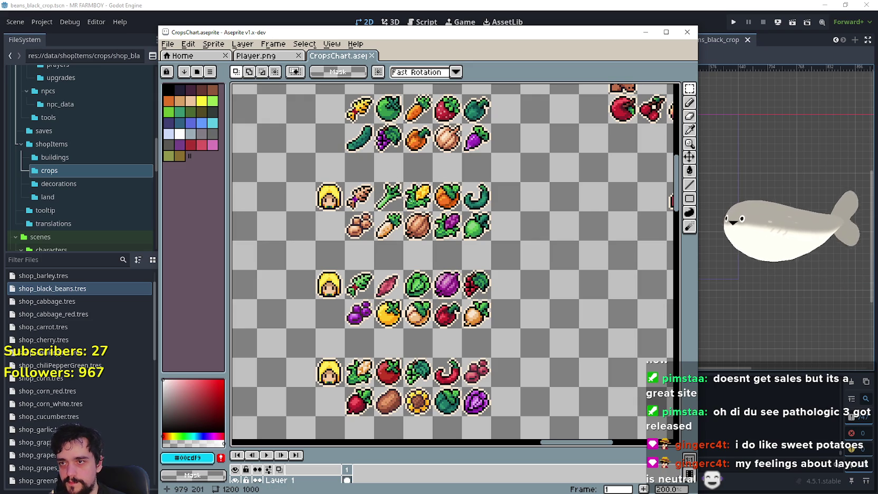
{"action": "left_click", "coordinate": [482, 105]}
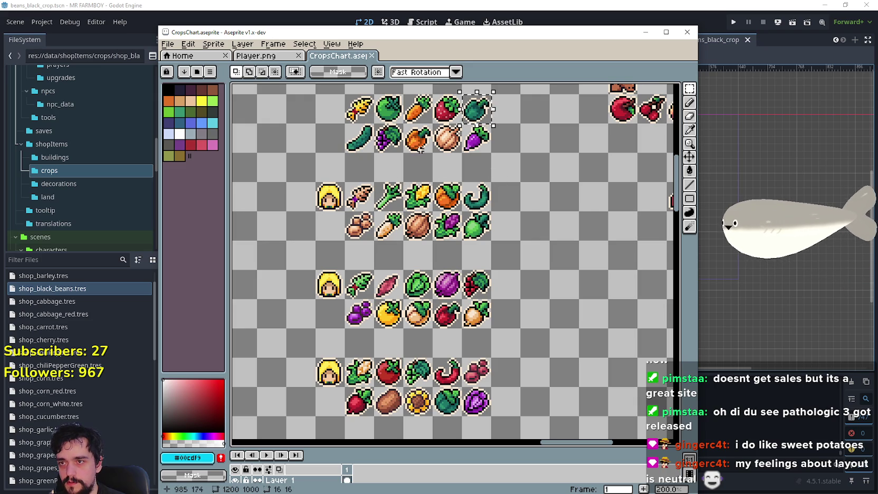
{"action": "key", "text": "ctrl+v"}
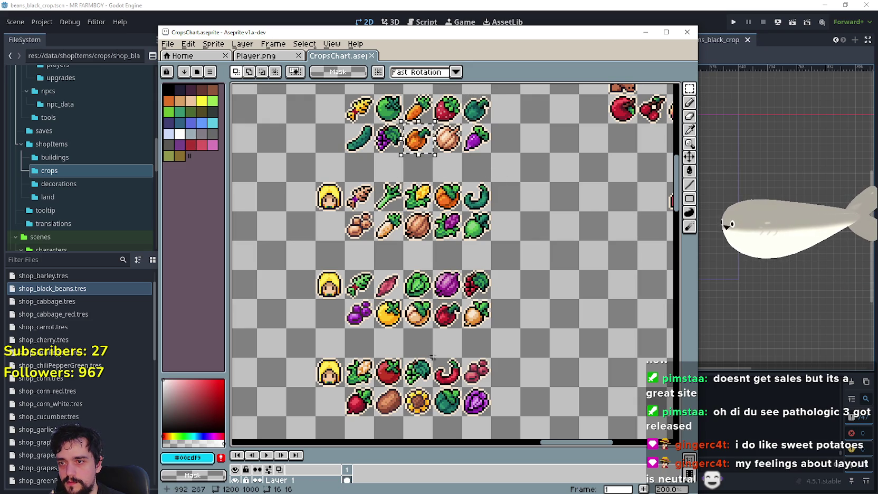
{"action": "left_click", "coordinate": [448, 320]}
{"action": "key", "text": "ctrl+v"}
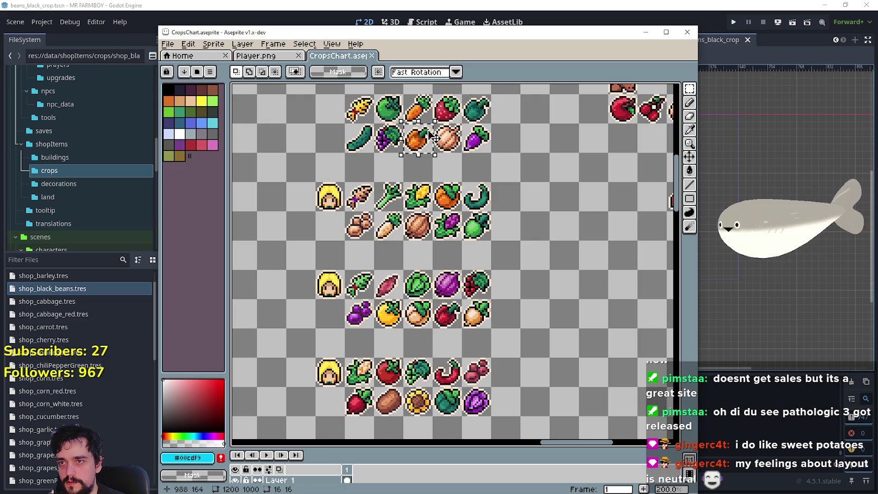
{"action": "key", "text": "ctrl+v"}
{"action": "key", "text": "ctrl+v"}
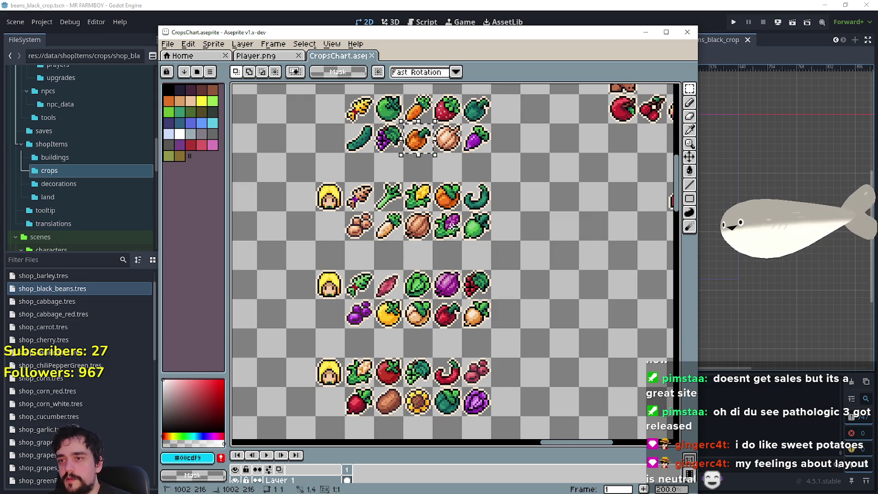
Step: Move the yellow corn icon into the bottom group's empty slot
{"action": "key", "text": "ctrl+d"}
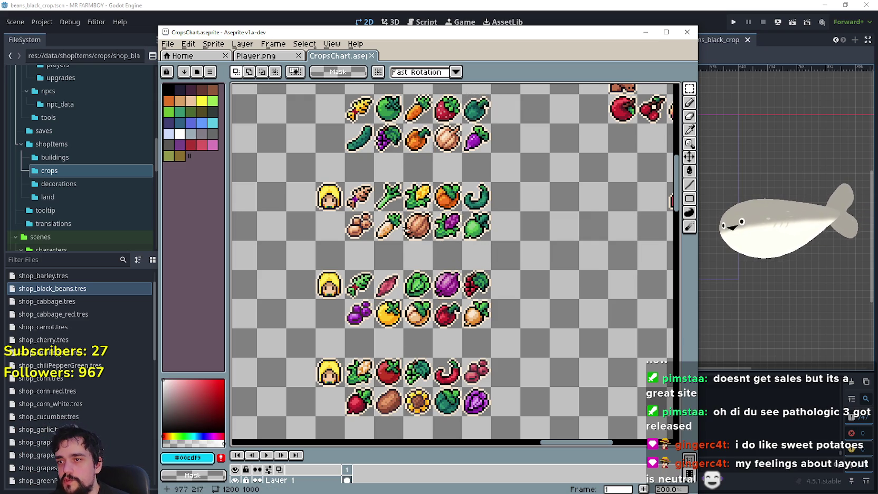
{"action": "left_click_drag", "start_coordinate": [424, 196], "coordinate": [305, 343]}
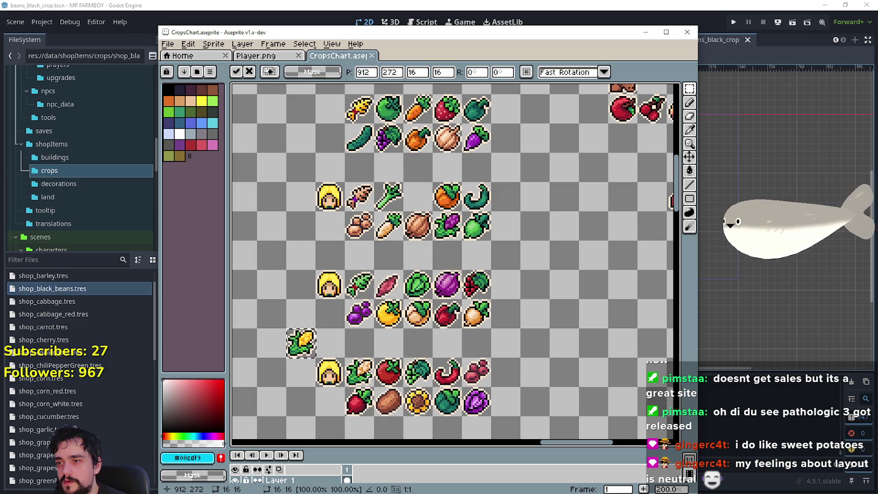
{"action": "key", "text": "ctrl+z"}
{"action": "key", "text": "ctrl+z"}
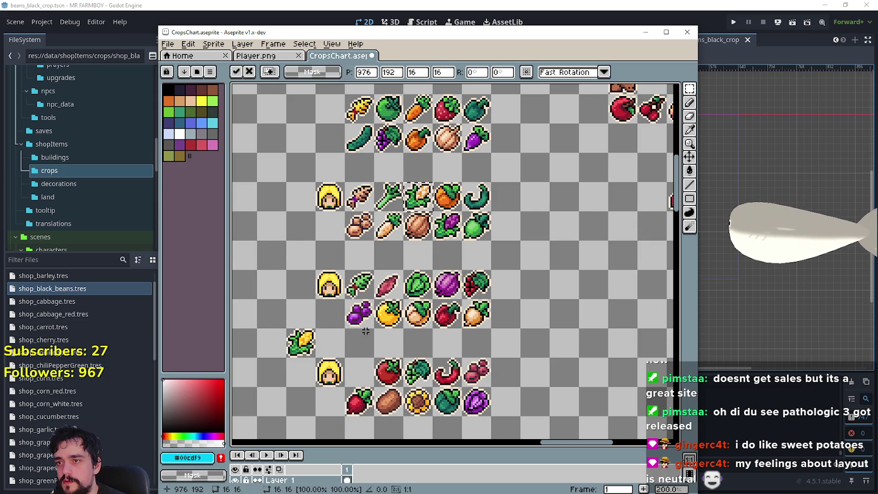
{"action": "left_click_drag", "start_coordinate": [301, 342], "coordinate": [359, 372]}
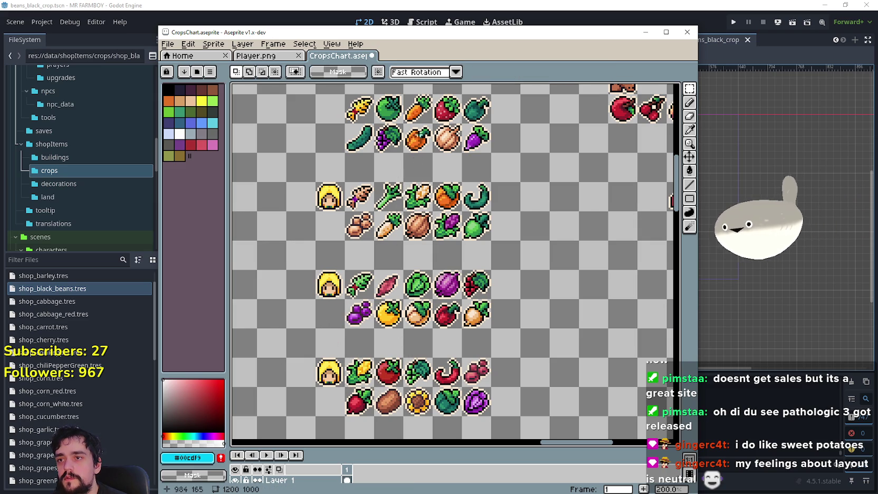
Step: Shift the pumpkin down and place the pale corn in the pumpkin's old top-group slot
{"action": "left_click", "coordinate": [419, 135]}
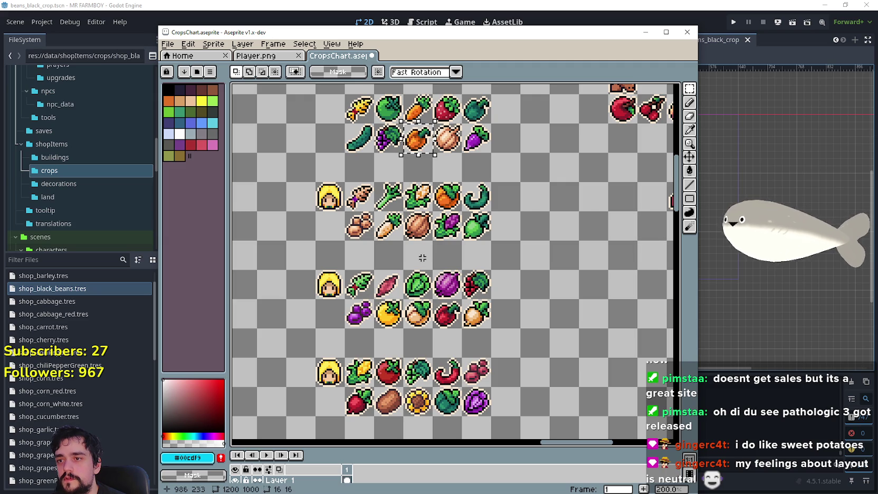
{"action": "left_click", "coordinate": [417, 210]}
{"action": "left_click_drag", "start_coordinate": [417, 210], "coordinate": [301, 182]}
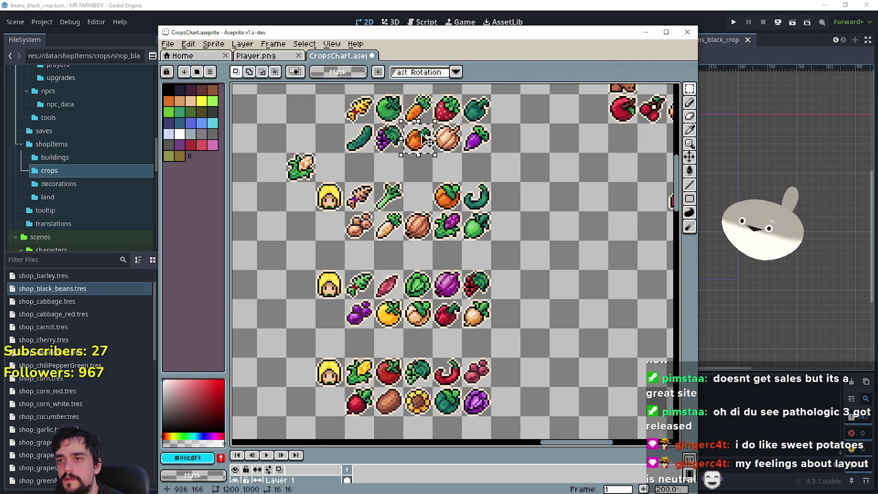
{"action": "left_click_drag", "start_coordinate": [418, 136], "coordinate": [418, 197]}
{"action": "left_click", "coordinate": [304, 171]}
{"action": "left_click", "coordinate": [302, 168]}
{"action": "mouse_move", "coordinate": [302, 168]}
{"action": "left_mouse_down"}
{"action": "mouse_move", "coordinate": [409, 132]}
{"action": "mouse_move", "coordinate": [386, 133]}
{"action": "mouse_move", "coordinate": [410, 161]}
{"action": "mouse_move", "coordinate": [411, 128]}
{"action": "left_mouse_up"}
{"action": "key", "text": "Return"}
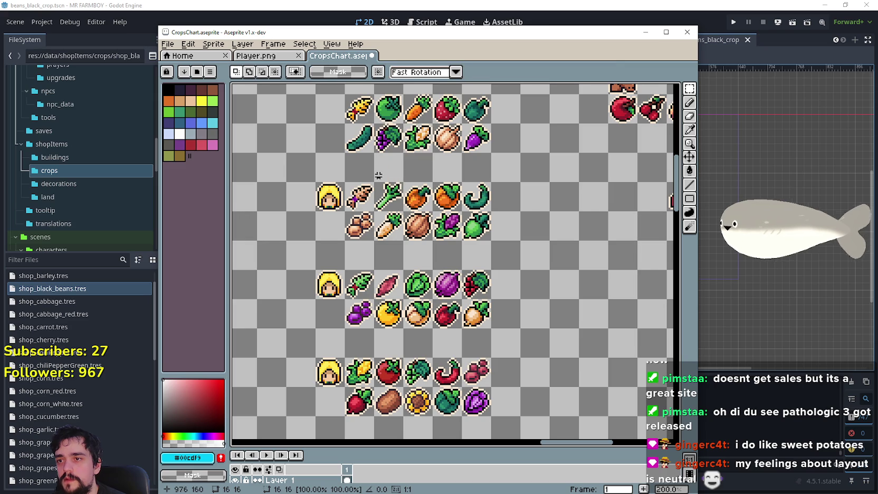
{"action": "left_click_drag", "start_coordinate": [533, 219], "coordinate": [556, 266]}
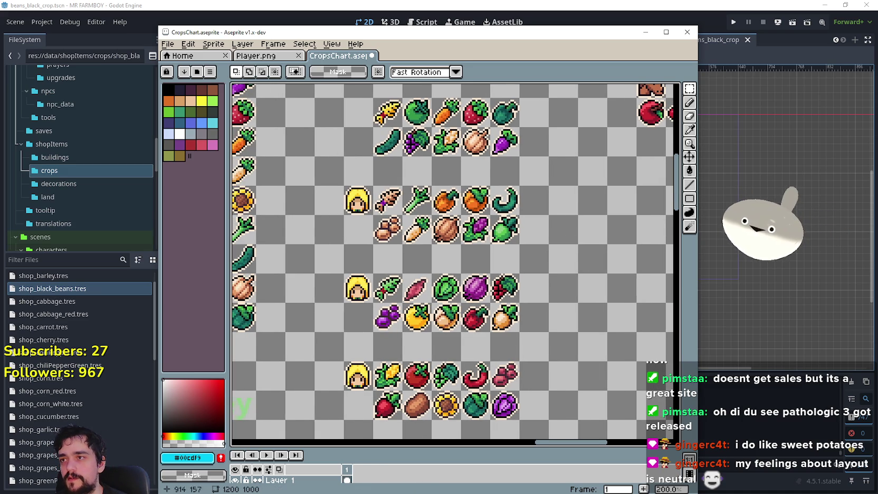
Step: Save CropsChart.aseprite and drag the Aseprite window right to reveal Godot's panels
{"action": "left_click", "coordinate": [168, 44]}
{"action": "left_click", "coordinate": [185, 91]}
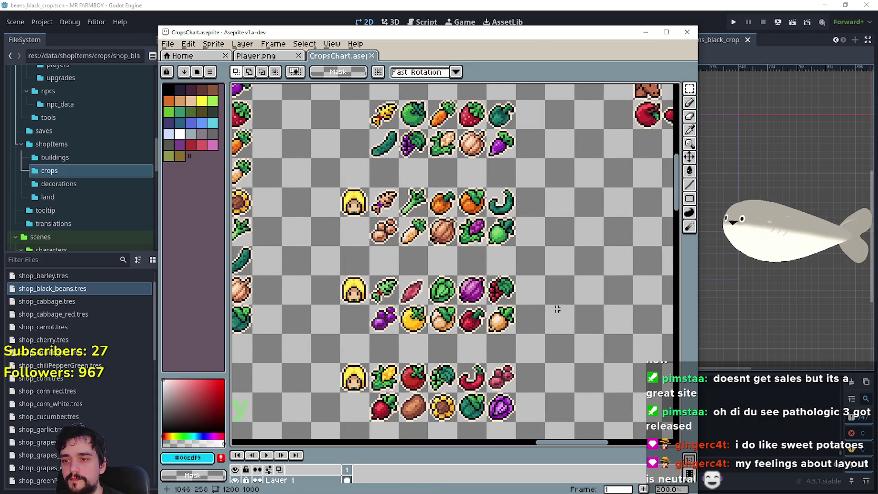
{"action": "left_click_drag", "start_coordinate": [520, 34], "coordinate": [618, 33]}
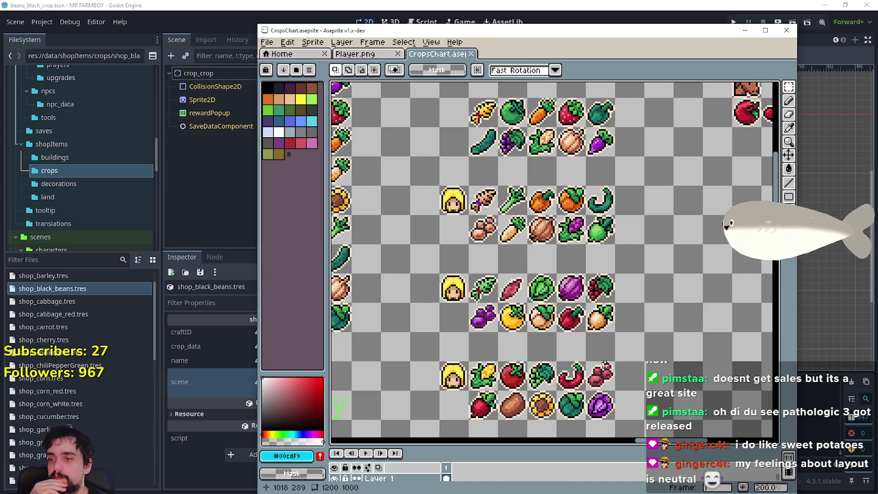
{"action": "scroll", "coordinate": [598, 360], "scroll_direction": "down", "scroll_amount": 1}
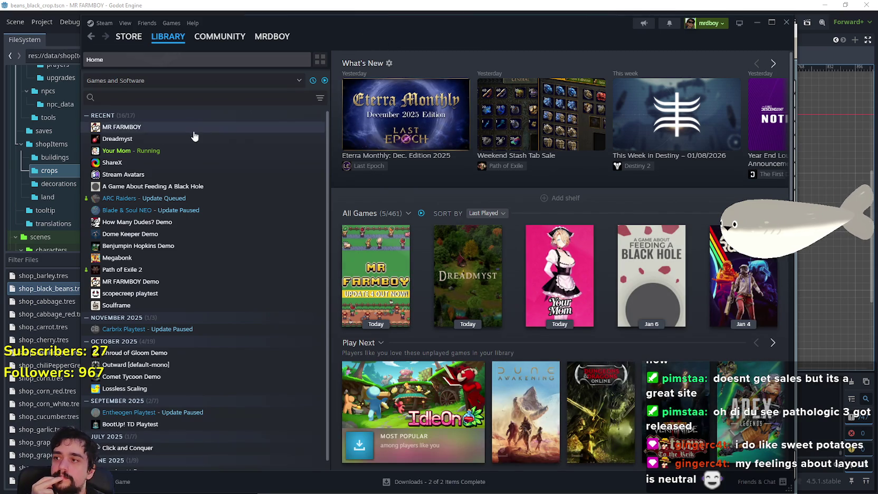
Step: Open the MR FARMBOY community hub in Steam and drag the Steam window off to the right
{"action": "left_click", "coordinate": [404, 245]}
{"action": "left_click", "coordinate": [435, 240]}
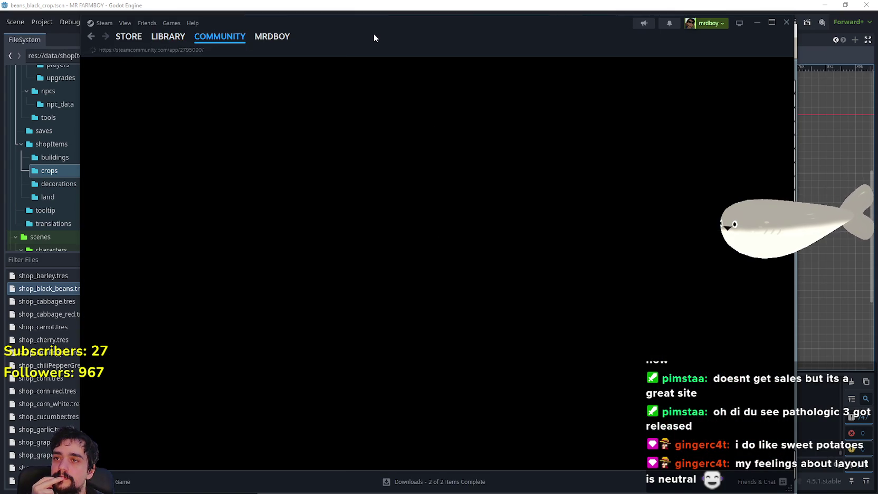
{"action": "left_click_drag", "start_coordinate": [374, 33], "coordinate": [877, 32]}
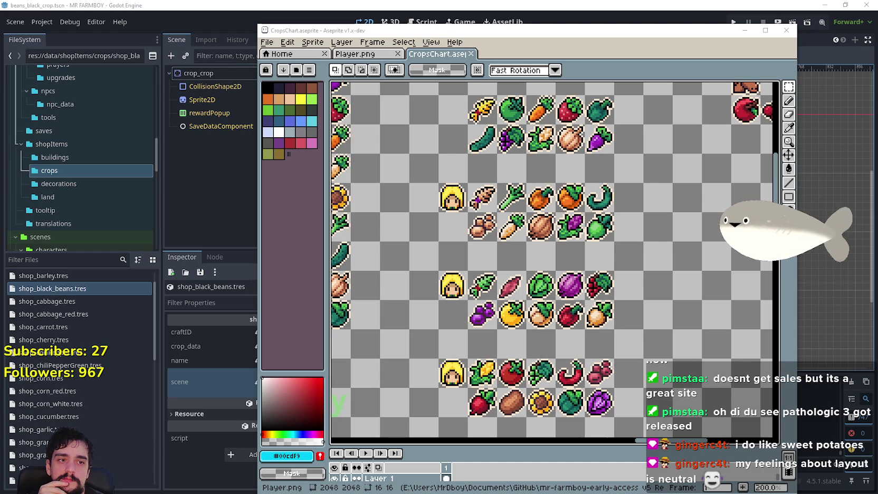
{"action": "scroll", "coordinate": [551, 262], "scroll_direction": "right", "scroll_amount": 2}
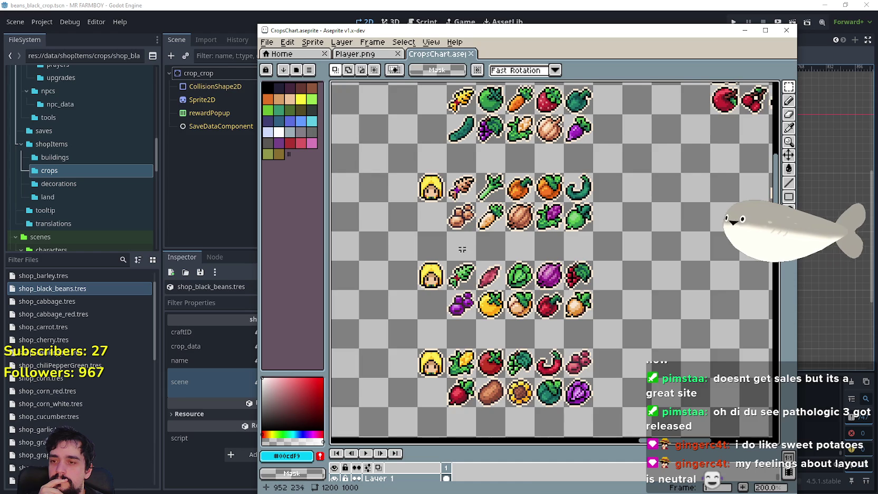
{"action": "left_click_drag", "start_coordinate": [466, 242], "coordinate": [482, 247]}
{"action": "scroll", "coordinate": [551, 164], "scroll_direction": "up", "scroll_amount": 1}
{"action": "scroll", "coordinate": [548, 186], "scroll_direction": "right", "scroll_amount": 2}
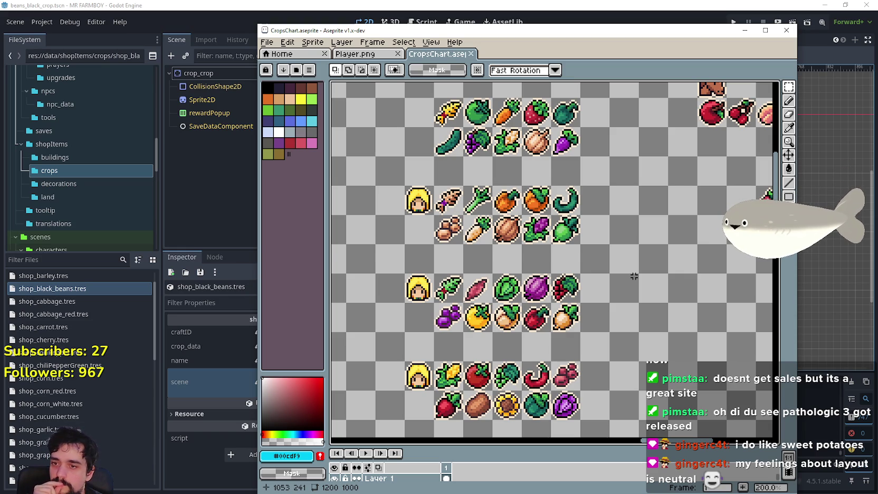
{"action": "left_click_drag", "start_coordinate": [608, 234], "coordinate": [624, 237]}
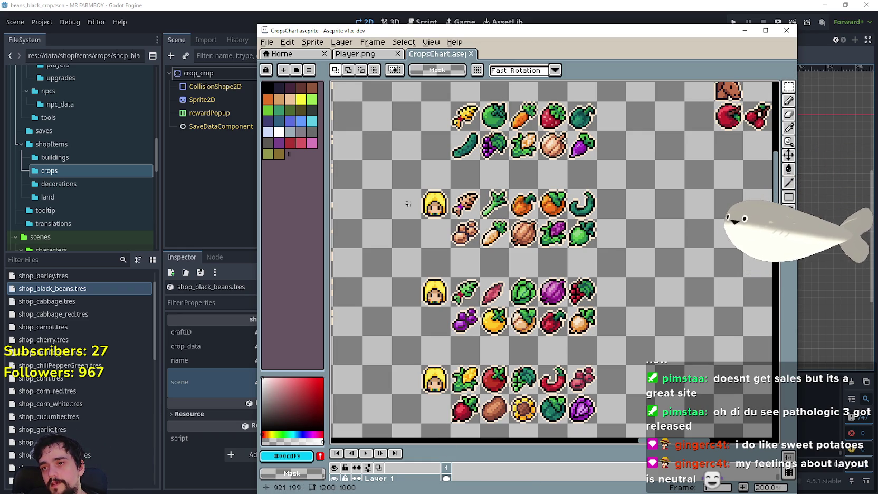
{"action": "left_click_drag", "start_coordinate": [451, 190], "coordinate": [481, 217]}
{"action": "left_click_drag", "start_coordinate": [450, 277], "coordinate": [480, 307]}
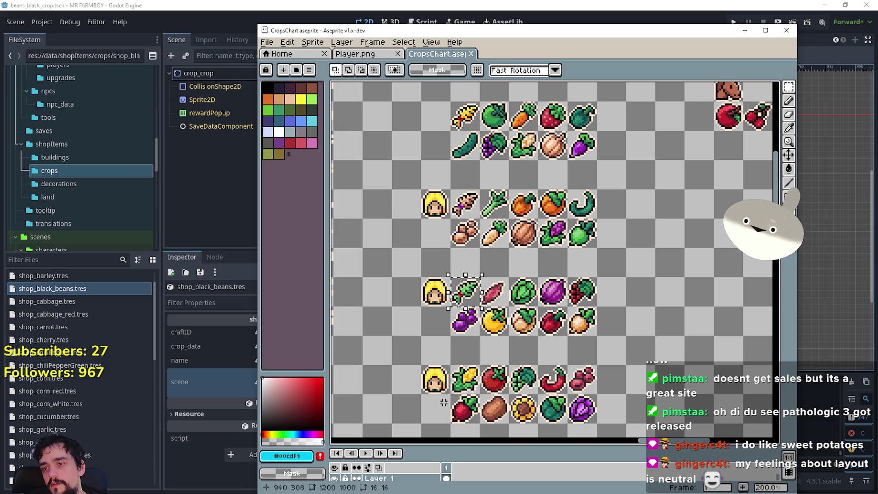
{"action": "left_click_drag", "start_coordinate": [481, 212], "coordinate": [452, 191]}
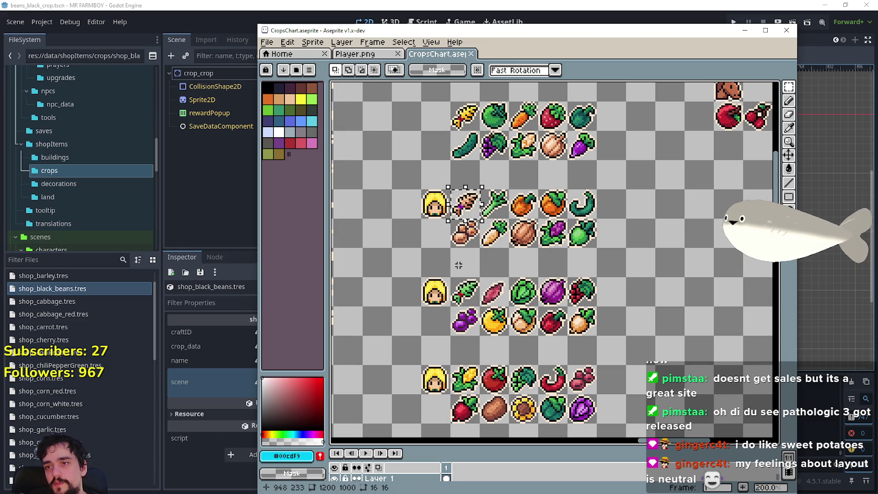
{"action": "left_click_drag", "start_coordinate": [452, 278], "coordinate": [479, 306]}
{"action": "left_click_drag", "start_coordinate": [450, 365], "coordinate": [466, 386]}
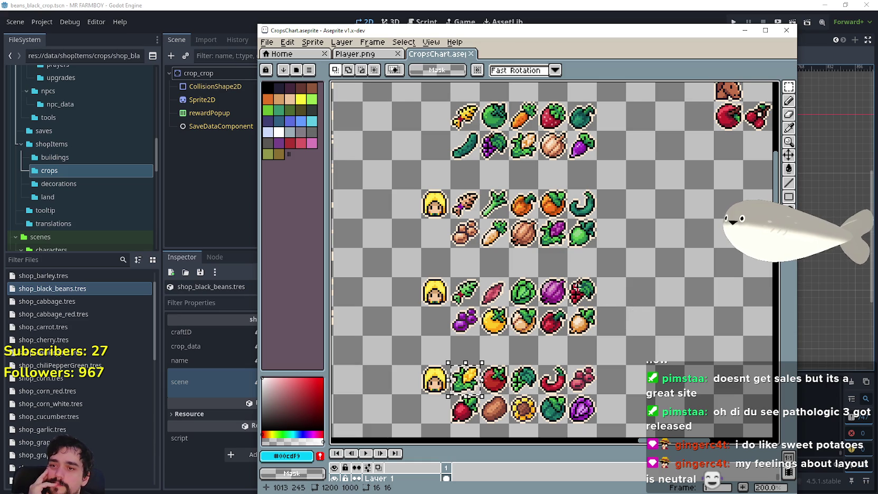
Step: Deselect the corn on the crops chart, pan the view left, and switch to the Yam image search
{"action": "scroll", "coordinate": [576, 289], "scroll_direction": "left", "scroll_amount": 3}
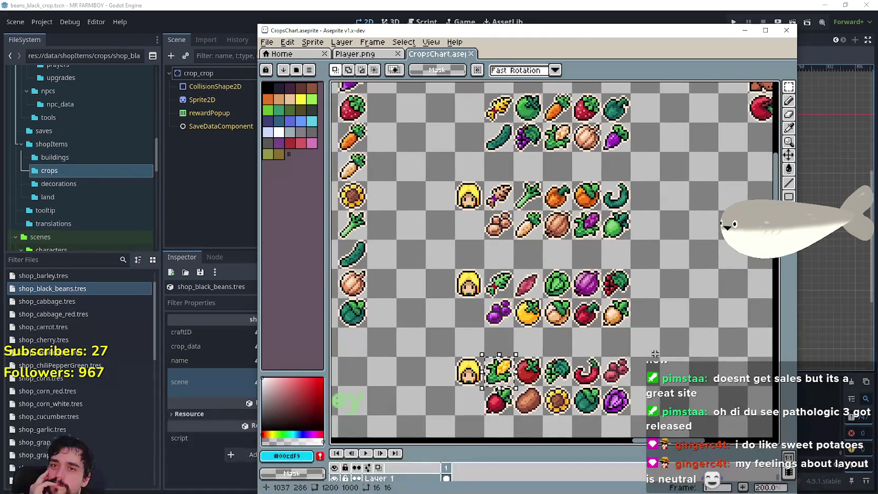
{"action": "key", "text": "ctrl+d"}
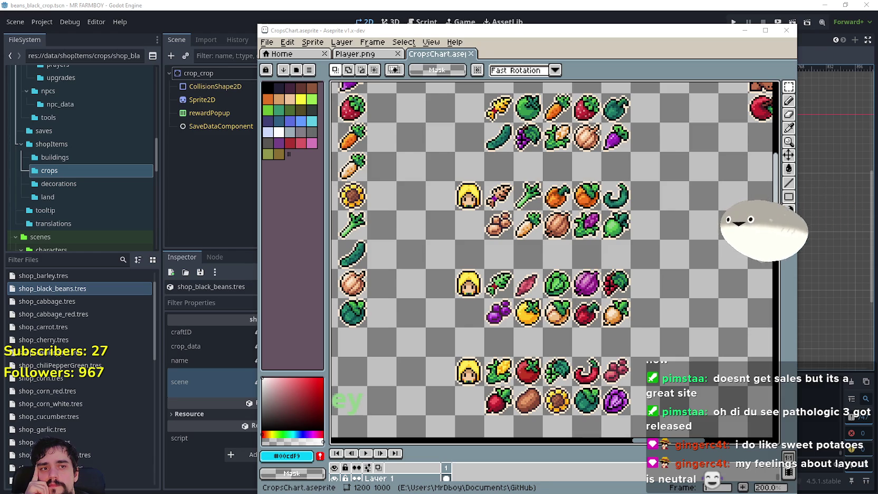
{"action": "left_click_drag", "start_coordinate": [585, 312], "coordinate": [566, 316]}
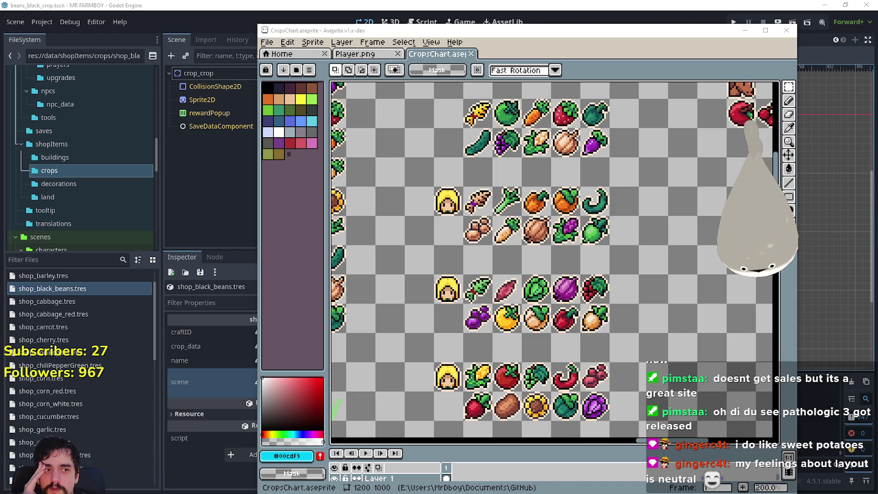
{"action": "key", "text": "alt+Tab"}
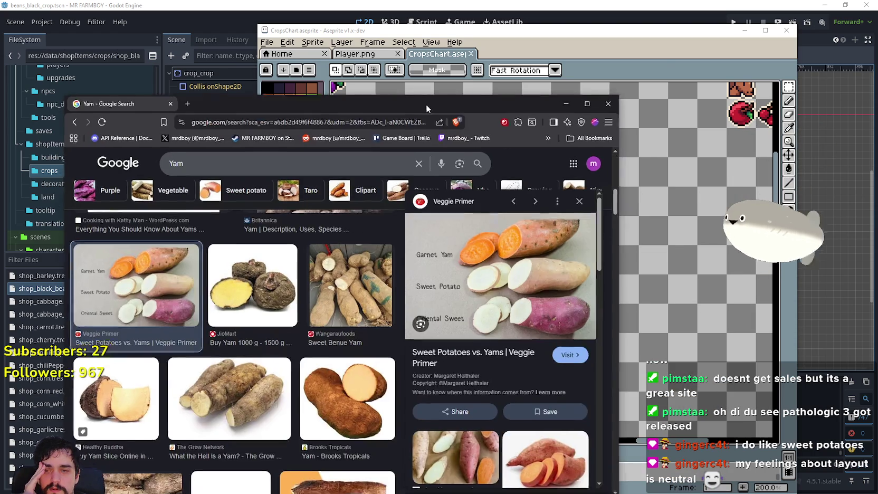
Step: Move the browser window up and scroll through the Yam image results
{"action": "left_click_drag", "start_coordinate": [426, 105], "coordinate": [477, 61]}
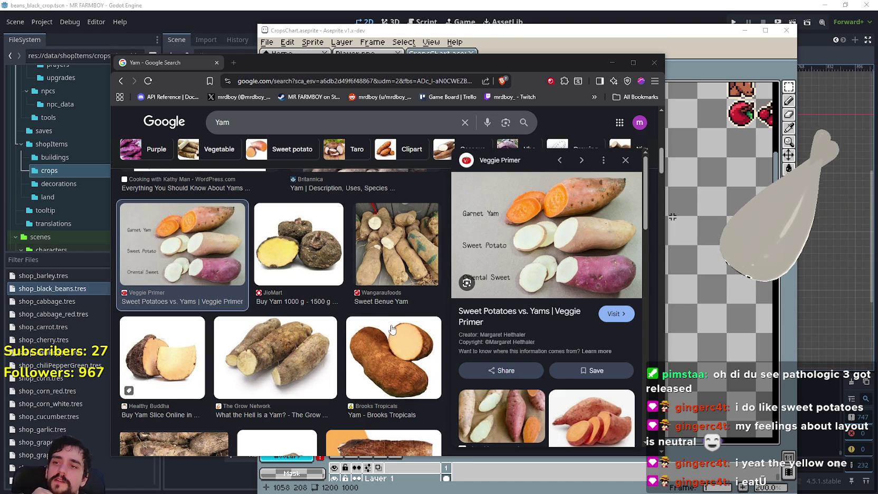
{"action": "scroll", "coordinate": [391, 322], "scroll_direction": "up", "scroll_amount": 3}
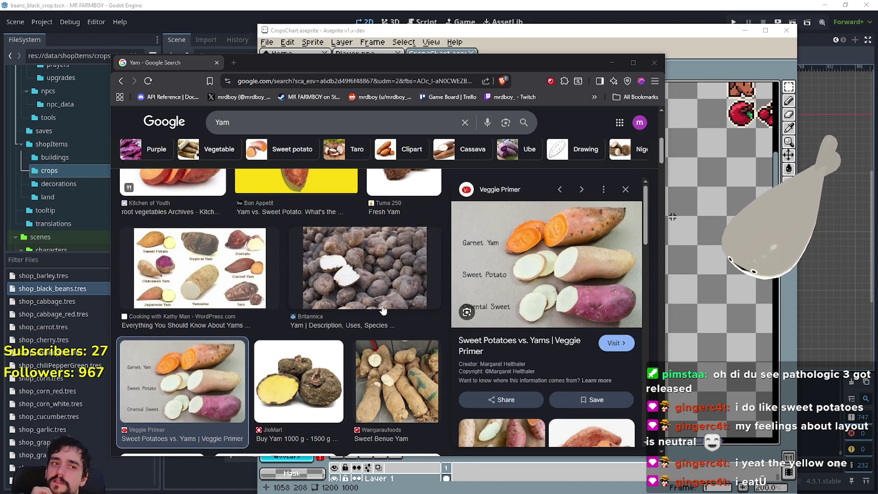
{"action": "scroll", "coordinate": [385, 311], "scroll_direction": "up", "scroll_amount": 2}
{"action": "scroll", "coordinate": [383, 309], "scroll_direction": "up", "scroll_amount": 2}
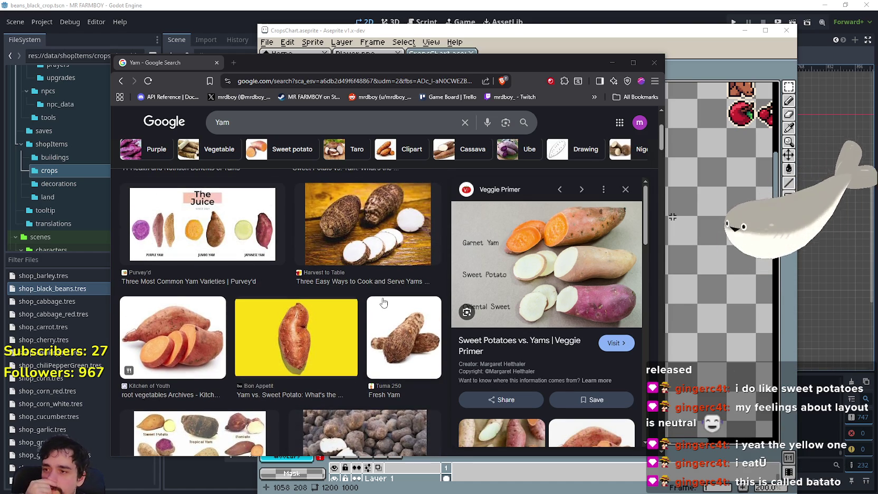
{"action": "scroll", "coordinate": [384, 301], "scroll_direction": "up", "scroll_amount": 3}
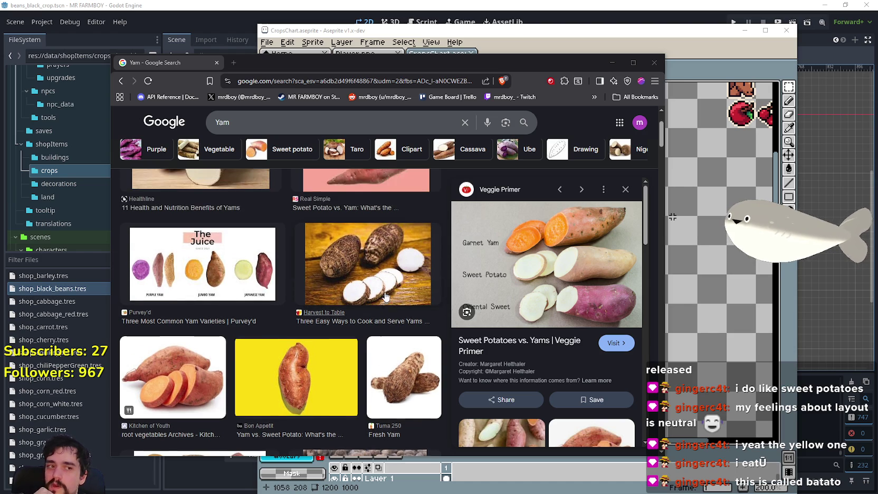
{"action": "scroll", "coordinate": [385, 297], "scroll_direction": "down", "scroll_amount": 5}
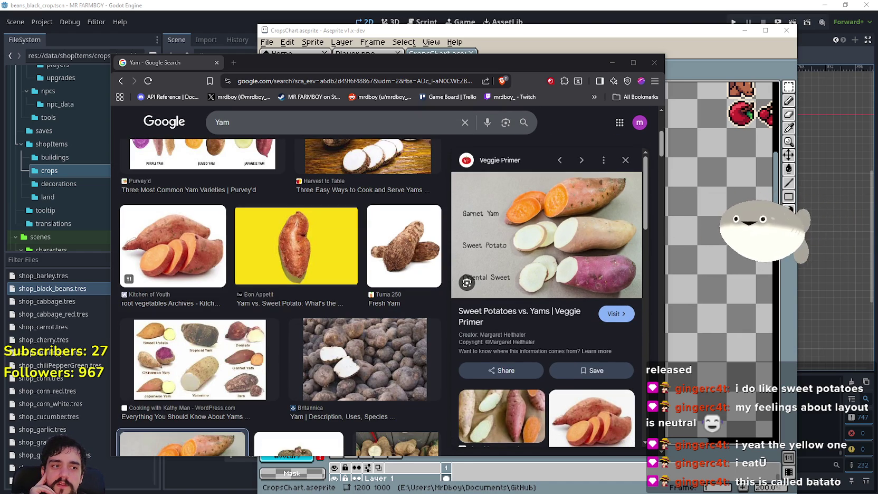
{"action": "scroll", "coordinate": [487, 331], "scroll_direction": "down", "scroll_amount": 4}
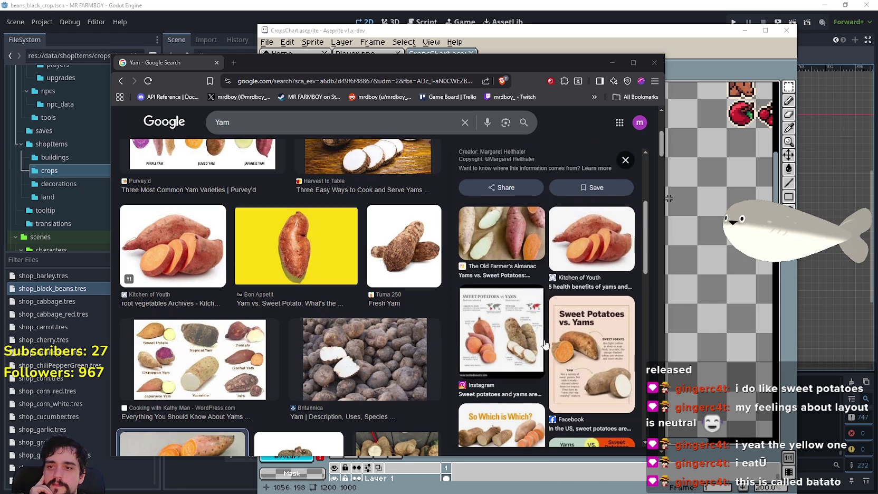
{"action": "scroll", "coordinate": [580, 348], "scroll_direction": "down", "scroll_amount": 2}
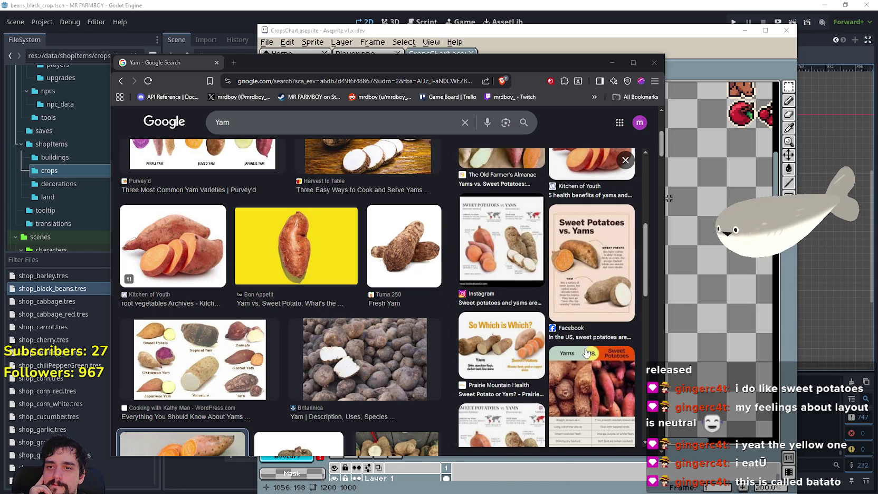
{"action": "scroll", "coordinate": [587, 352], "scroll_direction": "up", "scroll_amount": 4}
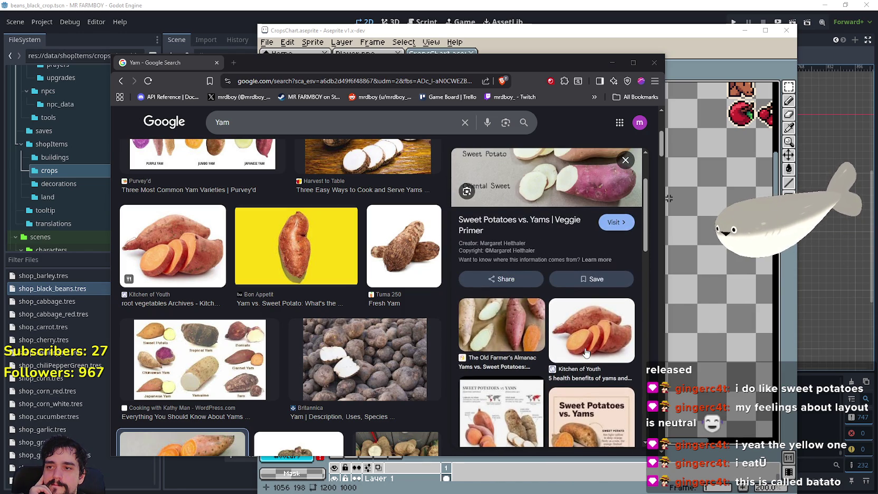
{"action": "scroll", "coordinate": [586, 353], "scroll_direction": "down", "scroll_amount": 3}
Step: Preview the Sweet Potatoes vs. Yams and Purvey'd yam varieties images, then close the browser
{"action": "left_click", "coordinate": [580, 307]}
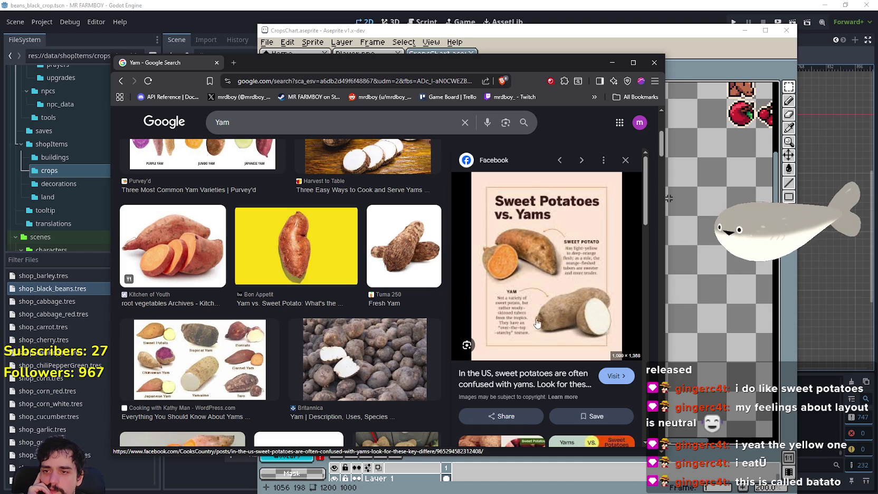
{"action": "left_click", "coordinate": [626, 159]}
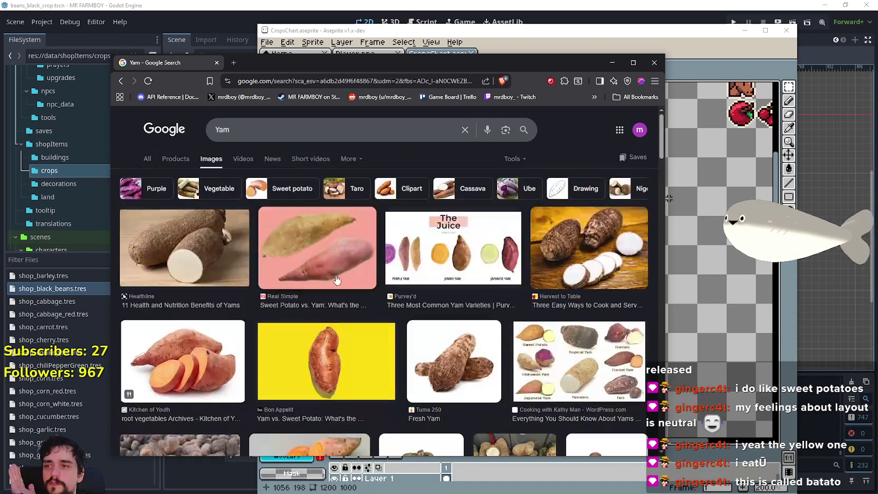
{"action": "scroll", "coordinate": [290, 385], "scroll_direction": "down", "scroll_amount": 1}
{"action": "left_click", "coordinate": [454, 201]}
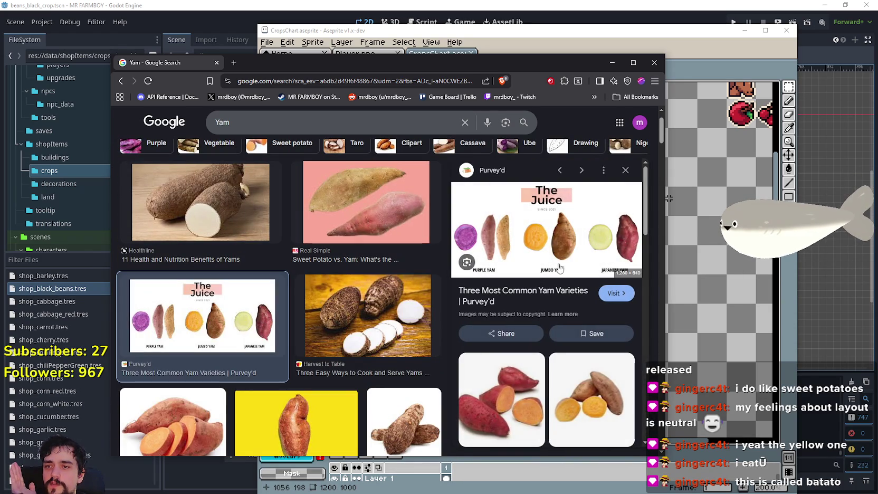
{"action": "left_click", "coordinate": [626, 170]}
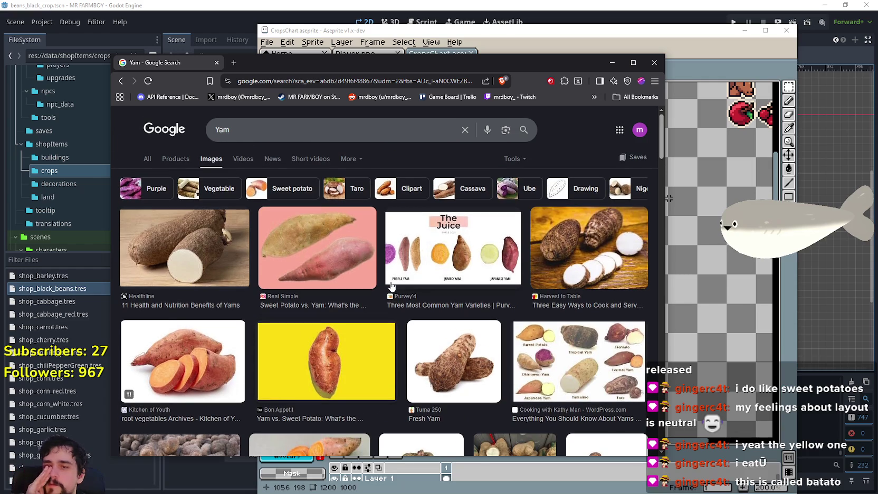
{"action": "left_click", "coordinate": [216, 63]}
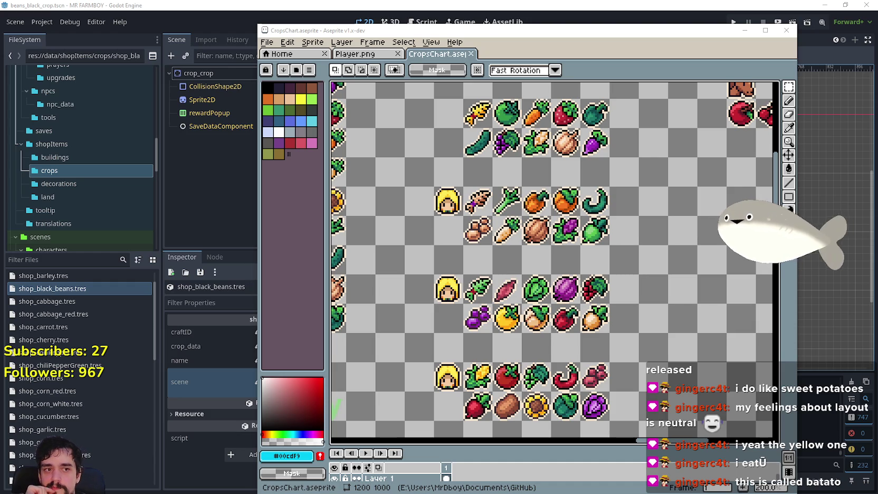
Step: Close the Aseprite window holding the crops chart
{"action": "left_click", "coordinate": [786, 30]}
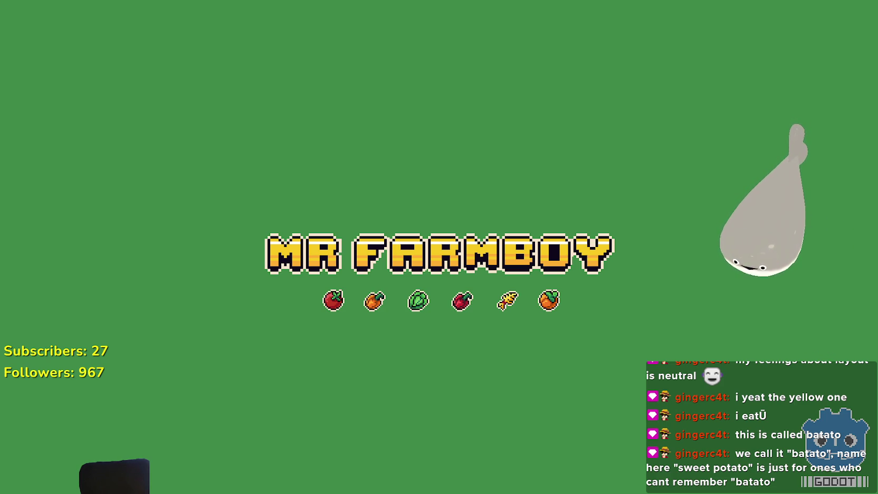
Step: Switch the running MR FARMBOY debug game out of fullscreen with F11
{"action": "key", "text": "F11"}
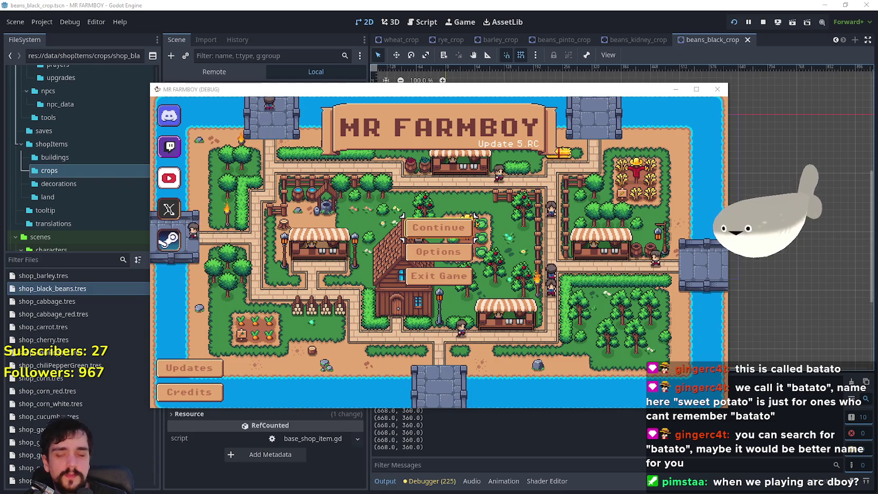
Step: Move the debug game window up and right, and bring the Tenor All Might GIF page on screen
{"action": "left_click_drag", "start_coordinate": [569, 89], "coordinate": [632, 40]}
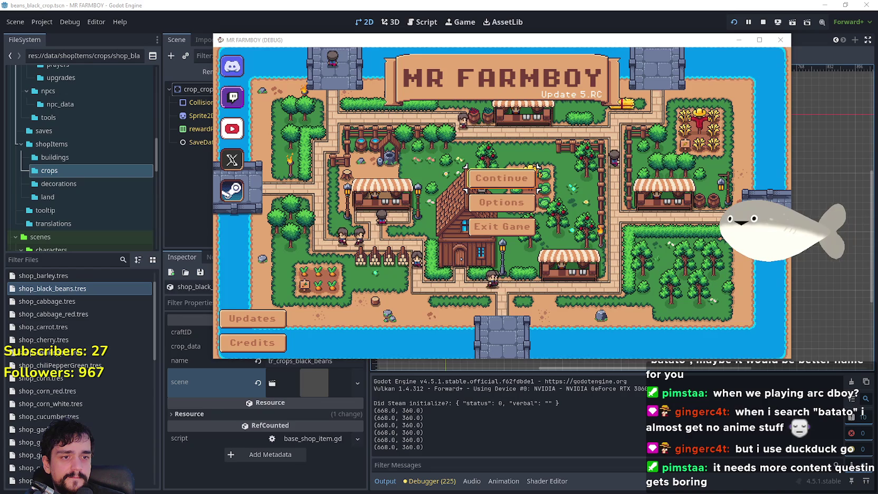
{"action": "mouse_move", "coordinate": [877, 135]}
{"action": "left_mouse_down"}
{"action": "mouse_move", "coordinate": [554, 135]}
{"action": "mouse_move", "coordinate": [619, 56]}
{"action": "left_mouse_up"}
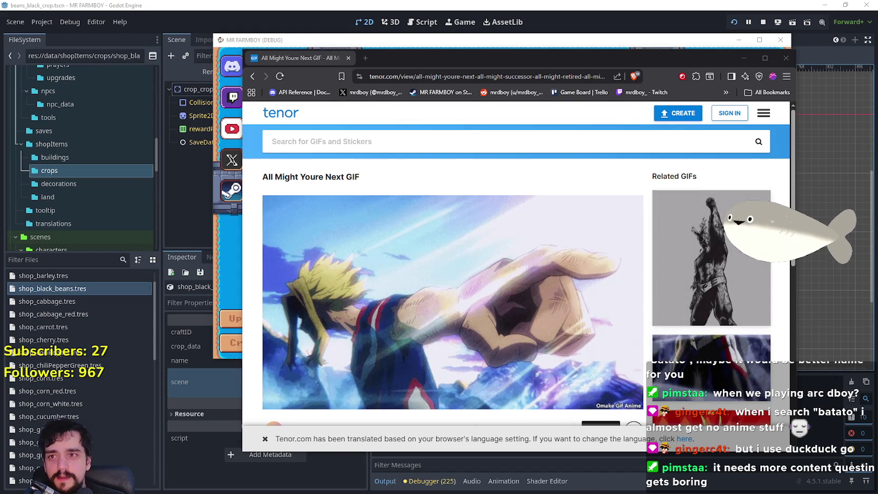
Step: Move the Brave window up and slightly left, then minimize it to reveal the game's title menu
{"action": "left_click_drag", "start_coordinate": [642, 59], "coordinate": [638, 17]}
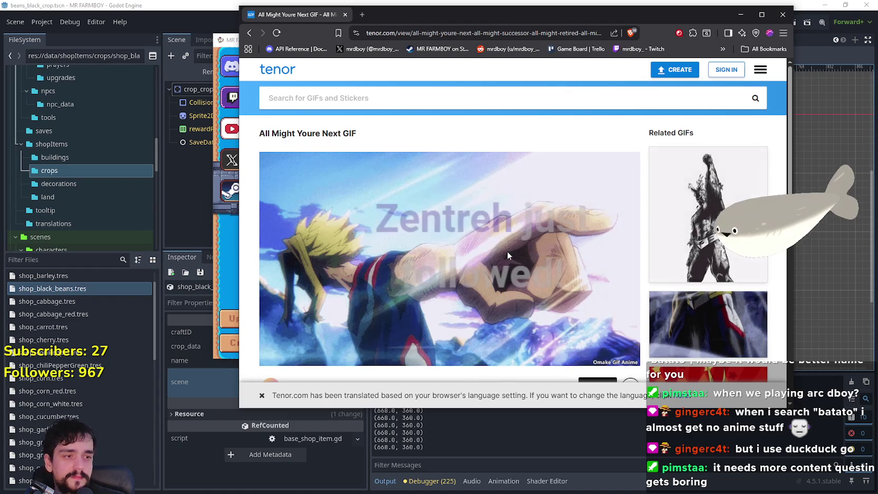
{"action": "left_click_drag", "start_coordinate": [761, 16], "coordinate": [730, 16]}
{"action": "left_click", "coordinate": [731, 16]}
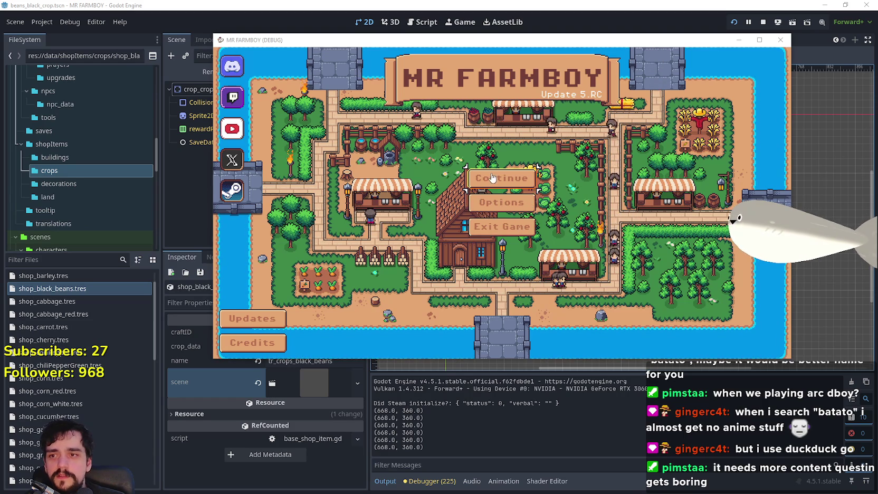
Step: Open the Select Save Game list via Continue and select a save slot
{"action": "left_click", "coordinate": [519, 178]}
{"action": "scroll", "coordinate": [574, 197], "scroll_direction": "down", "scroll_amount": 1}
{"action": "left_click", "coordinate": [554, 185]}
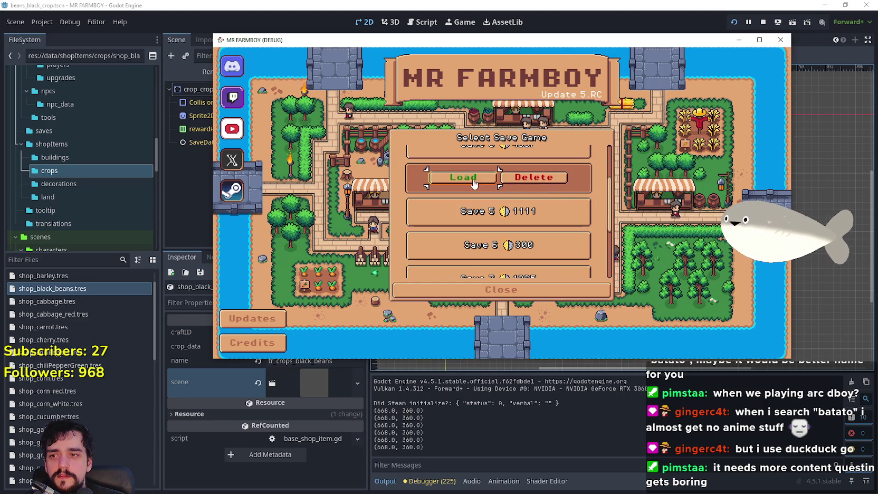
{"action": "key", "text": "F11"}
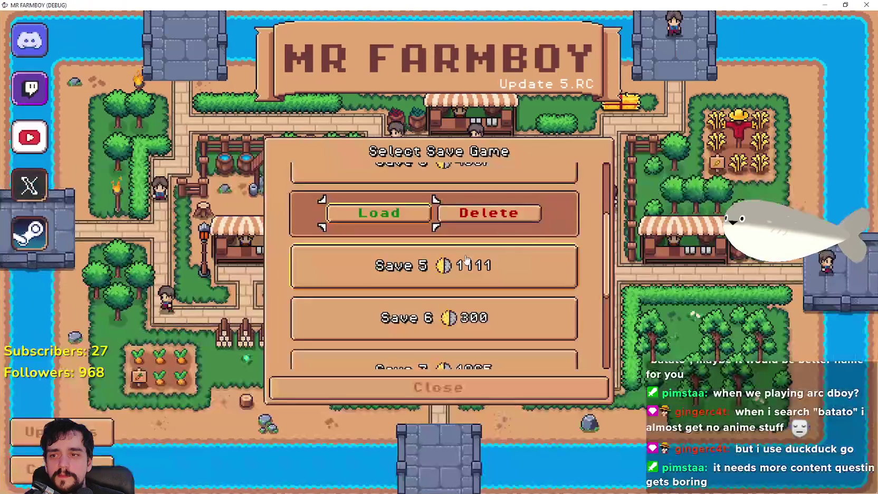
{"action": "key", "text": "F11"}
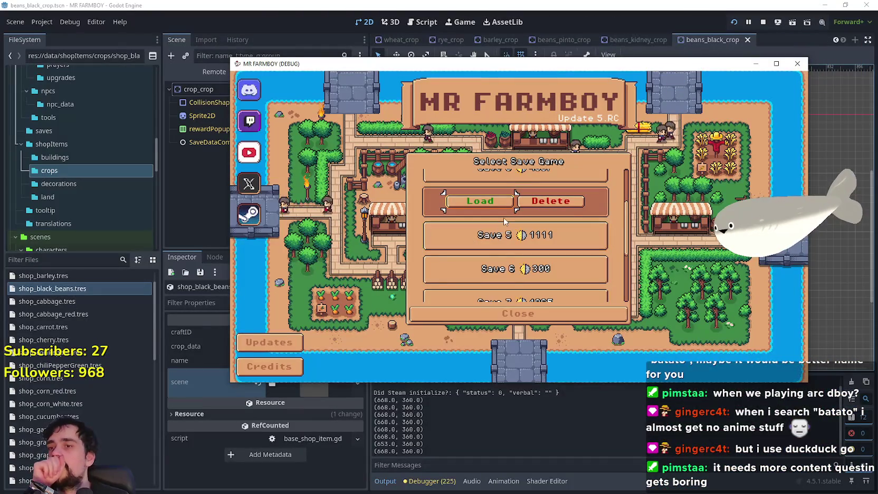
{"action": "scroll", "coordinate": [476, 268], "scroll_direction": "up", "scroll_amount": 2}
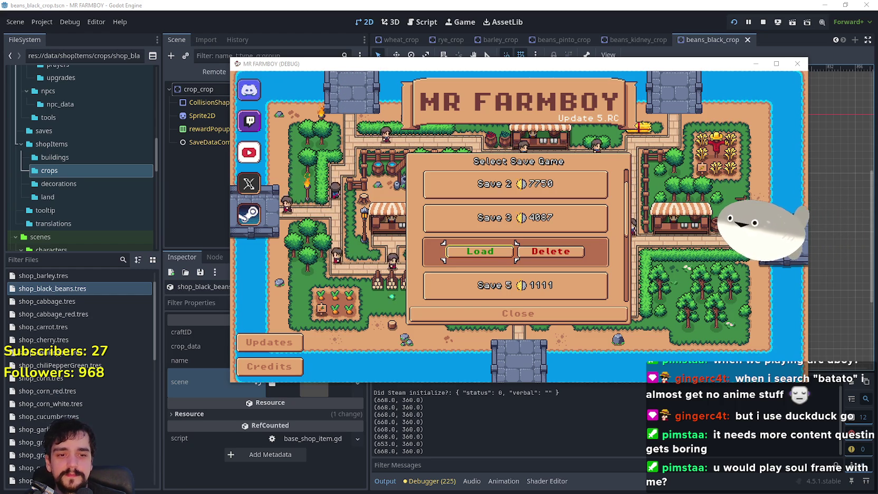
{"action": "key", "text": "alt+Tab"}
Step: Scroll through the Soulframe forum, then minimize Brave and load the chosen save game
{"action": "scroll", "coordinate": [447, 263], "scroll_direction": "up", "scroll_amount": 2}
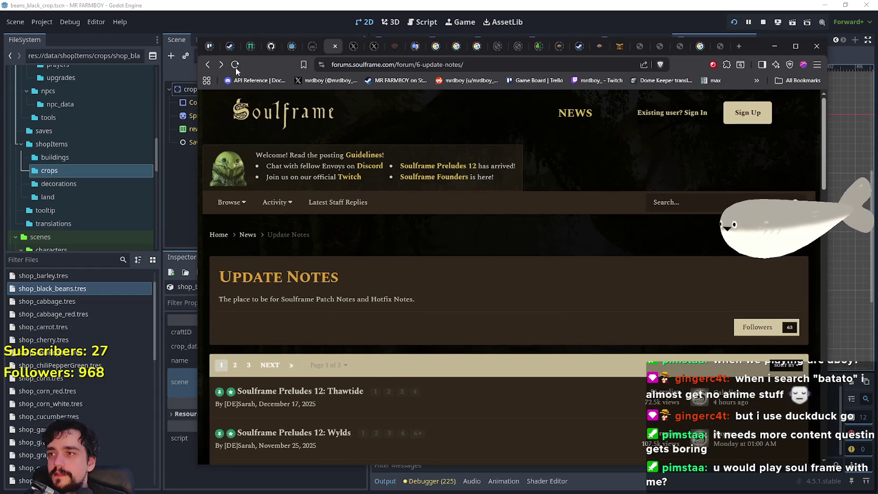
{"action": "scroll", "coordinate": [552, 324], "scroll_direction": "down", "scroll_amount": 2}
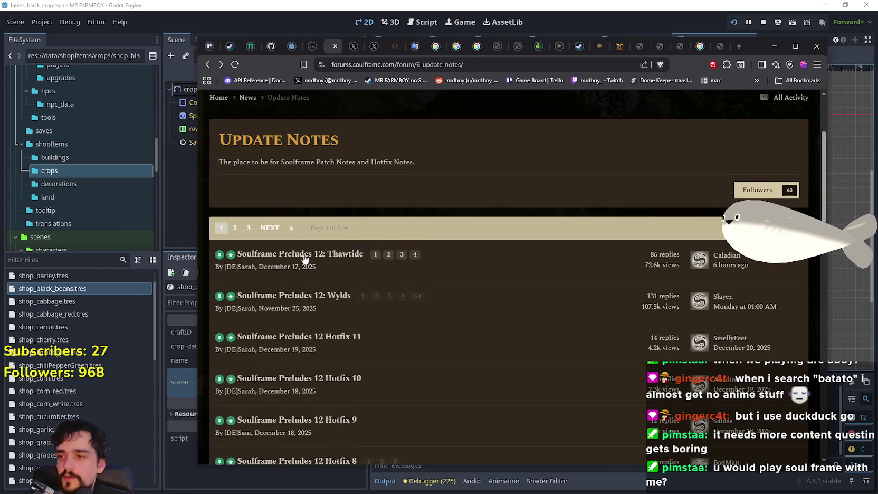
{"action": "scroll", "coordinate": [319, 276], "scroll_direction": "up", "scroll_amount": 2}
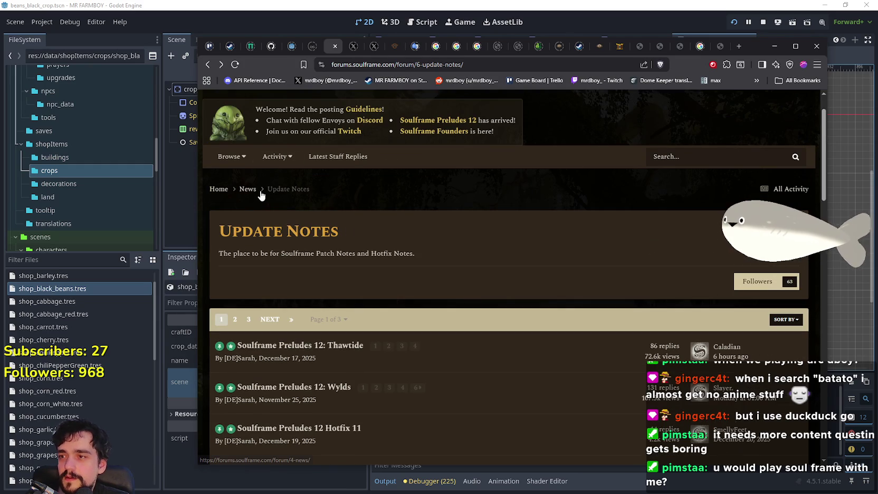
{"action": "scroll", "coordinate": [315, 247], "scroll_direction": "down", "scroll_amount": 3}
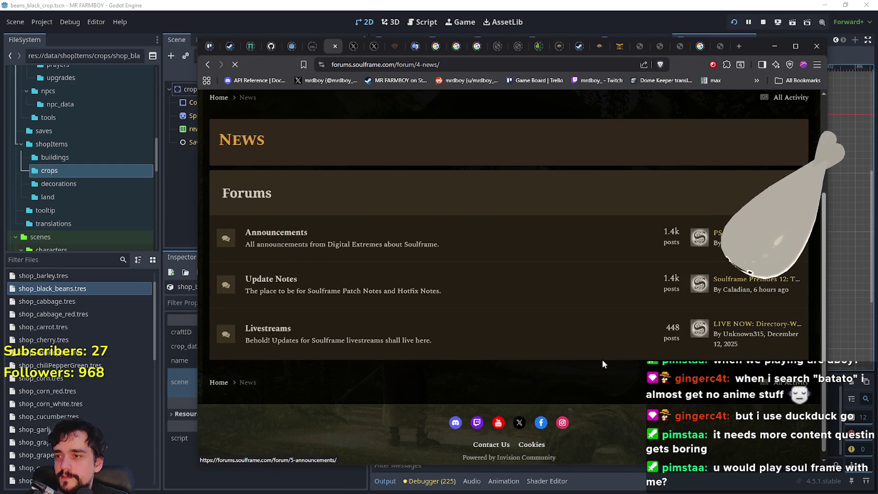
{"action": "scroll", "coordinate": [536, 326], "scroll_direction": "down", "scroll_amount": 3}
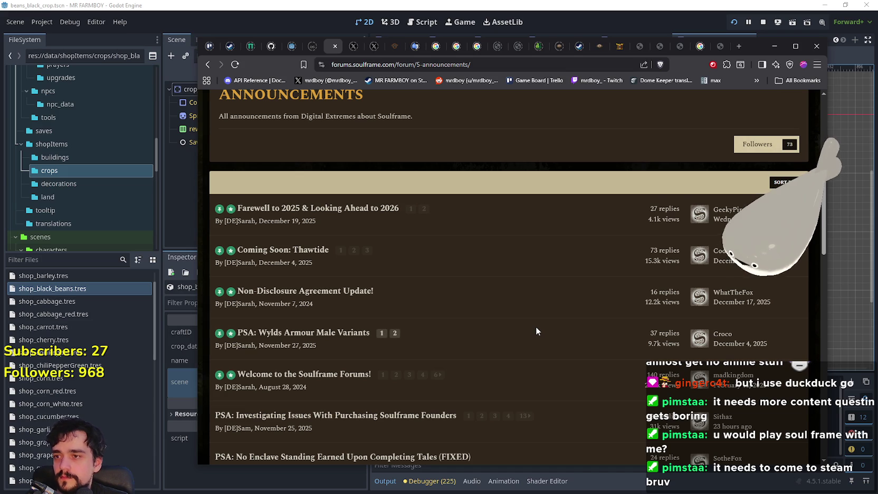
{"action": "scroll", "coordinate": [535, 327], "scroll_direction": "down", "scroll_amount": 2}
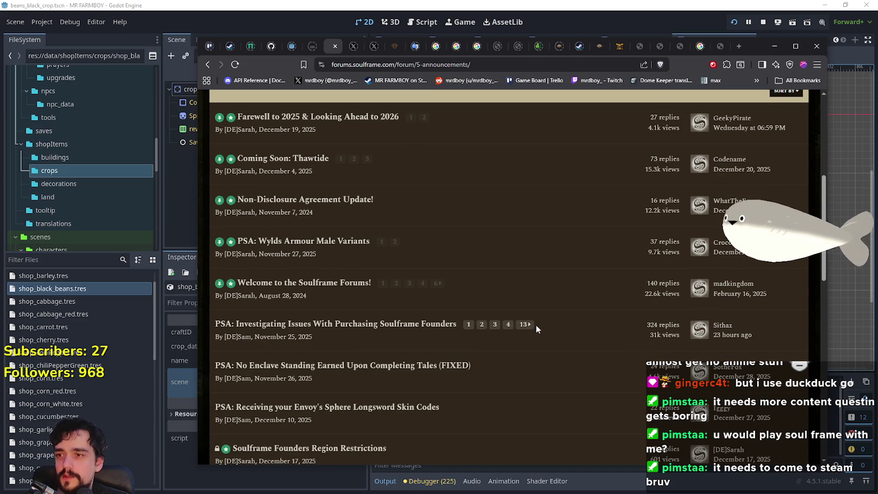
{"action": "scroll", "coordinate": [536, 325], "scroll_direction": "up", "scroll_amount": 4}
{"action": "left_click", "coordinate": [774, 47]}
{"action": "left_click", "coordinate": [481, 252]}
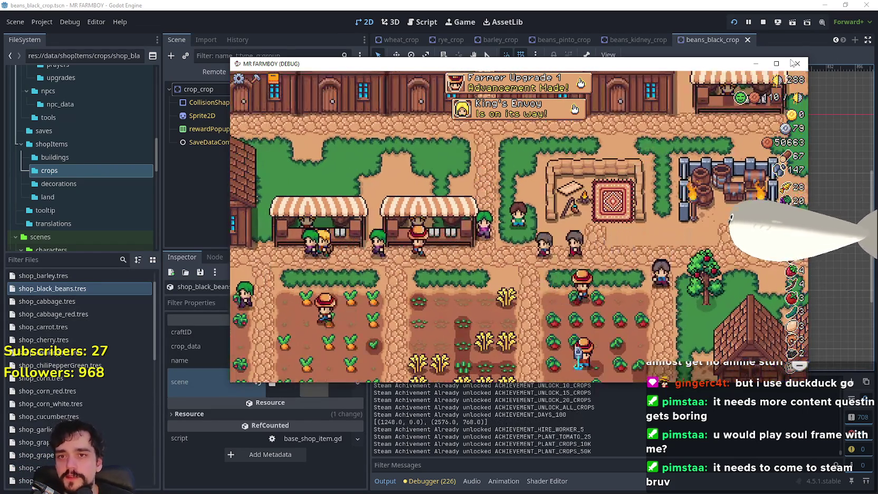
Step: Maximize the game window and walk the farmer from the riverbank up toward the barn
{"action": "left_click", "coordinate": [776, 64]}
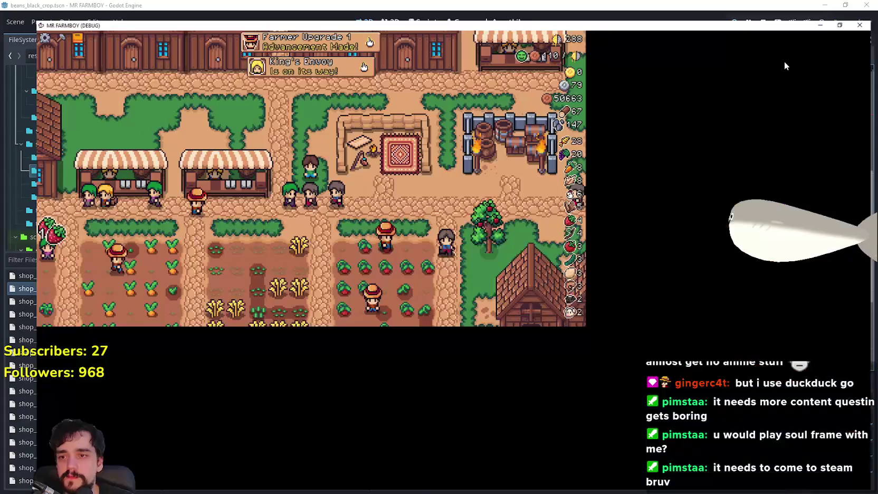
{"action": "scroll", "coordinate": [614, 314], "scroll_direction": "down", "scroll_amount": 5}
{"action": "scroll", "coordinate": [617, 307], "scroll_direction": "down", "scroll_amount": 3}
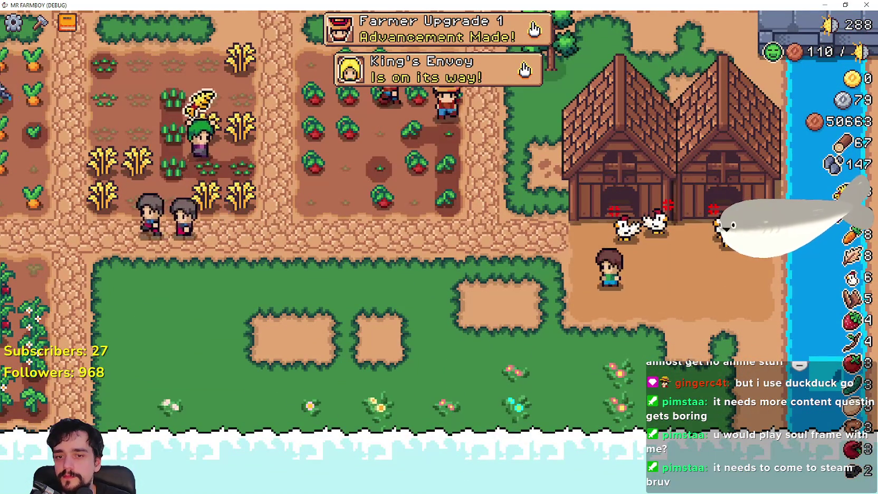
{"action": "key", "text": "d"}
{"action": "key", "text": "s"}
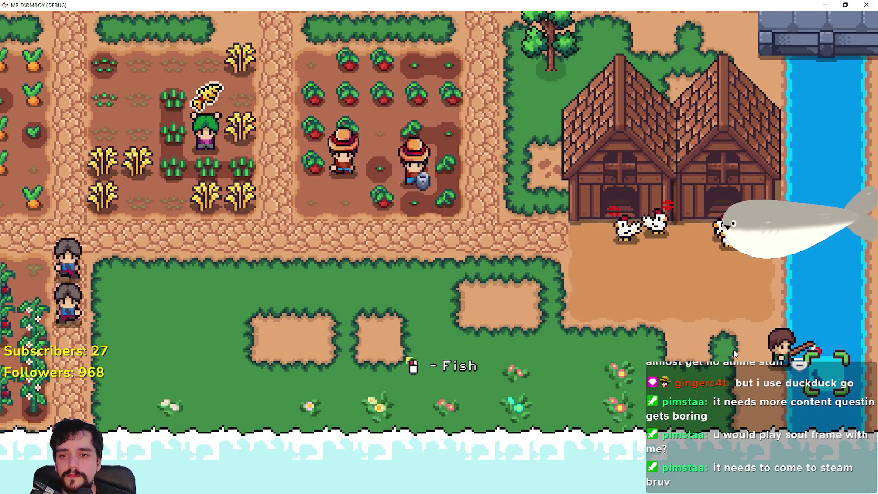
{"action": "key", "text": "a"}
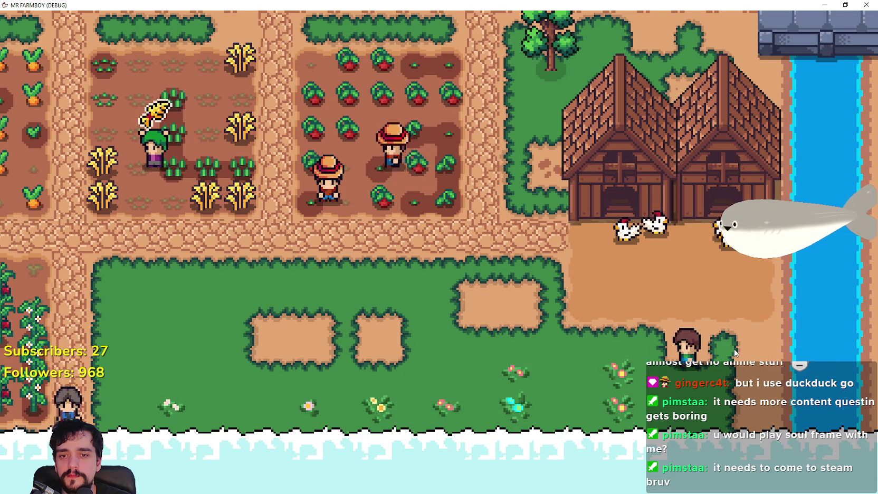
{"action": "key", "text": "w"}
{"action": "key", "text": "w"}
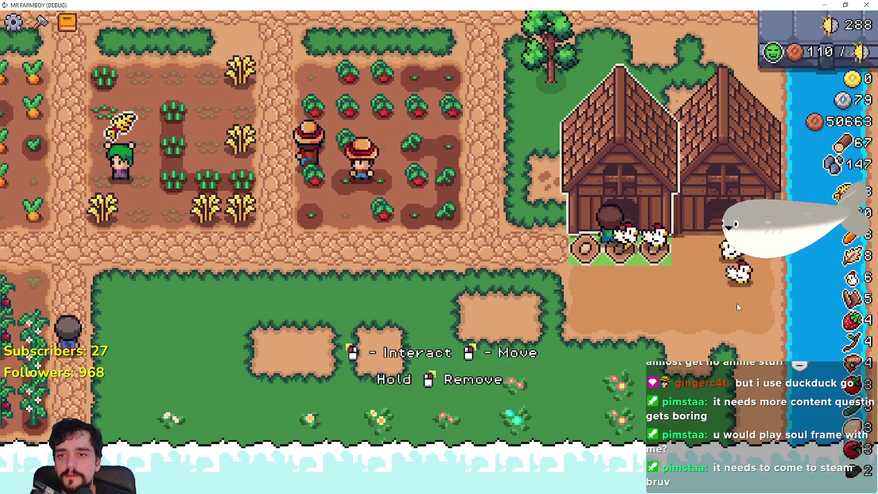
Step: Check the chicken coop's 28 wheat feed, close it, and walk toward the tomato field
{"action": "key", "text": "e"}
{"action": "left_click", "coordinate": [390, 189]}
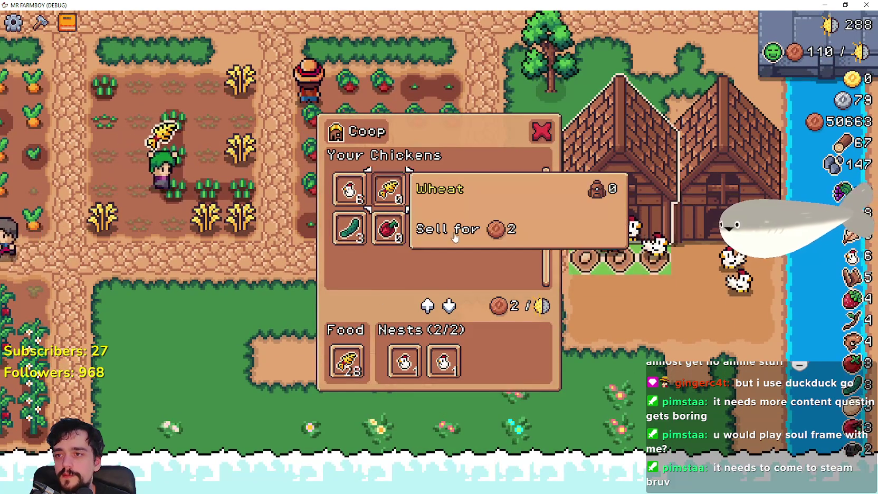
{"action": "key", "text": "Escape"}
{"action": "key", "text": "a"}
{"action": "key", "text": "w"}
{"action": "key", "text": "w"}
{"action": "scroll", "coordinate": [543, 219], "scroll_direction": "down", "scroll_amount": 2}
Step: Walk the farmer right toward the river, then back left onto the path
{"action": "key", "text": "d"}
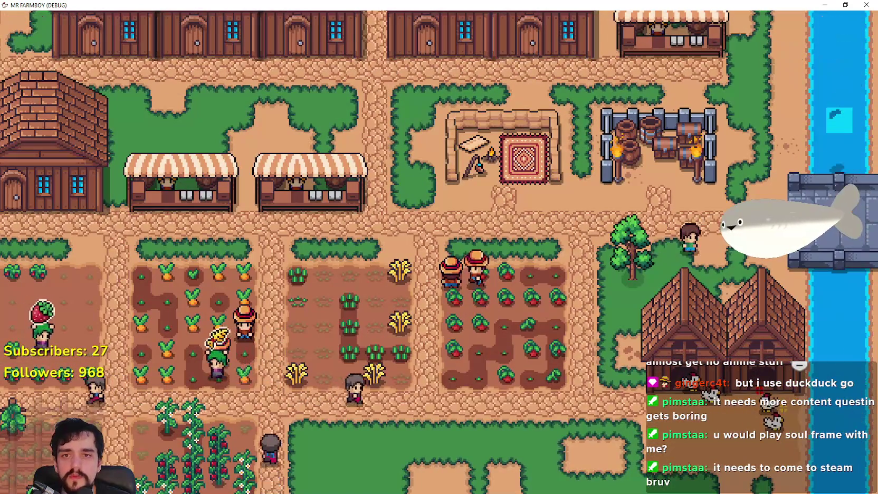
{"action": "key", "text": "w"}
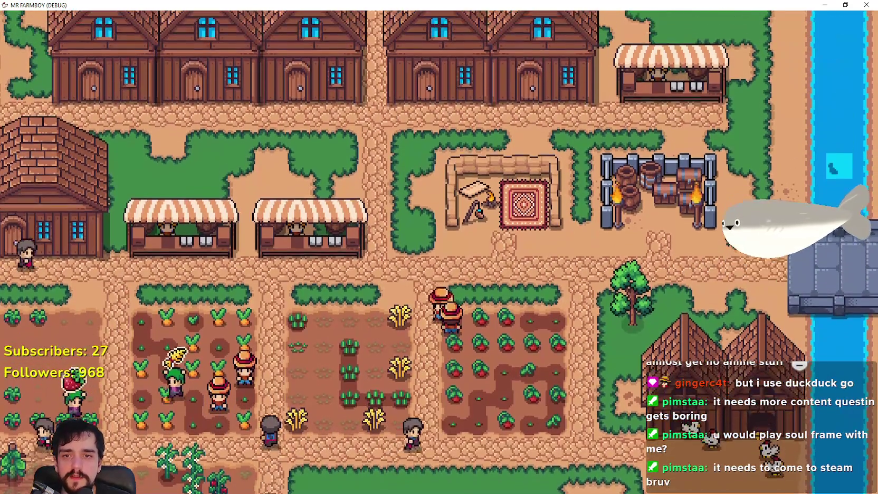
{"action": "scroll", "coordinate": [784, 275], "scroll_direction": "up", "scroll_amount": 3}
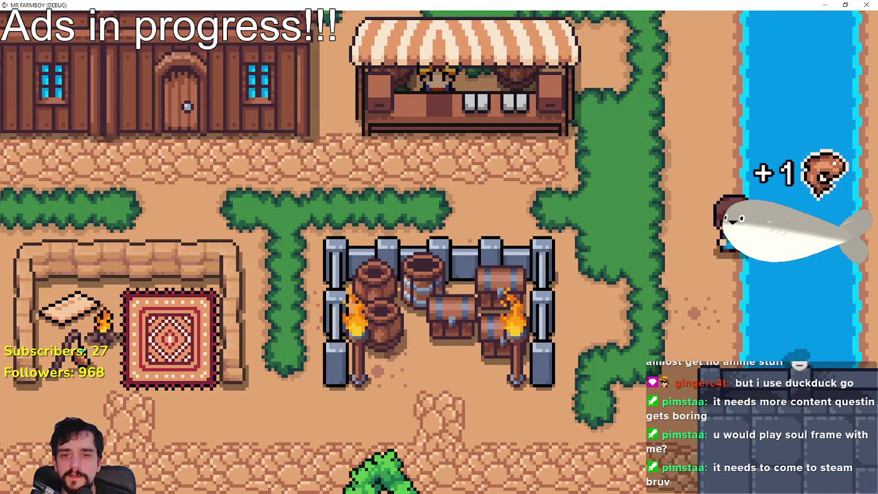
{"action": "scroll", "coordinate": [439, 247], "scroll_direction": "down", "scroll_amount": 2}
{"action": "key", "text": "a"}
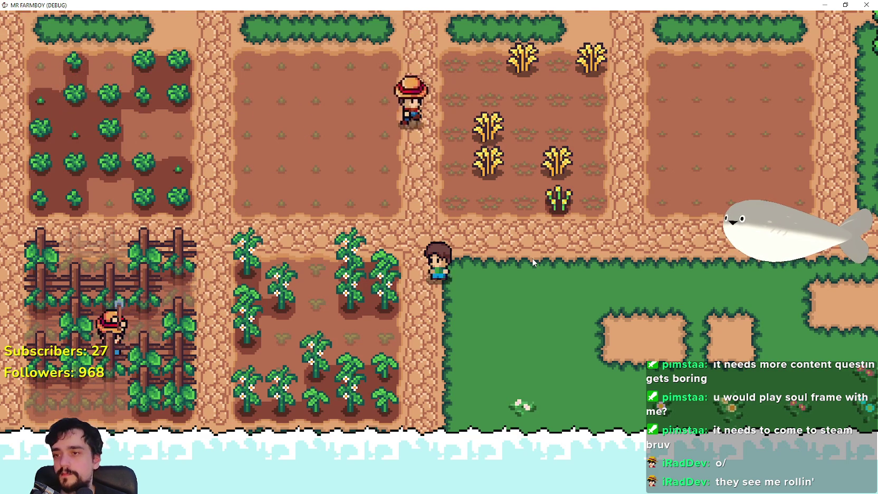
{"action": "scroll", "coordinate": [532, 257], "scroll_direction": "down", "scroll_amount": 5}
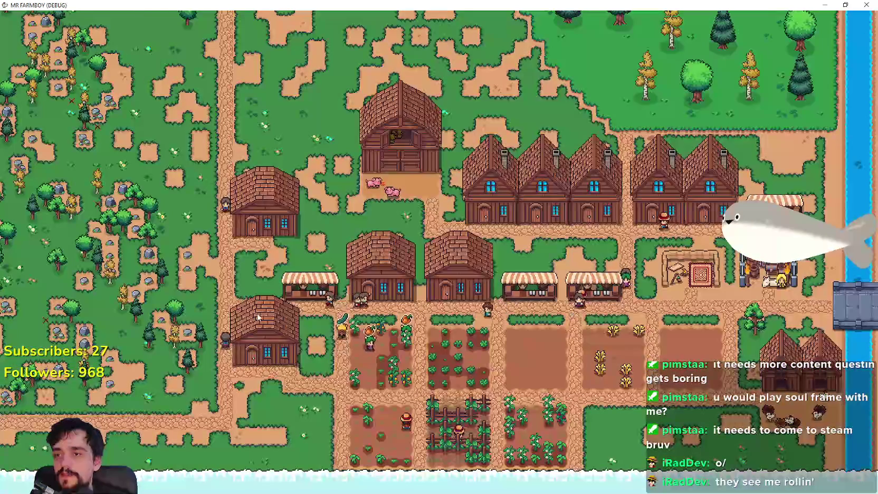
{"action": "scroll", "coordinate": [281, 299], "scroll_direction": "down", "scroll_amount": 3}
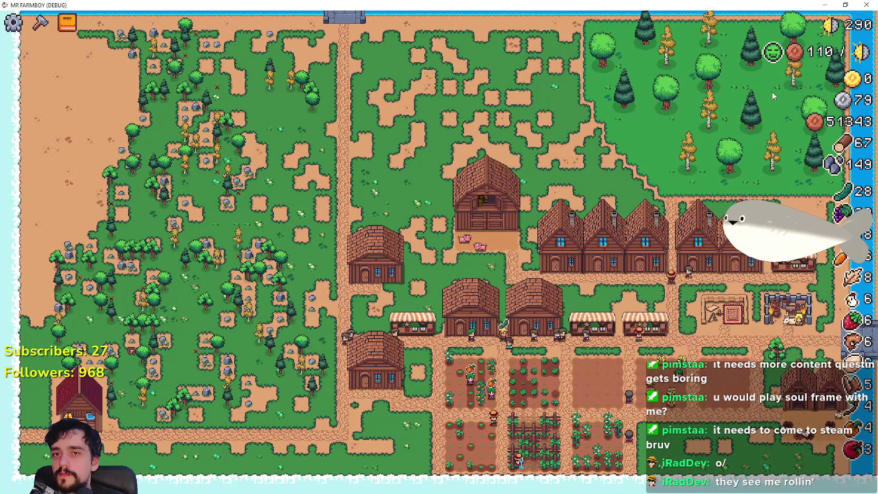
{"action": "scroll", "coordinate": [421, 399], "scroll_direction": "up", "scroll_amount": 1}
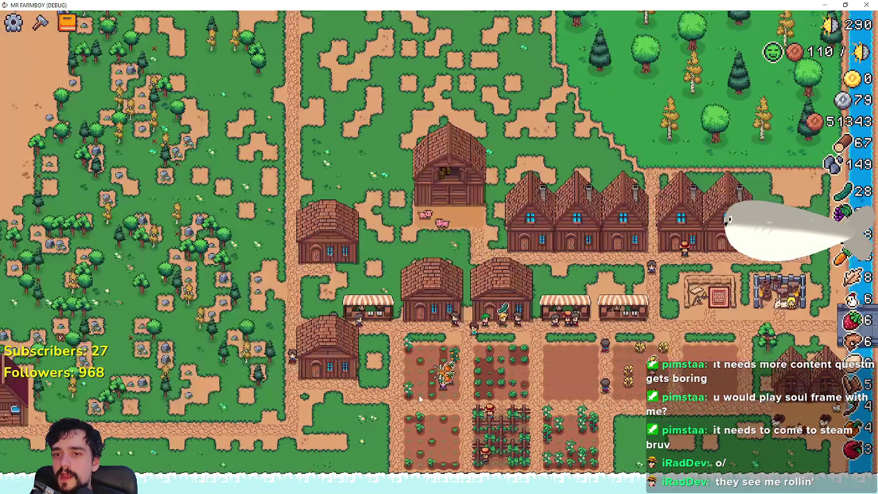
{"action": "scroll", "coordinate": [421, 399], "scroll_direction": "up", "scroll_amount": 2}
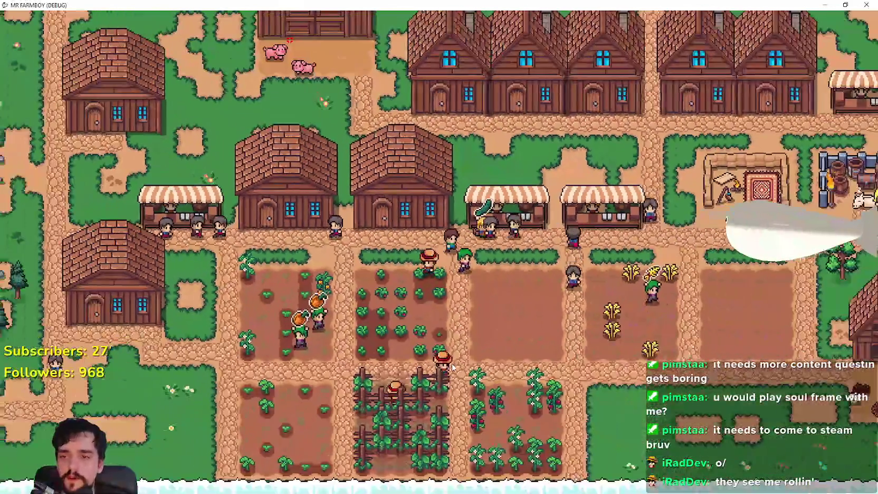
{"action": "scroll", "coordinate": [452, 368], "scroll_direction": "down", "scroll_amount": 2}
Step: Look over the Crops tab of the advancements panel, then close it
{"action": "key", "text": "Tab"}
{"action": "key", "text": "Tab"}
{"action": "scroll", "coordinate": [289, 103], "scroll_direction": "up", "scroll_amount": 3}
{"action": "key", "text": "Tab"}
{"action": "left_click", "coordinate": [290, 102]}
{"action": "left_click", "coordinate": [281, 108]}
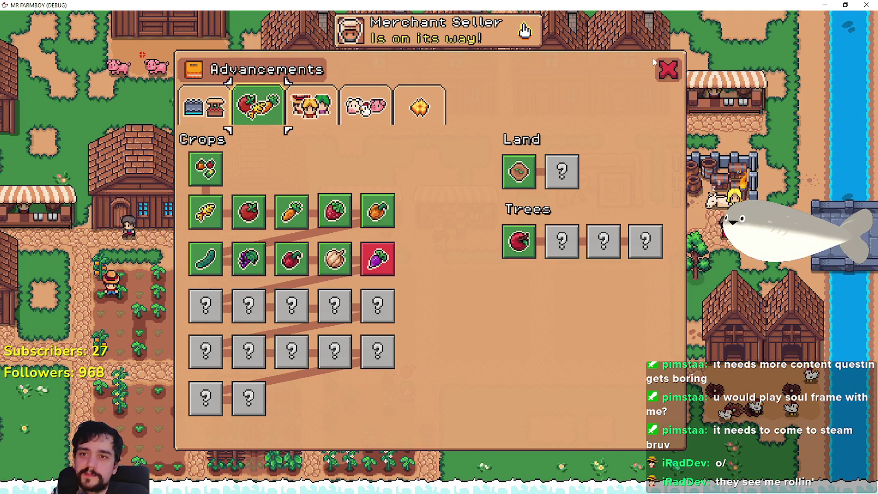
{"action": "left_click", "coordinate": [668, 69]}
Step: Quit the game from the pause menu and filter Godot's FileSystem by 'adva'
{"action": "key", "text": "Escape"}
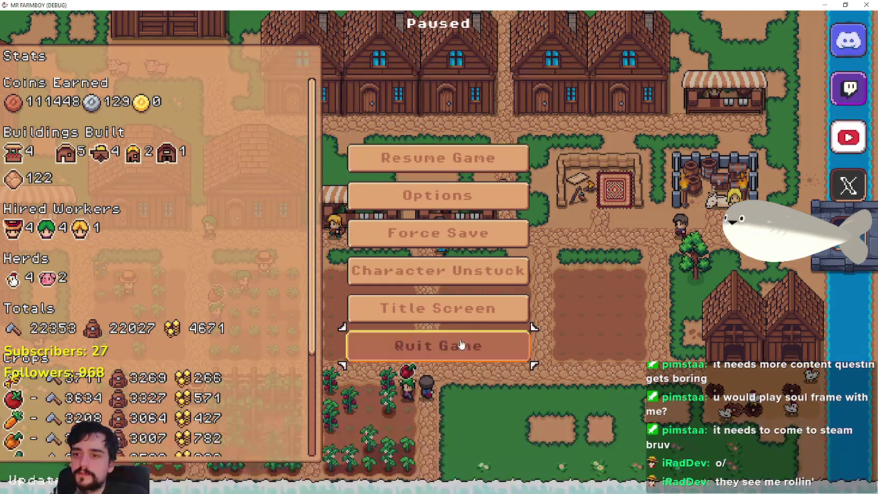
{"action": "left_click", "coordinate": [469, 345]}
{"action": "left_click", "coordinate": [68, 259]}
{"action": "type", "text": "adva"}
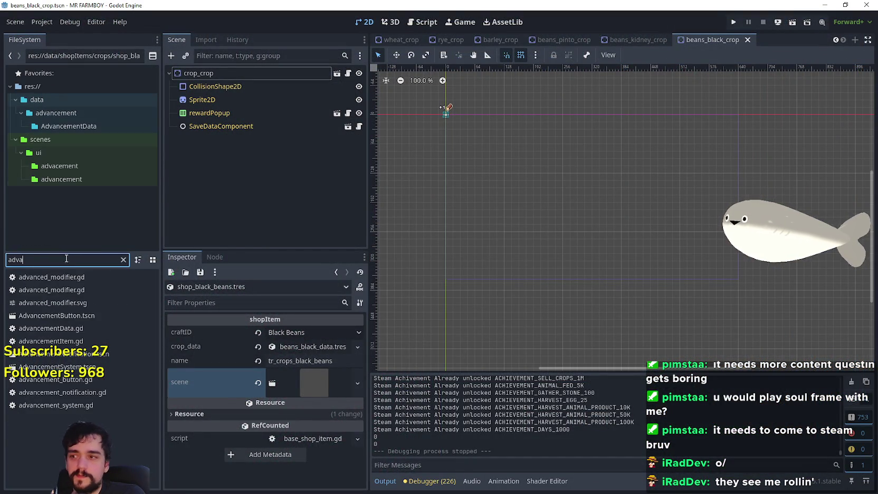
Step: Open AdvancementSystem.tscn, unhide AdvancementsCrops, and select the Wheat button on the canvas
{"action": "double_click", "coordinate": [85, 366]}
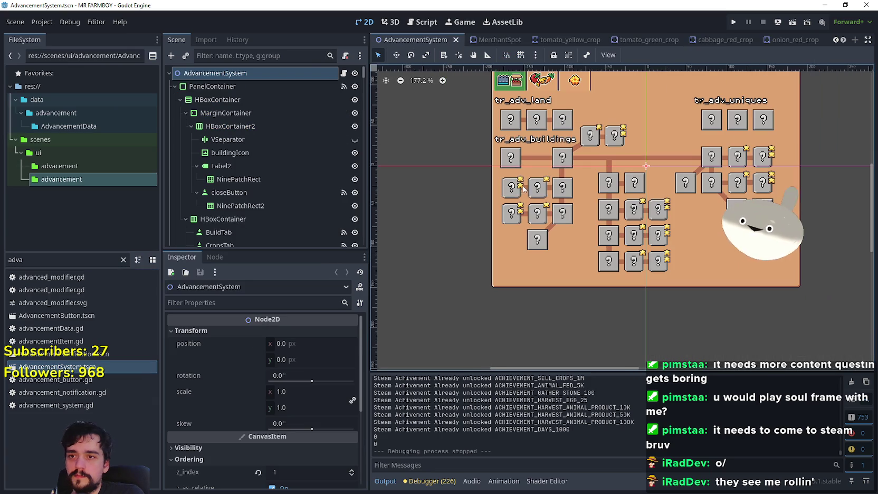
{"action": "scroll", "coordinate": [269, 159], "scroll_direction": "down", "scroll_amount": 10}
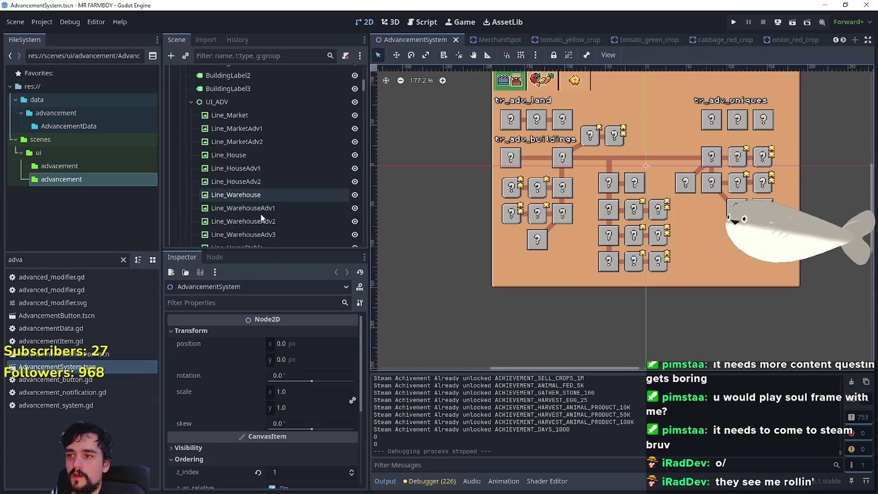
{"action": "mouse_move", "coordinate": [363, 90]}
{"action": "left_mouse_down"}
{"action": "mouse_move", "coordinate": [362, 140]}
{"action": "mouse_move", "coordinate": [360, 126]}
{"action": "left_mouse_up"}
{"action": "left_click", "coordinate": [355, 114]}
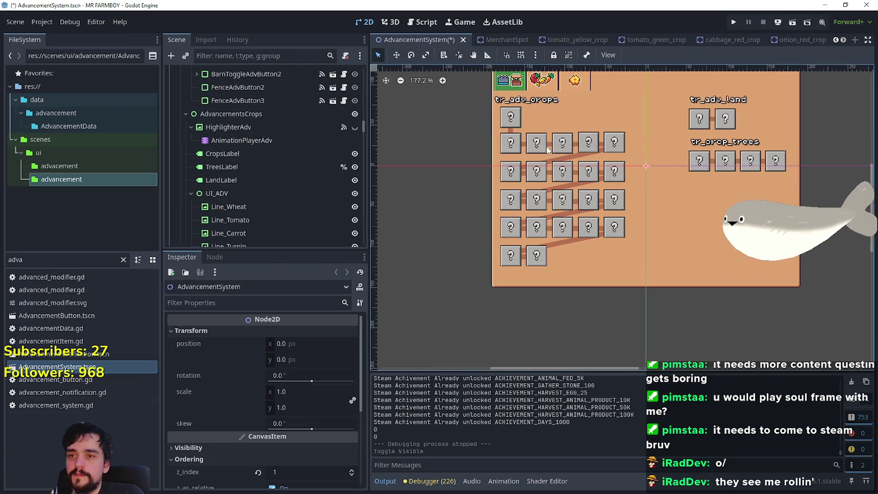
{"action": "scroll", "coordinate": [612, 168], "scroll_direction": "up", "scroll_amount": 2}
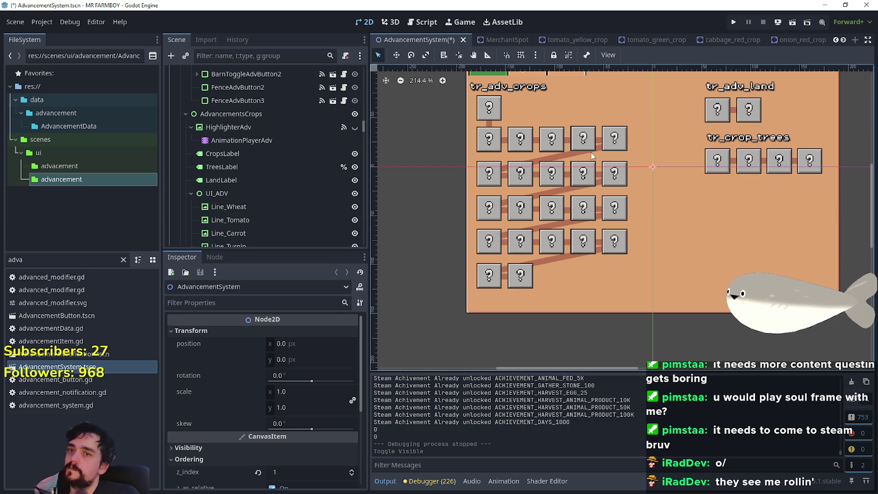
{"action": "scroll", "coordinate": [554, 139], "scroll_direction": "up", "scroll_amount": 1}
{"action": "left_click", "coordinate": [489, 144]}
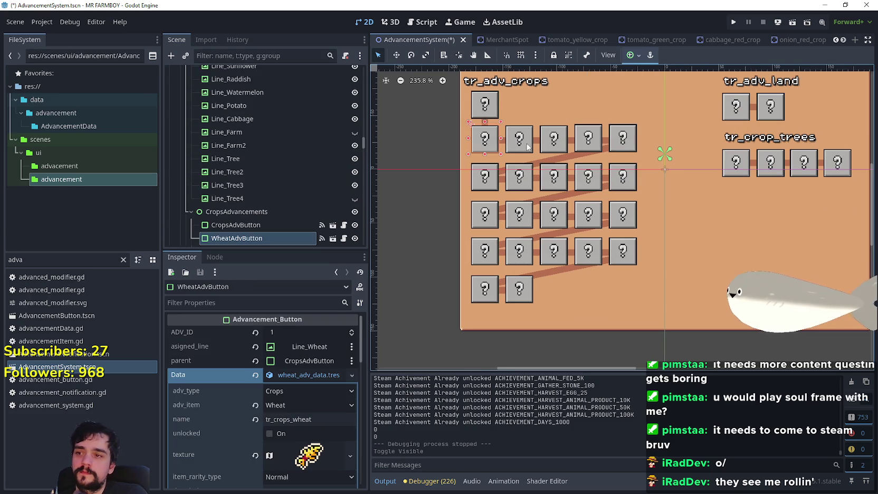
{"action": "left_click", "coordinate": [317, 374]}
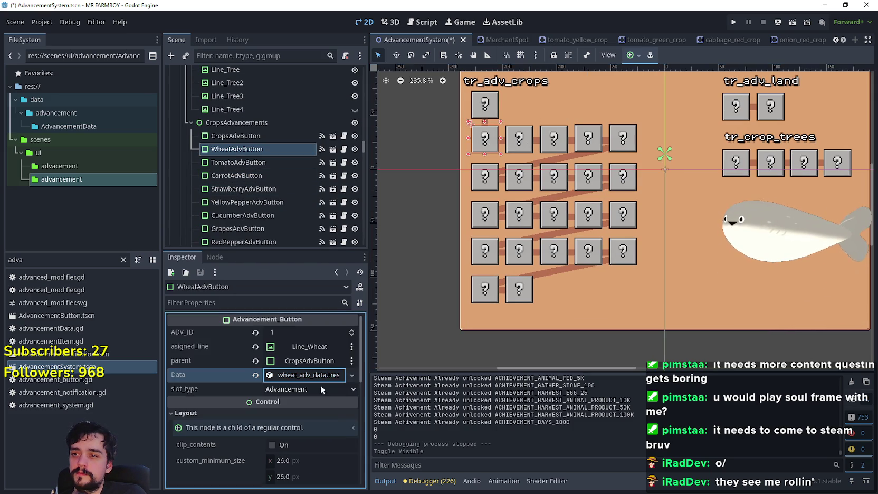
{"action": "left_click", "coordinate": [516, 146]}
{"action": "left_click", "coordinate": [555, 141]}
{"action": "left_click", "coordinate": [591, 141]}
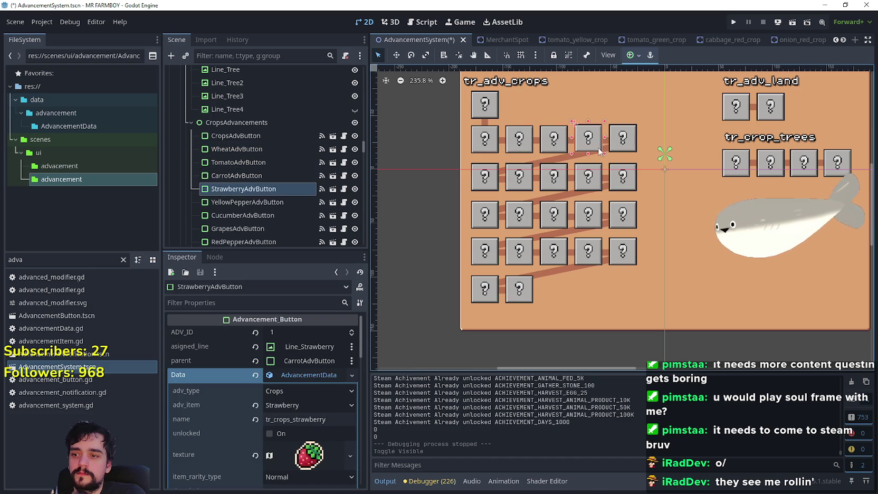
{"action": "left_click", "coordinate": [626, 150]}
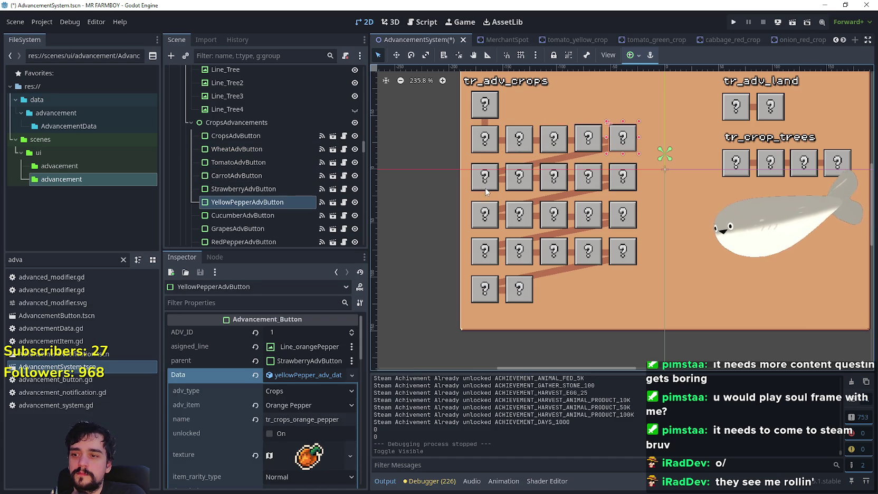
{"action": "left_click", "coordinate": [481, 186]}
{"action": "left_click", "coordinate": [520, 179]}
{"action": "left_click", "coordinate": [559, 182]}
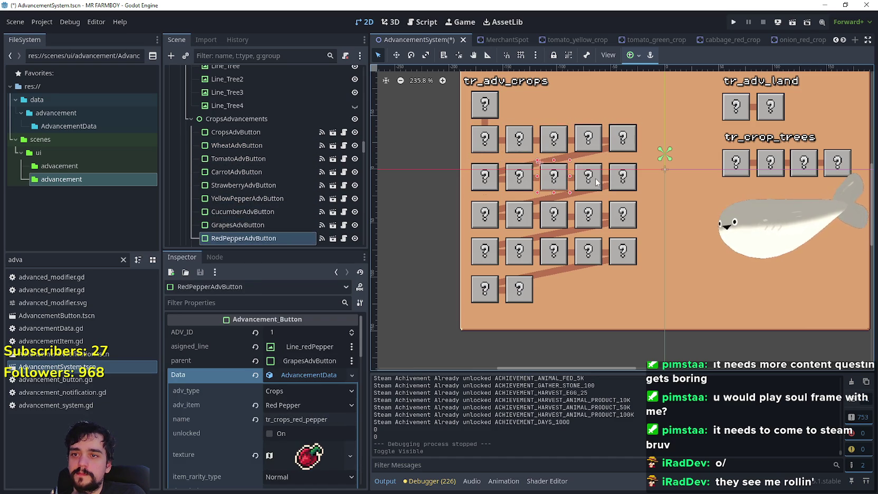
{"action": "left_click", "coordinate": [598, 182]}
{"action": "left_click", "coordinate": [622, 179]}
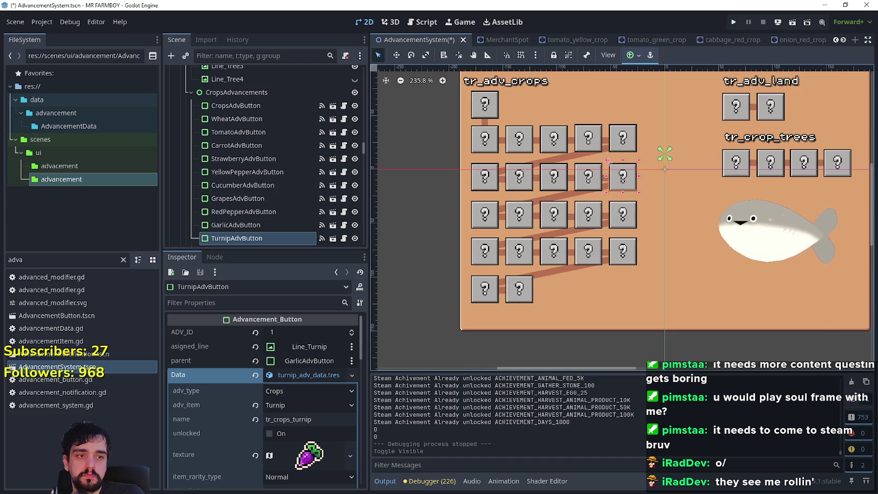
{"action": "key", "text": "alt+Tab"}
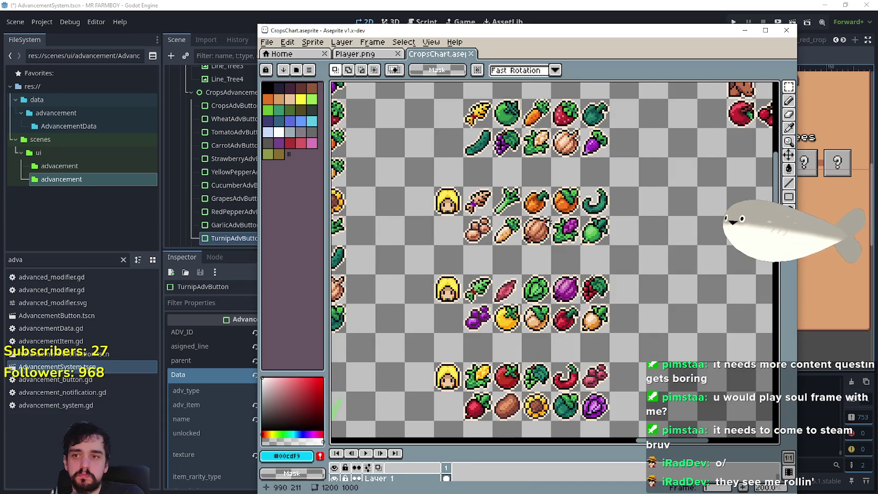
{"action": "key", "text": "alt+Tab"}
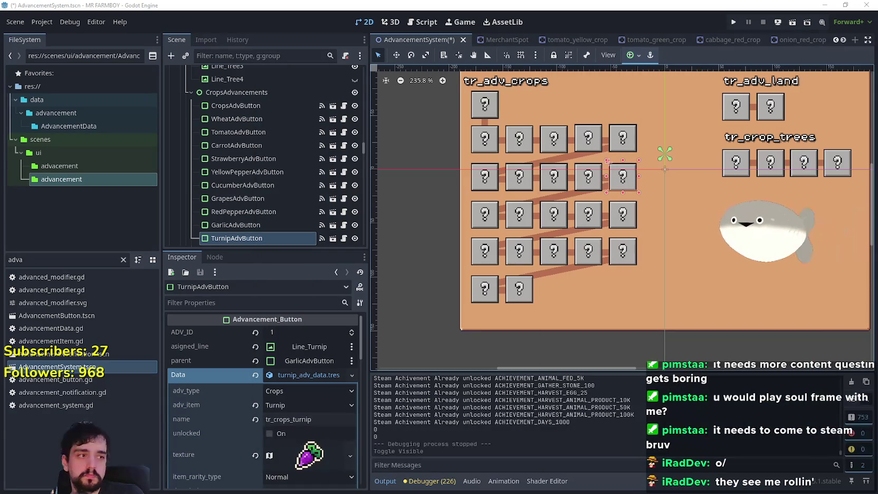
{"action": "scroll", "coordinate": [739, 268], "scroll_direction": "down", "scroll_amount": 1}
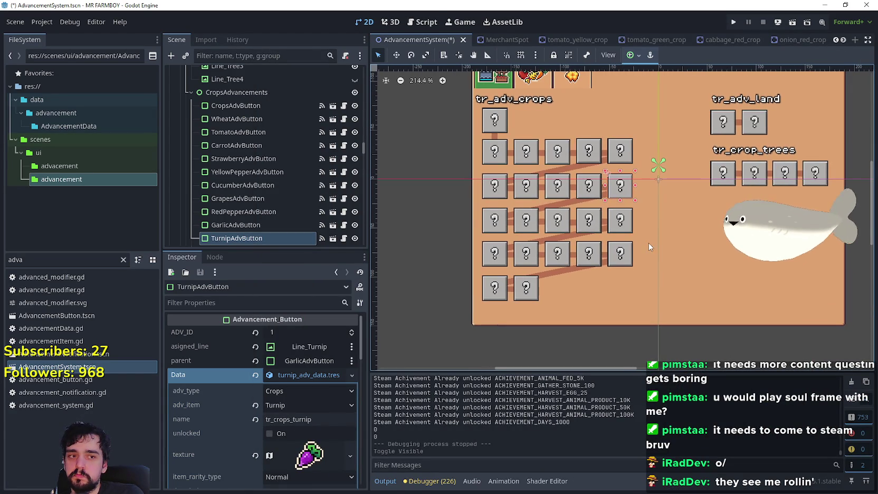
{"action": "scroll", "coordinate": [648, 241], "scroll_direction": "up", "scroll_amount": 1}
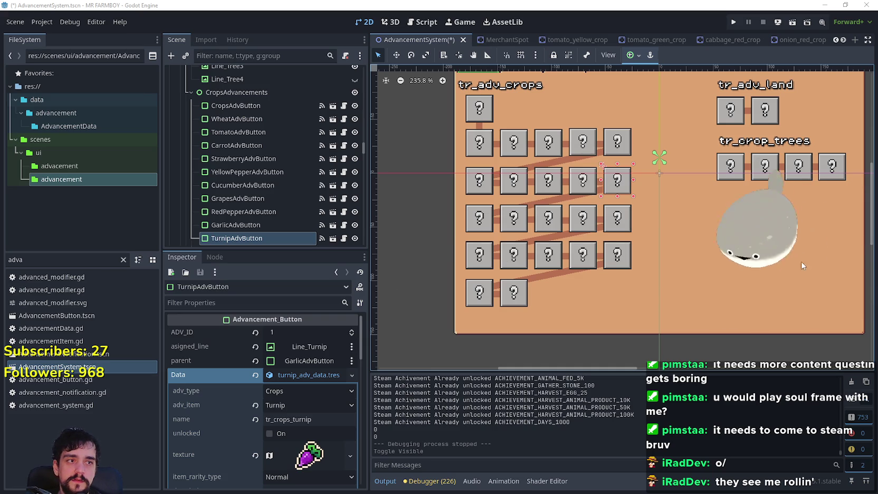
Step: Duplicate TomatoAdvButton with Ctrl+D
{"action": "left_click", "coordinate": [273, 136]}
{"action": "left_click", "coordinate": [295, 374]}
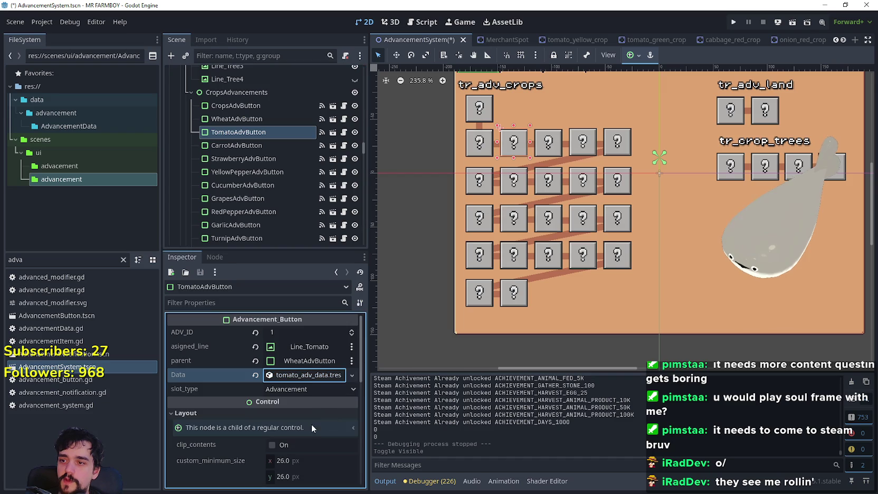
{"action": "left_click", "coordinate": [307, 375]}
{"action": "left_click", "coordinate": [224, 136]}
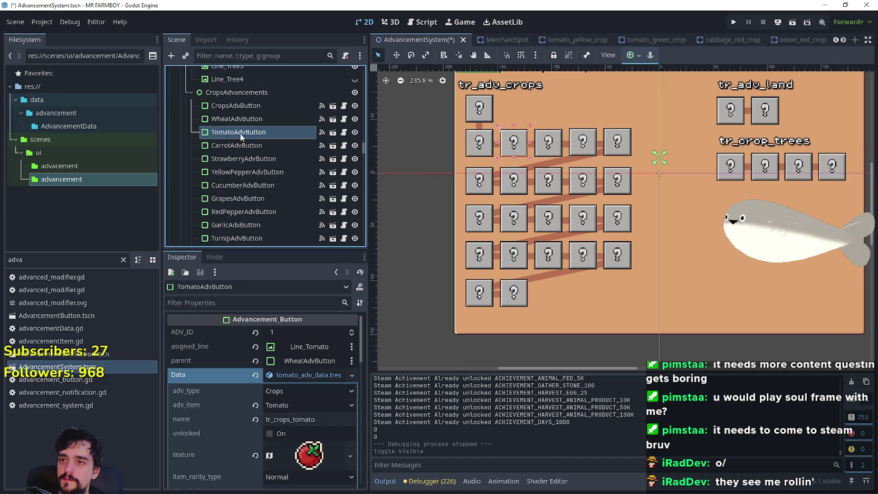
{"action": "key", "text": "ctrl+d"}
Step: Rename the duplicate to TomatoGreenAdvButton
{"action": "double_click", "coordinate": [272, 145]}
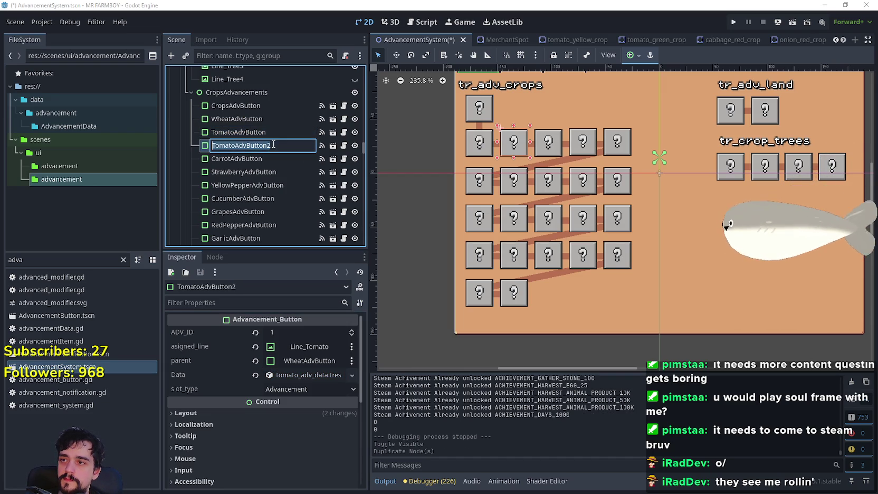
{"action": "type", "text": "Green"}
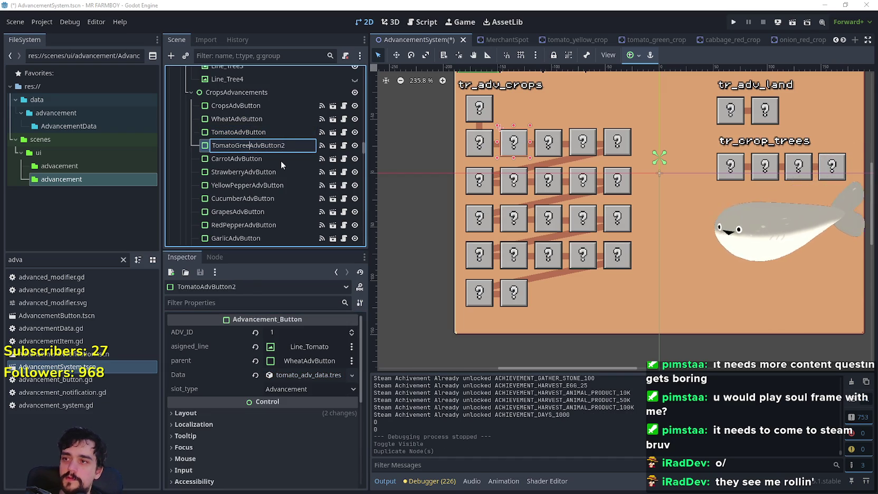
{"action": "key", "text": "Return"}
{"action": "double_click", "coordinate": [268, 145]}
{"action": "left_click", "coordinate": [299, 146]}
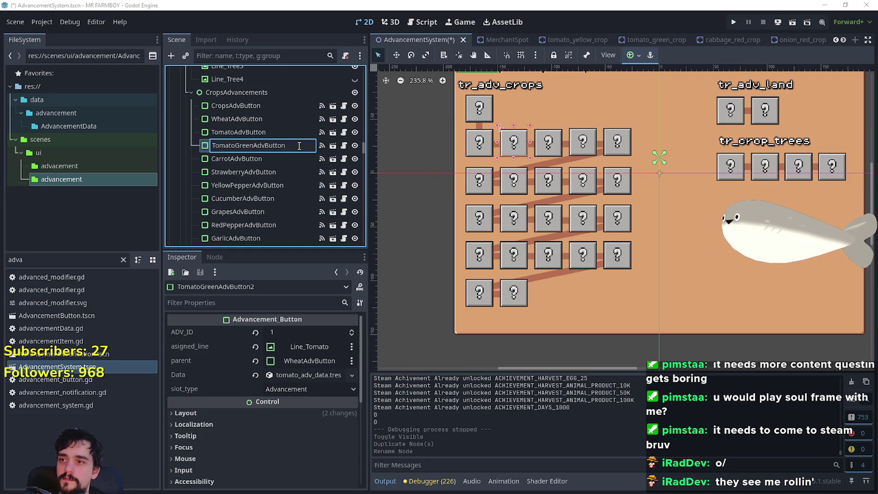
{"action": "key", "text": "Return"}
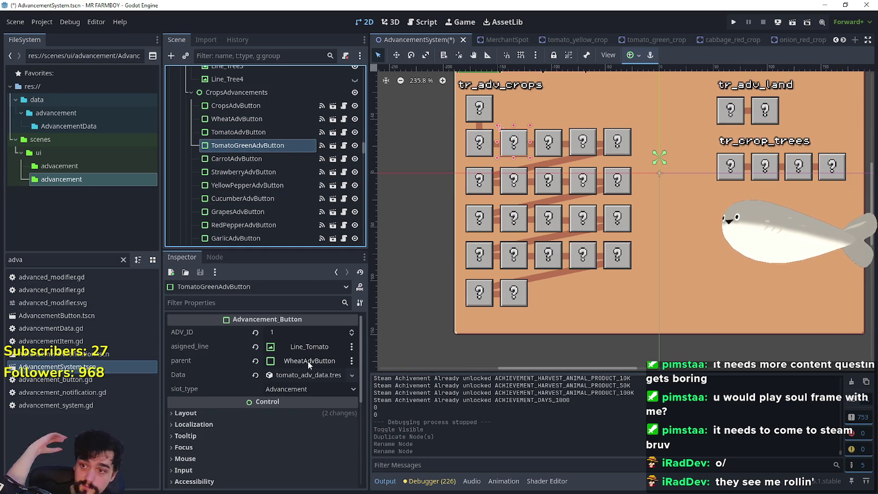
Step: Make TomatoGreenAdvButton's advancement Data resource unique
{"action": "left_click", "coordinate": [315, 376]}
{"action": "scroll", "coordinate": [323, 450], "scroll_direction": "down", "scroll_amount": 2}
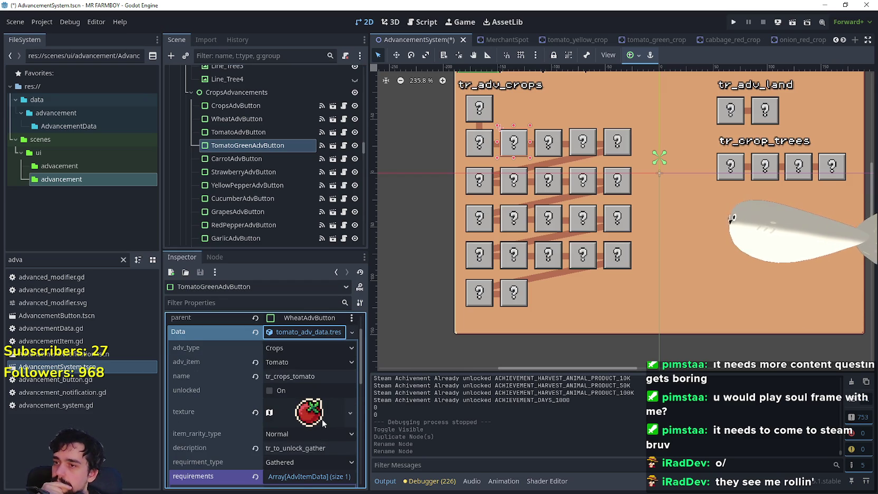
{"action": "scroll", "coordinate": [324, 423], "scroll_direction": "down", "scroll_amount": 1}
{"action": "scroll", "coordinate": [317, 362], "scroll_direction": "up", "scroll_amount": 1}
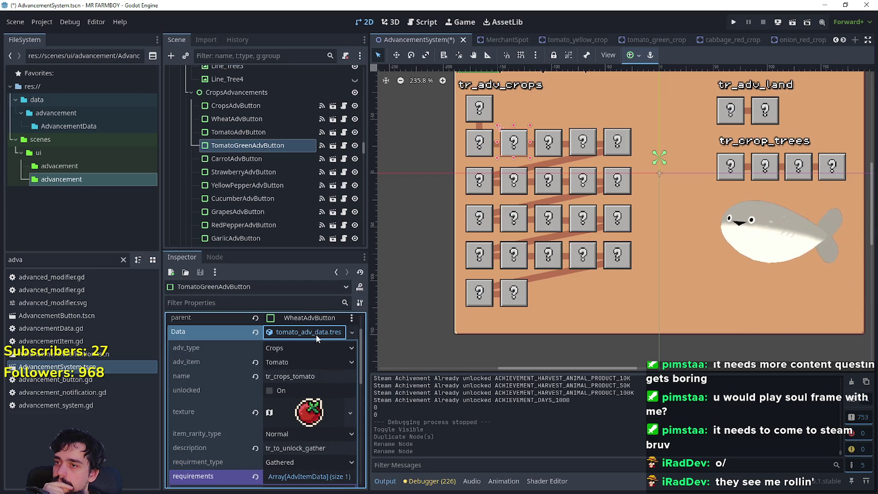
{"action": "right_click", "coordinate": [316, 338]}
{"action": "left_click", "coordinate": [298, 348]}
{"action": "scroll", "coordinate": [299, 348], "scroll_direction": "down", "scroll_amount": 1}
{"action": "scroll", "coordinate": [301, 345], "scroll_direction": "up", "scroll_amount": 1}
{"action": "right_click", "coordinate": [300, 337]}
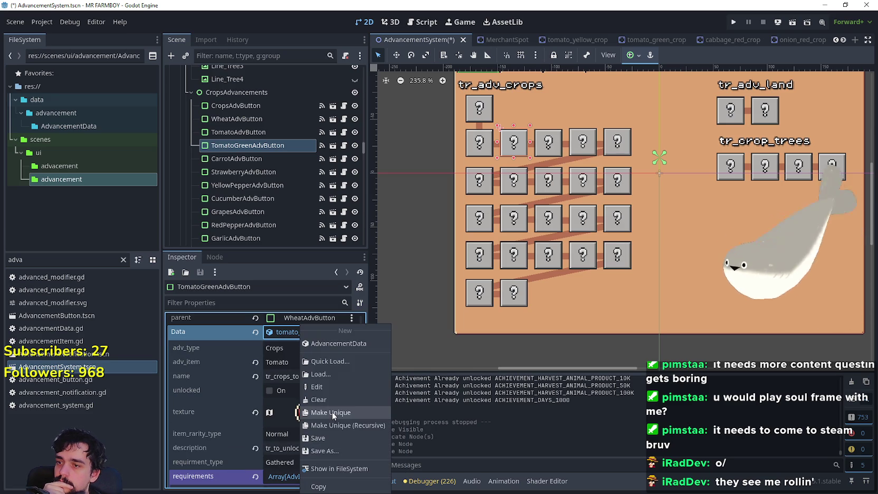
{"action": "left_click", "coordinate": [316, 412]}
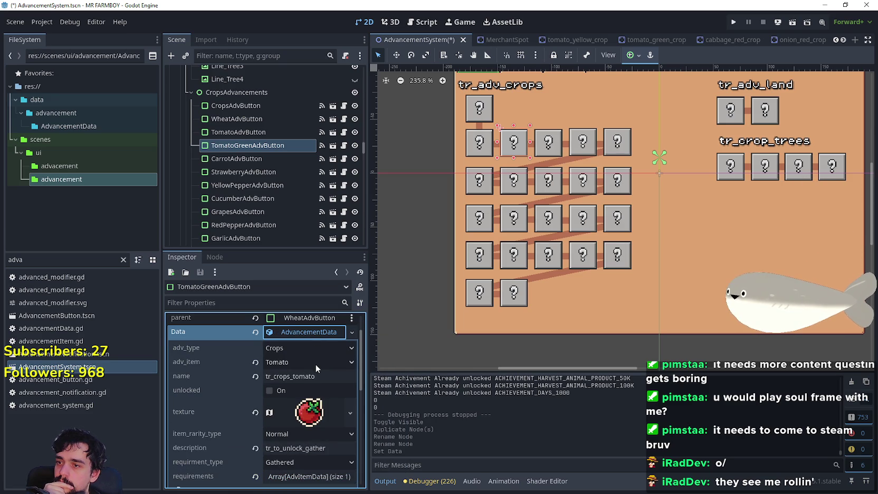
Step: Set adv_item to Tomato Green and the name to tr_crops_tomato_green
{"action": "left_click", "coordinate": [316, 363]}
{"action": "left_click_drag", "start_coordinate": [365, 29], "coordinate": [365, 454]}
{"action": "scroll", "coordinate": [324, 376], "scroll_direction": "up", "scroll_amount": 10}
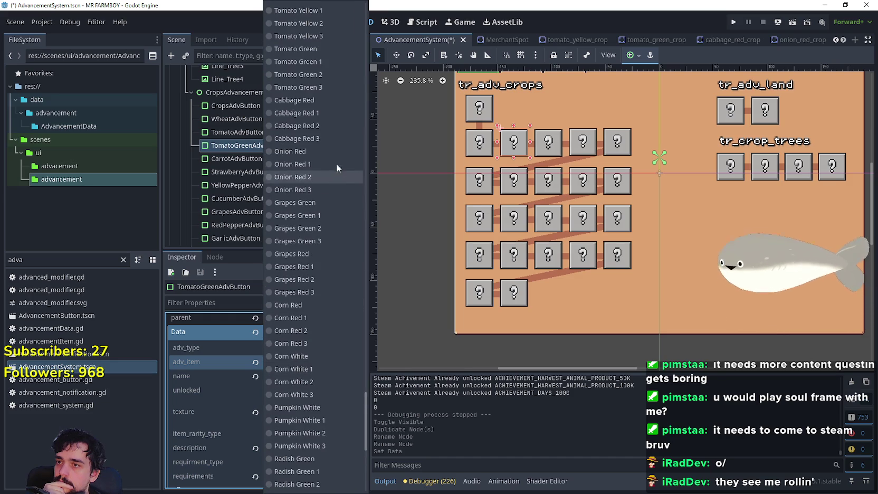
{"action": "scroll", "coordinate": [329, 159], "scroll_direction": "up", "scroll_amount": 5}
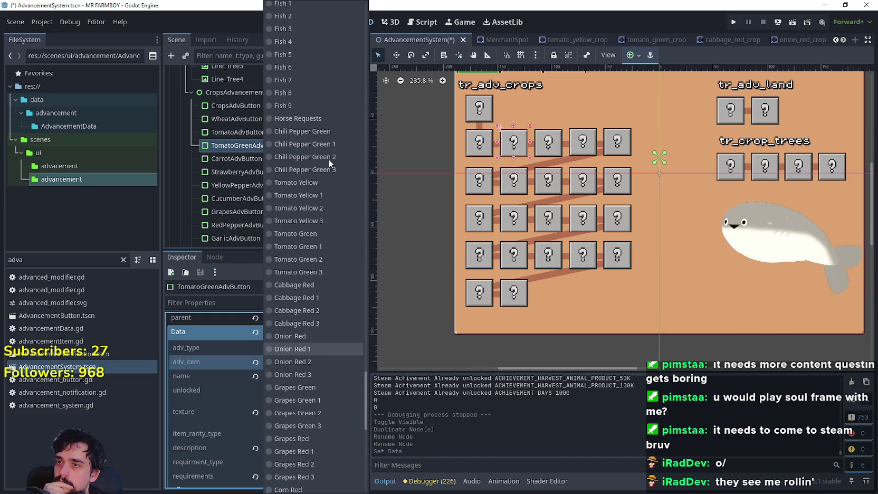
{"action": "left_click", "coordinate": [310, 234]}
{"action": "key", "text": "Tab"}
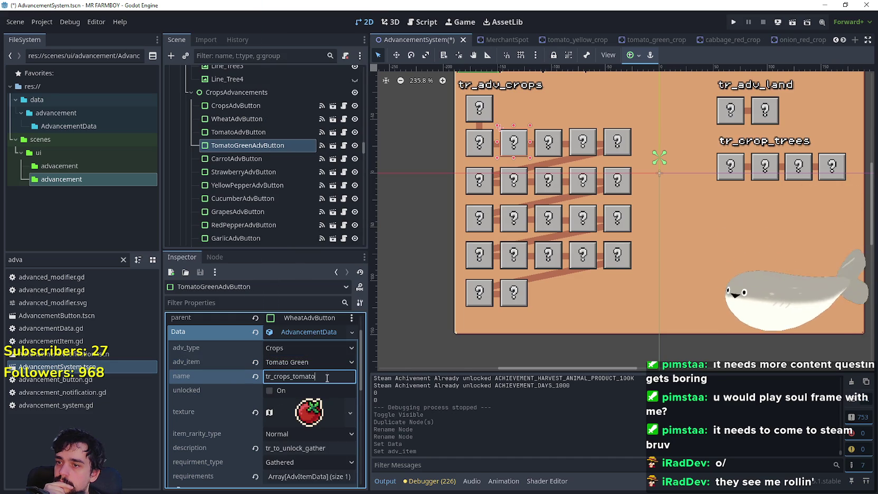
{"action": "type", "text": "_green"}
{"action": "key", "text": "Return"}
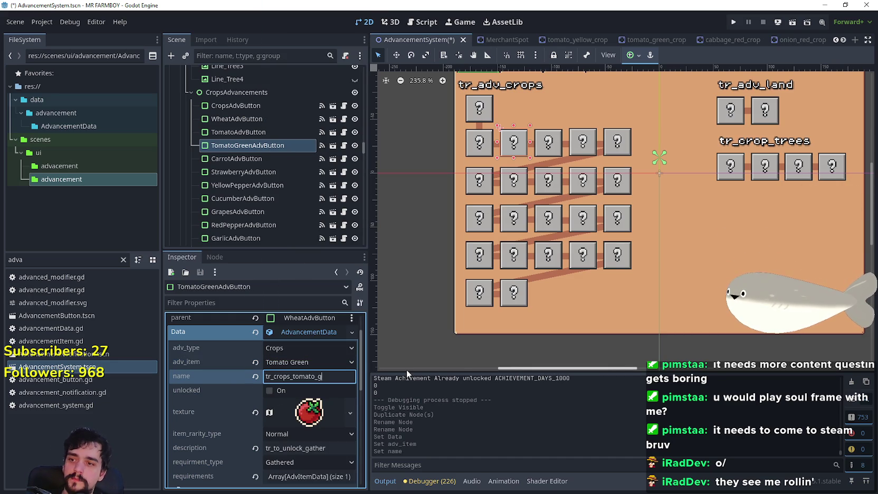
Step: Make the icon texture unique and pick the green tomato sprite region from the atlas
{"action": "scroll", "coordinate": [295, 401], "scroll_direction": "down", "scroll_amount": 3}
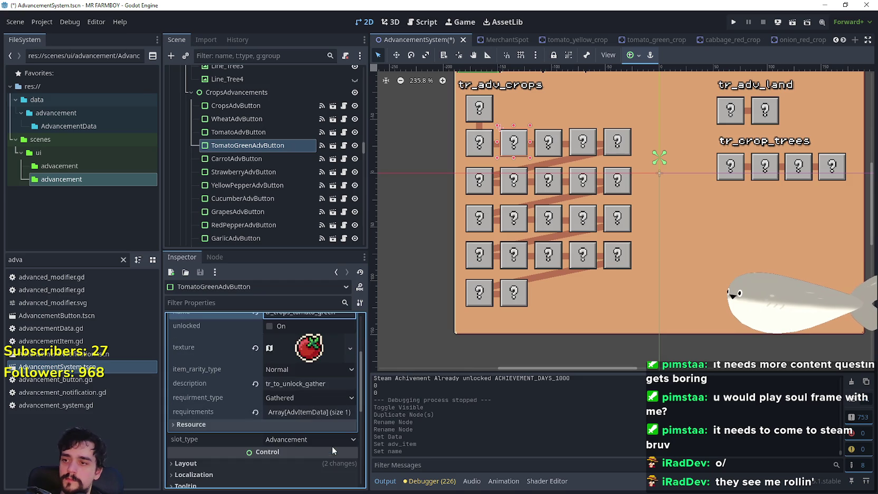
{"action": "left_click", "coordinate": [309, 346]}
{"action": "right_click", "coordinate": [299, 342]}
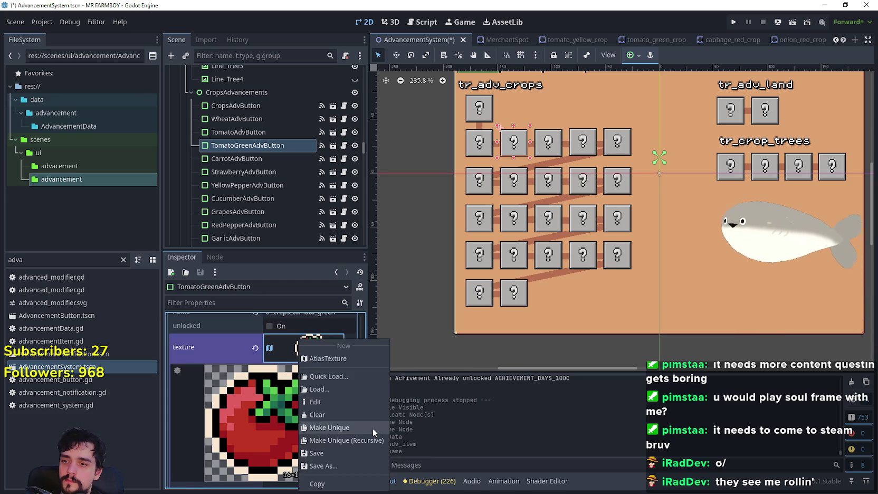
{"action": "left_click", "coordinate": [373, 427]}
{"action": "scroll", "coordinate": [291, 369], "scroll_direction": "up", "scroll_amount": 3}
{"action": "scroll", "coordinate": [284, 430], "scroll_direction": "up", "scroll_amount": 2}
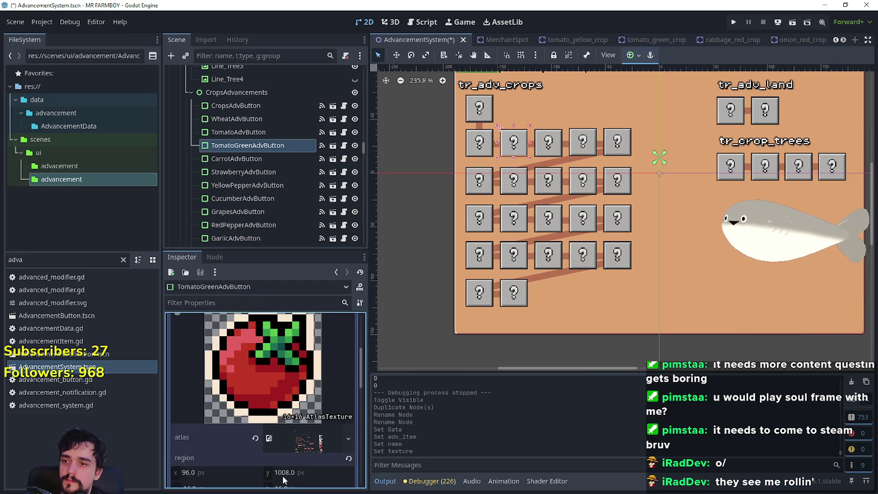
{"action": "scroll", "coordinate": [285, 430], "scroll_direction": "down", "scroll_amount": 3}
{"action": "left_click", "coordinate": [263, 459]}
{"action": "scroll", "coordinate": [341, 259], "scroll_direction": "down", "scroll_amount": 4}
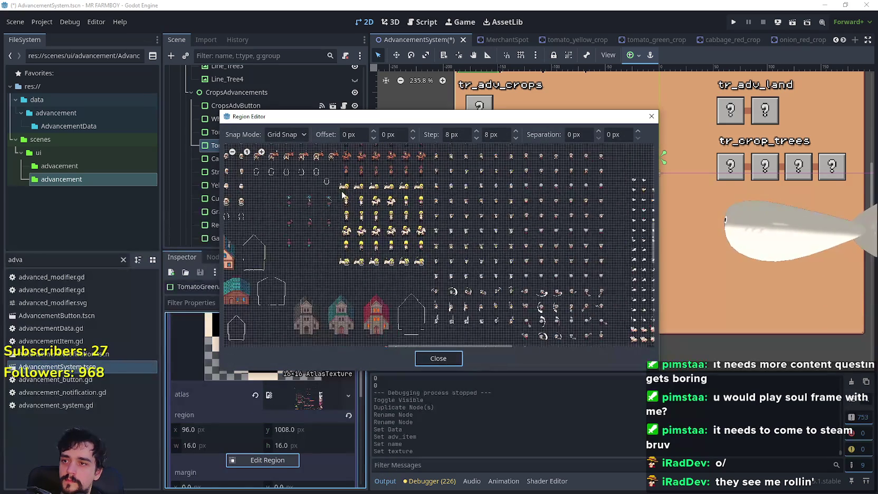
{"action": "scroll", "coordinate": [461, 225], "scroll_direction": "up", "scroll_amount": 5}
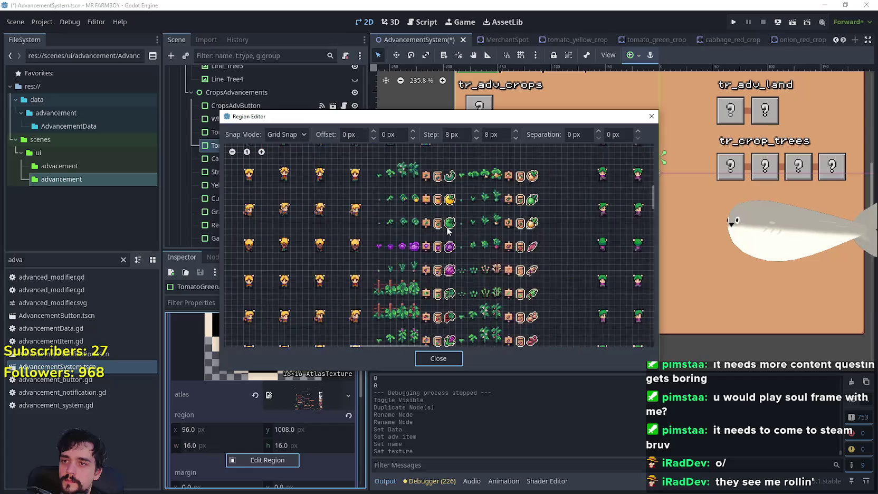
{"action": "left_click", "coordinate": [450, 221]}
{"action": "left_click", "coordinate": [439, 359]}
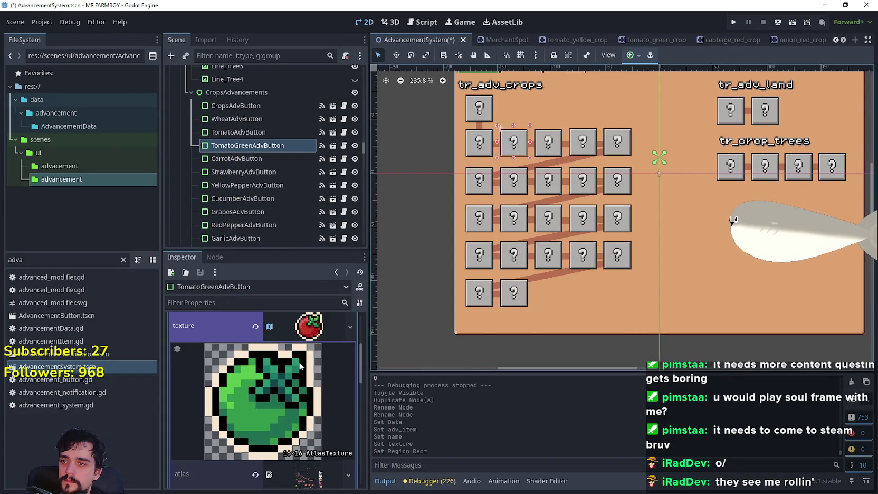
{"action": "left_click", "coordinate": [313, 347]}
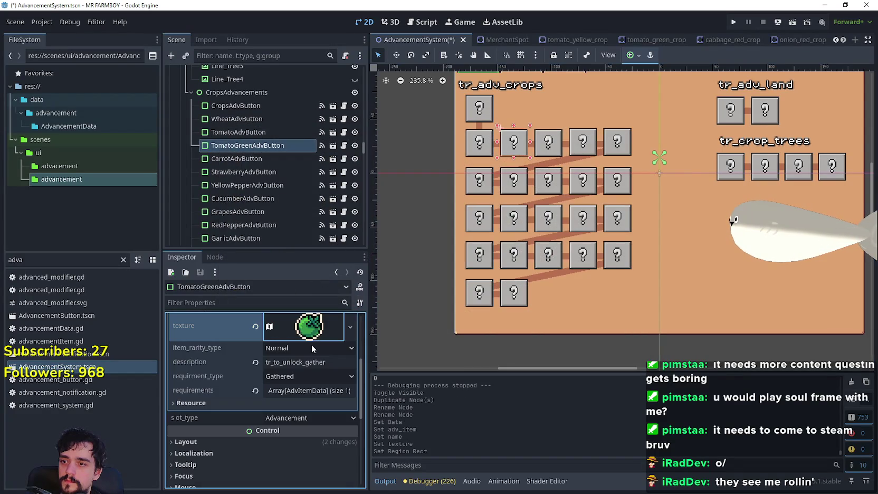
Step: Review the first requirement's details, then reselect the original TomatoAdvButton
{"action": "left_click", "coordinate": [317, 391]}
{"action": "left_click", "coordinate": [302, 422]}
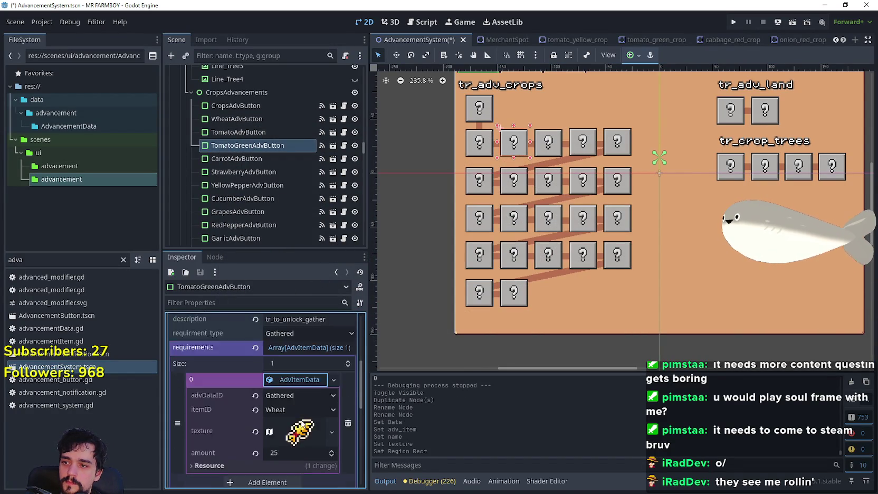
{"action": "scroll", "coordinate": [314, 401], "scroll_direction": "up", "scroll_amount": 5}
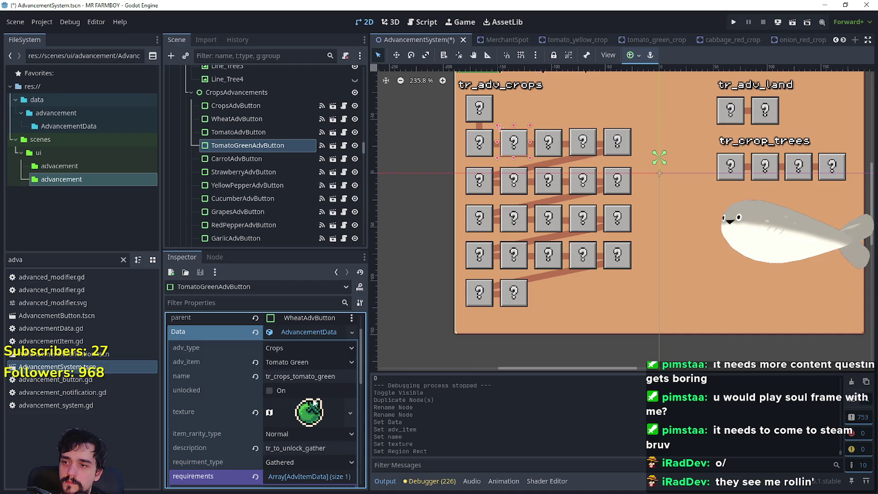
{"action": "scroll", "coordinate": [333, 405], "scroll_direction": "up", "scroll_amount": 1}
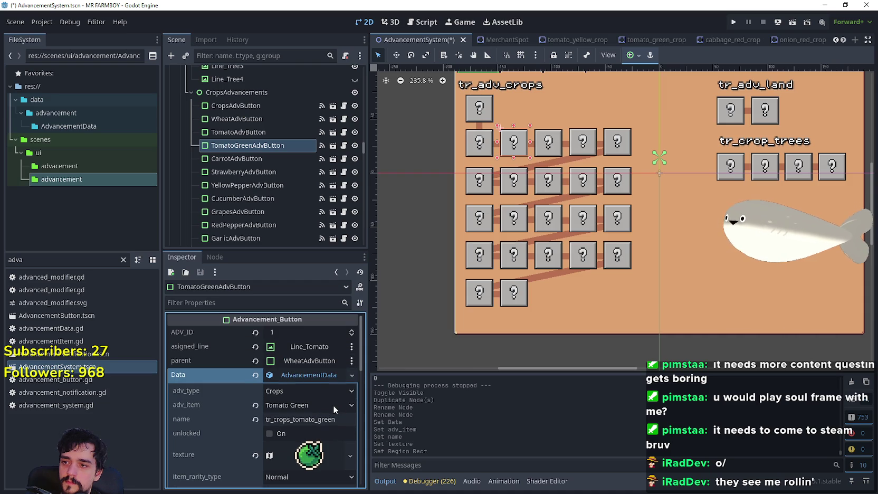
{"action": "left_click", "coordinate": [308, 374]}
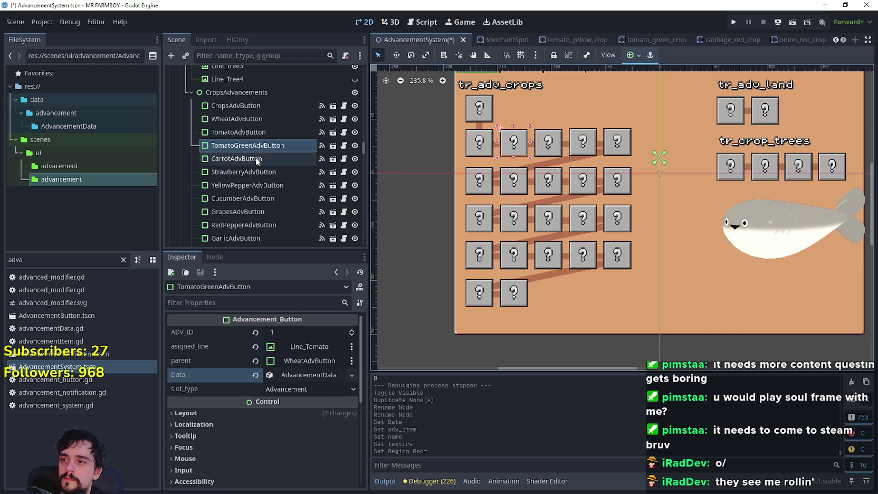
{"action": "left_click", "coordinate": [257, 133]}
{"action": "left_click", "coordinate": [287, 376]}
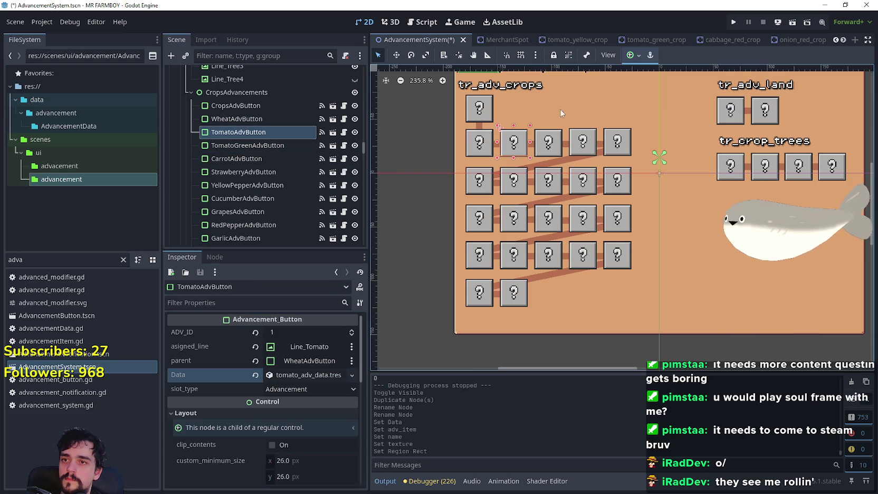
Step: Move TomatoAdvButton off the crops grid to the left, to (-241, 49)
{"action": "left_click", "coordinate": [399, 56]}
{"action": "mouse_move", "coordinate": [455, 198]}
{"action": "left_mouse_down"}
{"action": "mouse_move", "coordinate": [425, 213]}
{"action": "mouse_move", "coordinate": [473, 223]}
{"action": "left_mouse_up"}
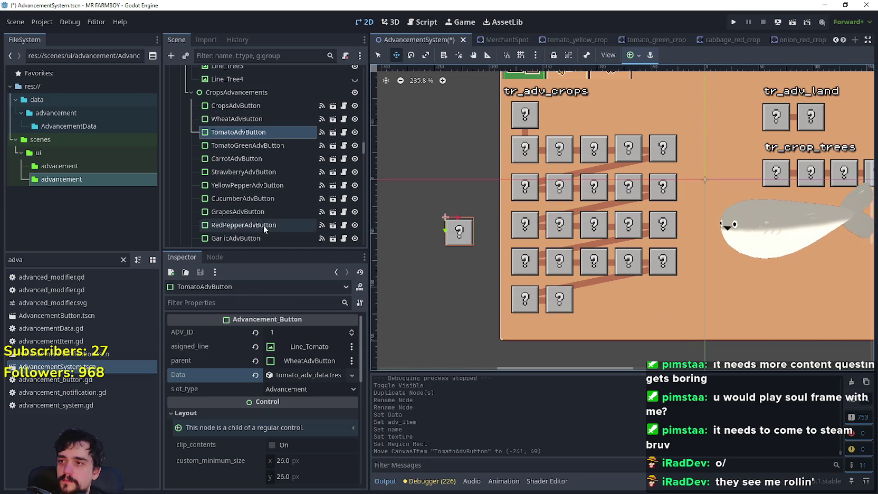
{"action": "scroll", "coordinate": [263, 225], "scroll_direction": "down", "scroll_amount": 3}
{"action": "scroll", "coordinate": [262, 191], "scroll_direction": "down", "scroll_amount": 2}
Step: Place GreenPepperAdvButton above YellowPepperAdvButton in the tree
{"action": "left_click", "coordinate": [253, 184]}
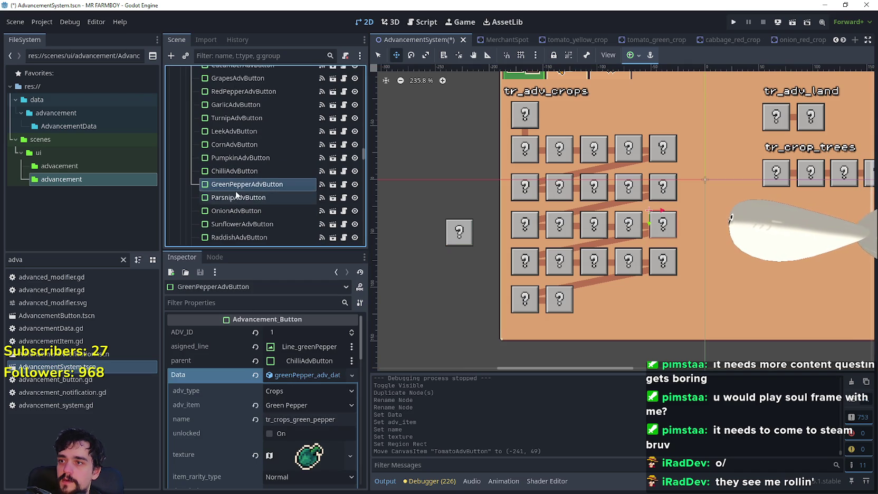
{"action": "mouse_move", "coordinate": [236, 183]}
{"action": "left_mouse_down"}
{"action": "mouse_move", "coordinate": [259, 61]}
{"action": "mouse_move", "coordinate": [269, 222]}
{"action": "mouse_move", "coordinate": [273, 189]}
{"action": "left_mouse_up"}
{"action": "left_click_drag", "start_coordinate": [267, 221], "coordinate": [262, 216]}
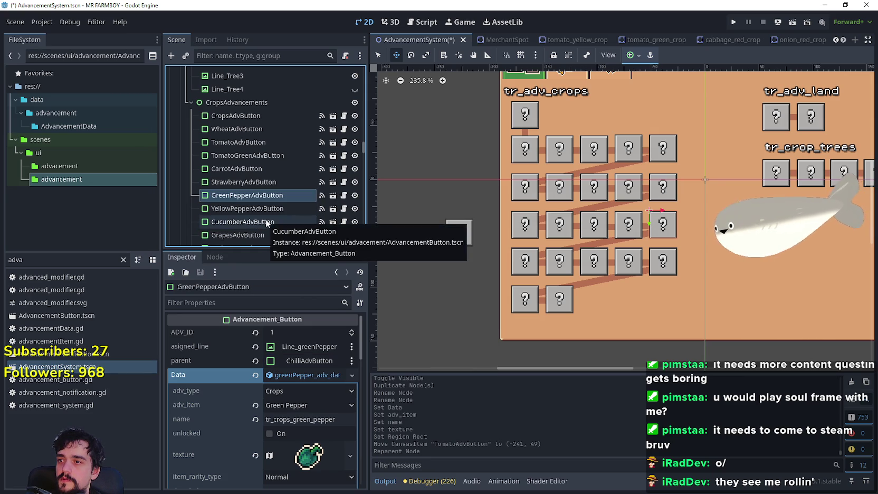
Step: Move YellowPepperAdvButton off the grid to (-270, 13)
{"action": "left_click", "coordinate": [261, 212]}
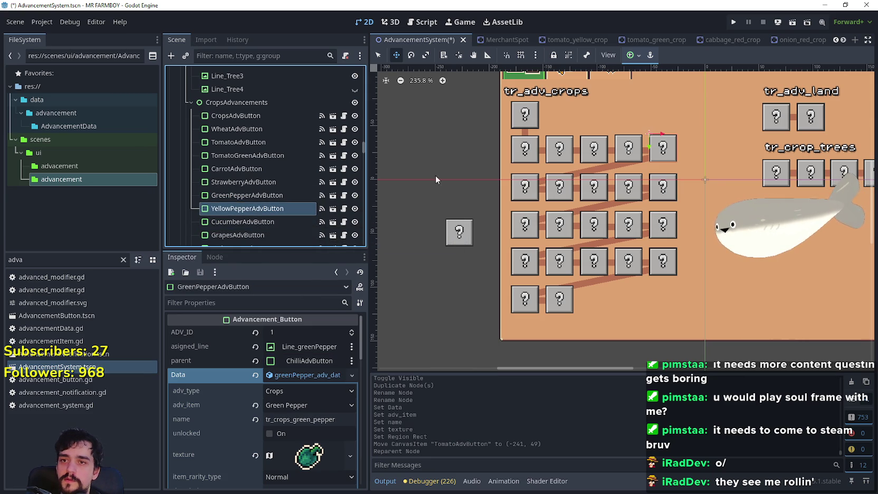
{"action": "mouse_move", "coordinate": [658, 145]}
{"action": "left_mouse_down"}
{"action": "mouse_move", "coordinate": [667, 166]}
{"action": "mouse_move", "coordinate": [668, 159]}
{"action": "mouse_move", "coordinate": [547, 167]}
{"action": "mouse_move", "coordinate": [432, 207]}
{"action": "mouse_move", "coordinate": [425, 191]}
{"action": "left_mouse_up"}
{"action": "scroll", "coordinate": [241, 181], "scroll_direction": "down", "scroll_amount": 1}
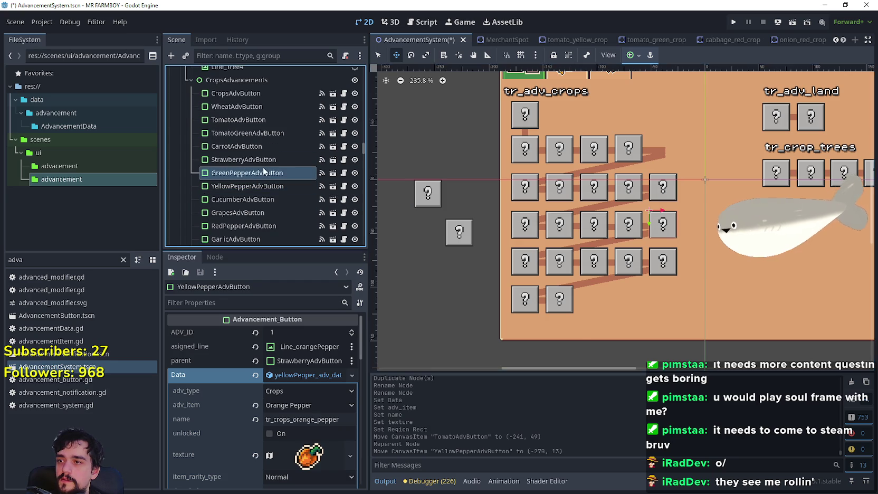
Step: Raise GreenPepperAdvButton into the freed top-row slot and nudge it right to (-52, -28)
{"action": "left_click", "coordinate": [264, 173]}
{"action": "mouse_move", "coordinate": [664, 225]}
{"action": "left_mouse_down"}
{"action": "mouse_move", "coordinate": [658, 143]}
{"action": "mouse_move", "coordinate": [636, 154]}
{"action": "left_mouse_up"}
{"action": "scroll", "coordinate": [658, 145], "scroll_direction": "up", "scroll_amount": 5}
{"action": "key", "text": "Right"}
{"action": "key", "text": "Right"}
{"action": "key", "text": "Right"}
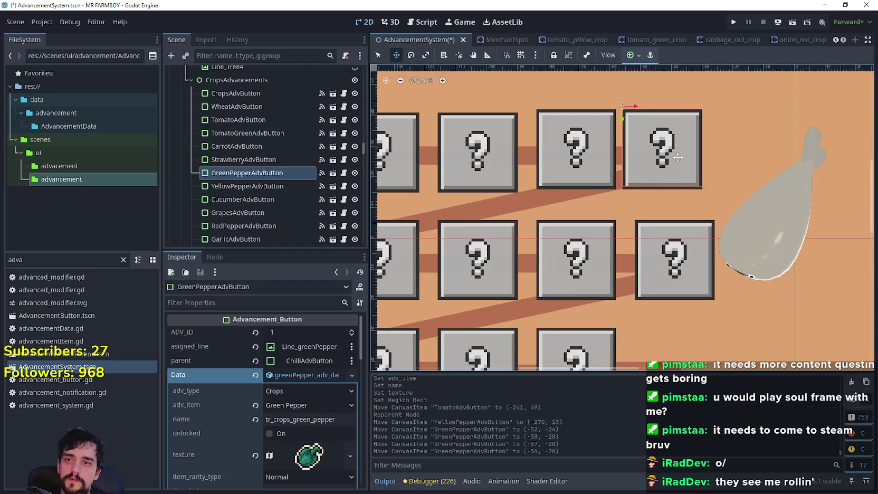
{"action": "key", "text": "Right"}
{"action": "scroll", "coordinate": [648, 193], "scroll_direction": "down", "scroll_amount": 5}
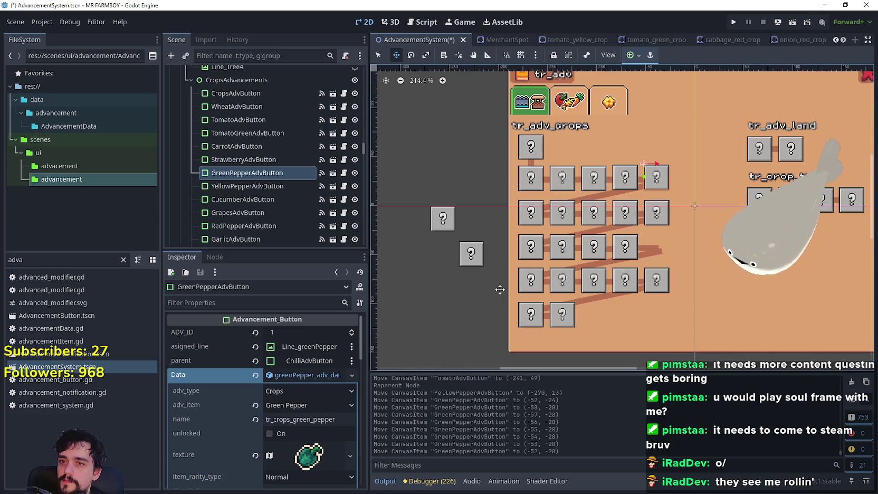
Step: Review the tomato and yellow pepper buttons' settings in the Inspector
{"action": "key", "text": "q"}
{"action": "left_click", "coordinate": [464, 254]}
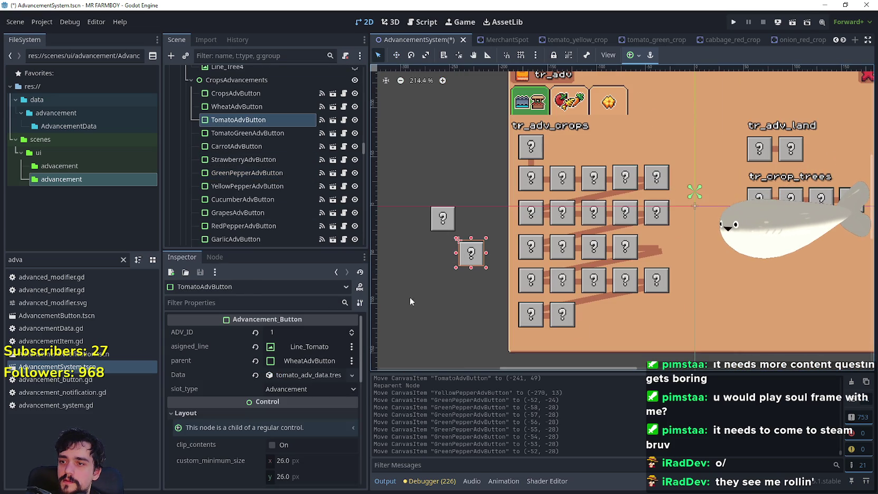
{"action": "left_click", "coordinate": [442, 226]}
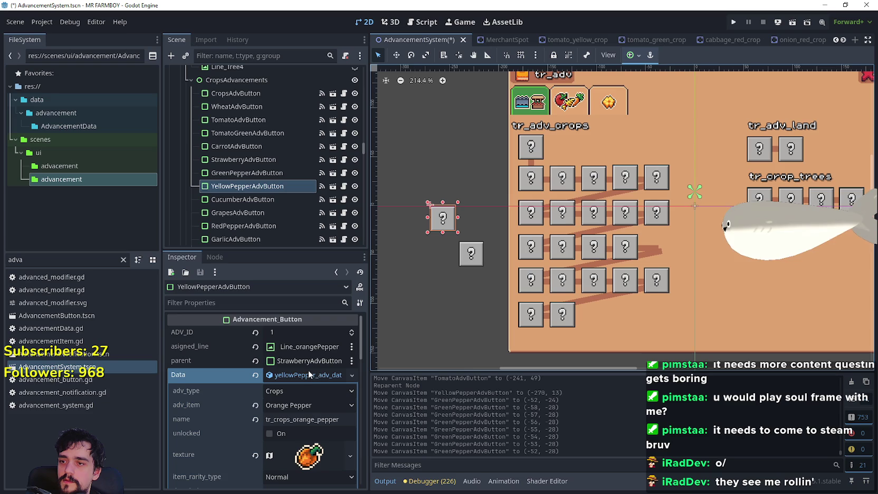
{"action": "left_click", "coordinate": [280, 375]}
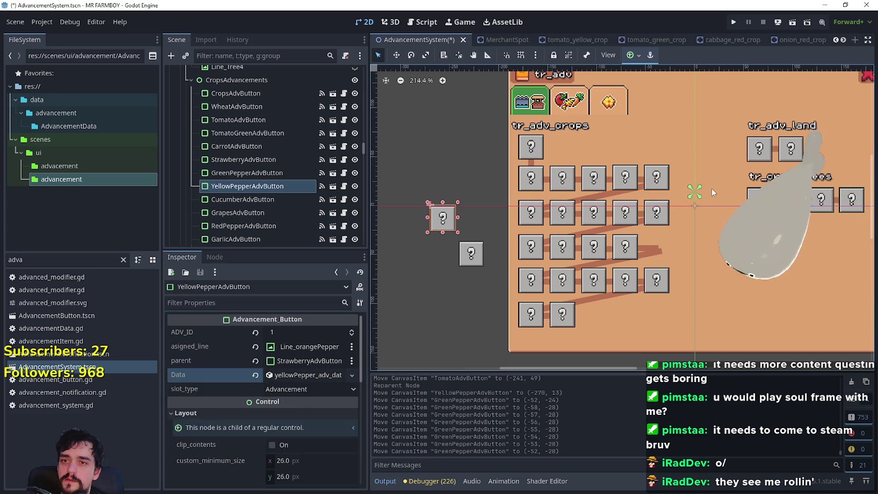
{"action": "scroll", "coordinate": [640, 185], "scroll_direction": "up", "scroll_amount": 2}
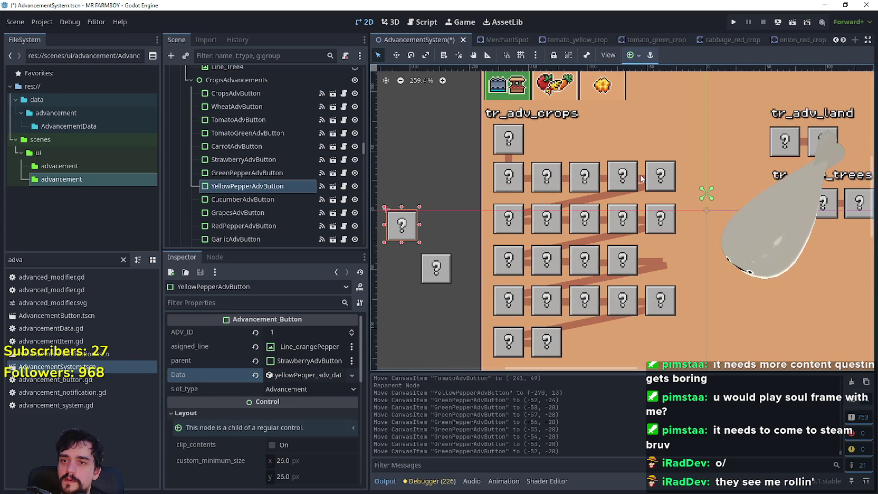
{"action": "left_click", "coordinate": [640, 178]}
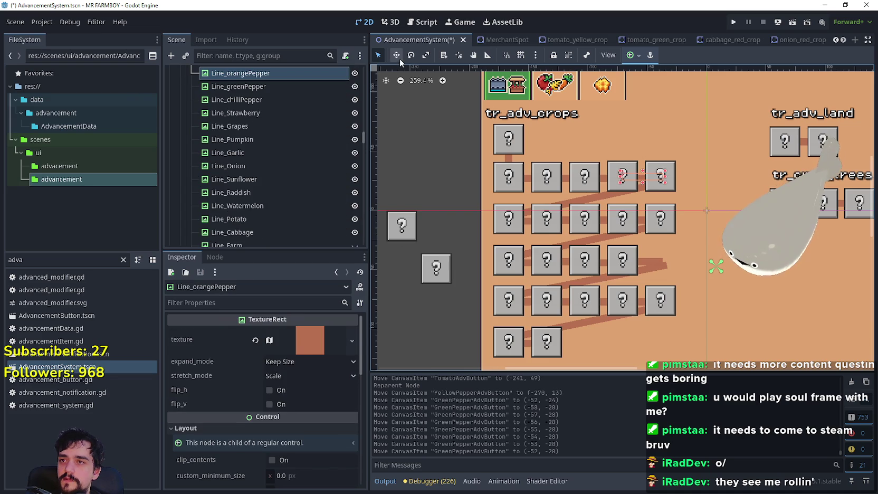
Step: Move Line_orangePepper off-grid to (-275, -18) and raise Line_greenPepper to (-54, -58)
{"action": "mouse_move", "coordinate": [640, 178]}
{"action": "left_mouse_down"}
{"action": "mouse_move", "coordinate": [444, 251]}
{"action": "mouse_move", "coordinate": [404, 254]}
{"action": "mouse_move", "coordinate": [401, 243]}
{"action": "left_mouse_up"}
{"action": "left_click", "coordinate": [378, 55]}
{"action": "left_click", "coordinate": [651, 266]}
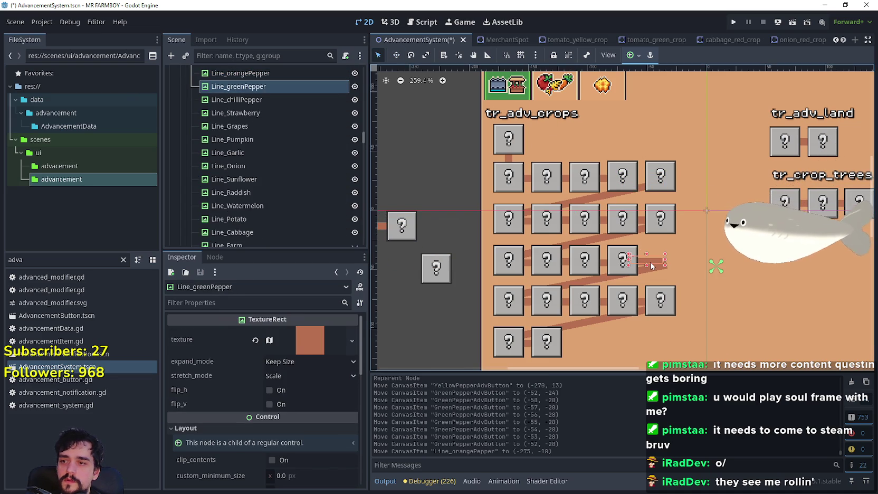
{"action": "left_click", "coordinate": [399, 54]}
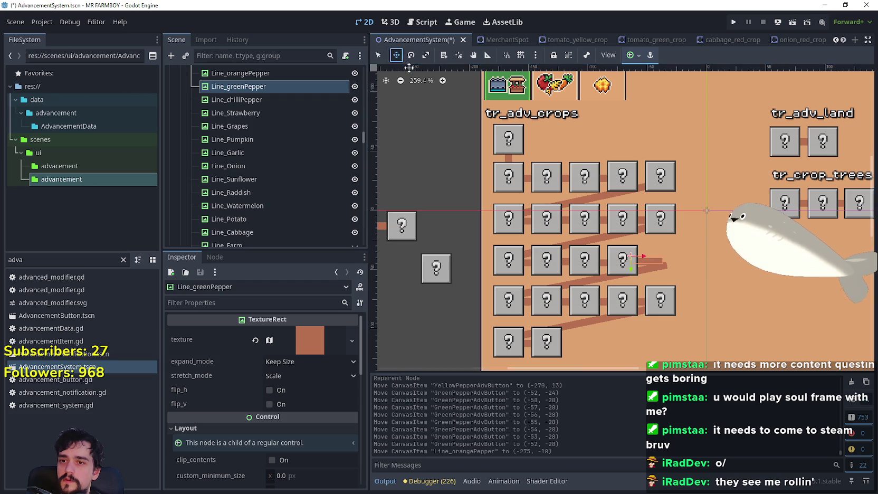
{"action": "left_click_drag", "start_coordinate": [651, 264], "coordinate": [650, 173]}
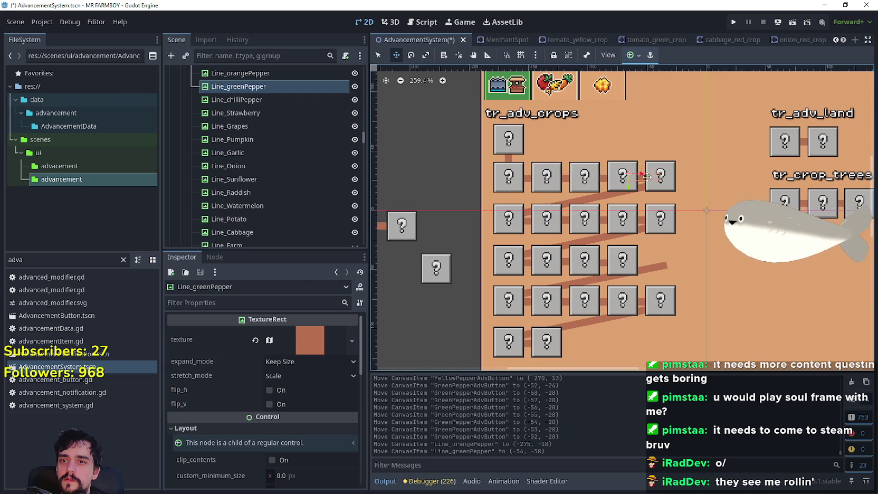
{"action": "scroll", "coordinate": [649, 177], "scroll_direction": "up", "scroll_amount": 5}
{"action": "scroll", "coordinate": [640, 183], "scroll_direction": "down", "scroll_amount": 5}
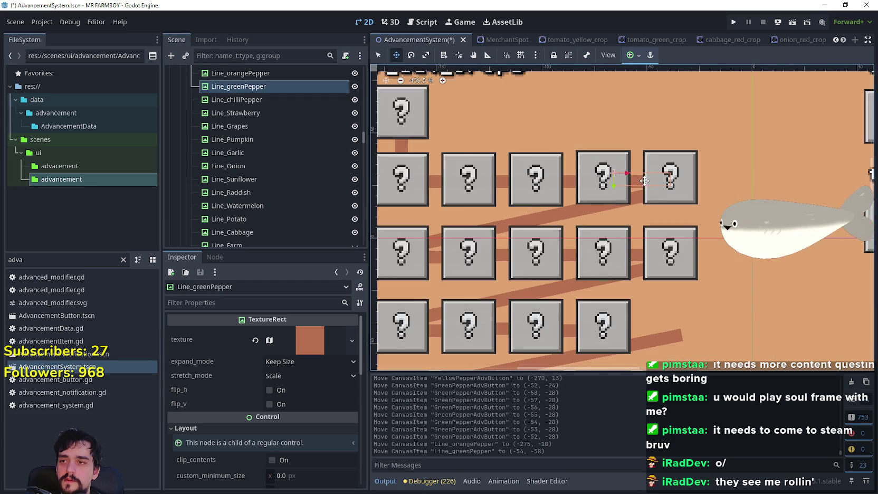
{"action": "left_click", "coordinate": [379, 54]}
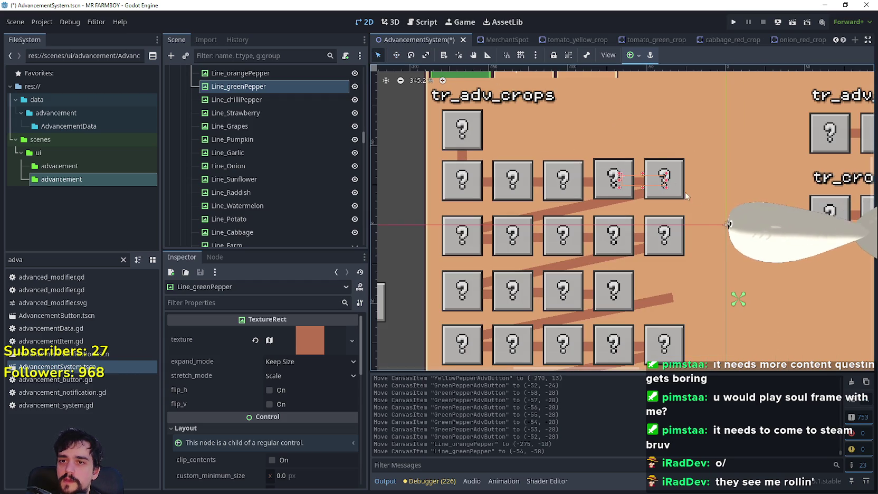
{"action": "left_click", "coordinate": [680, 175]}
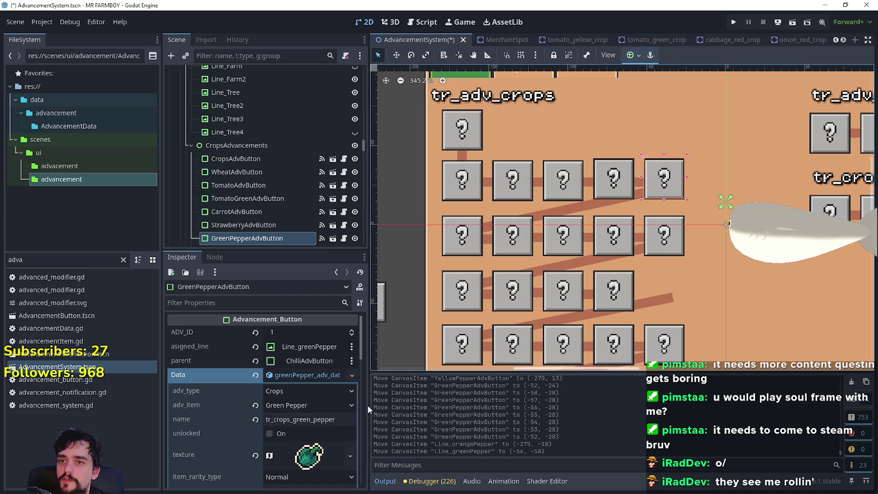
Step: Set GreenPepperAdvButton's parent to StrawberryAdvButton and save AdvancementSystem.tscn
{"action": "left_click", "coordinate": [299, 362]}
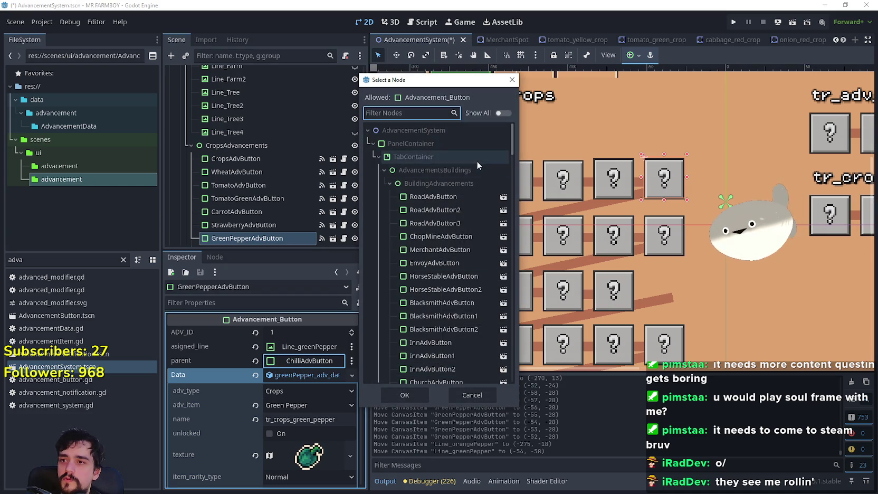
{"action": "left_click_drag", "start_coordinate": [511, 149], "coordinate": [511, 207]}
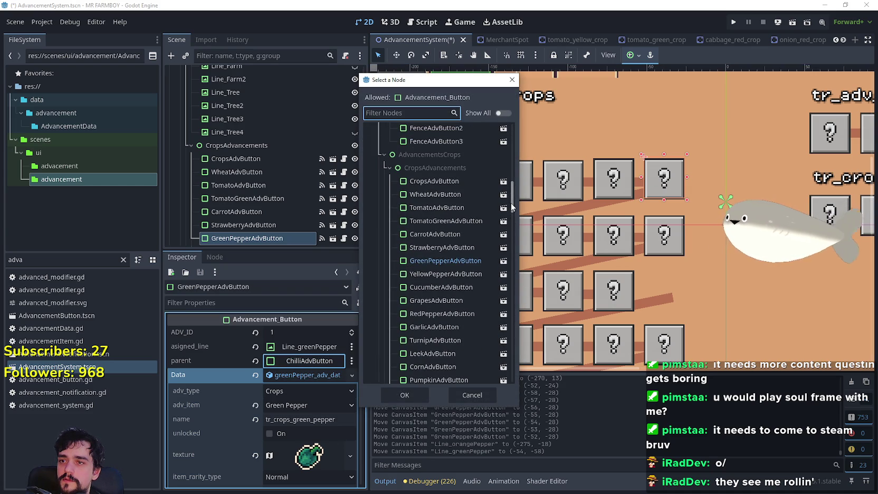
{"action": "left_click", "coordinate": [449, 253]}
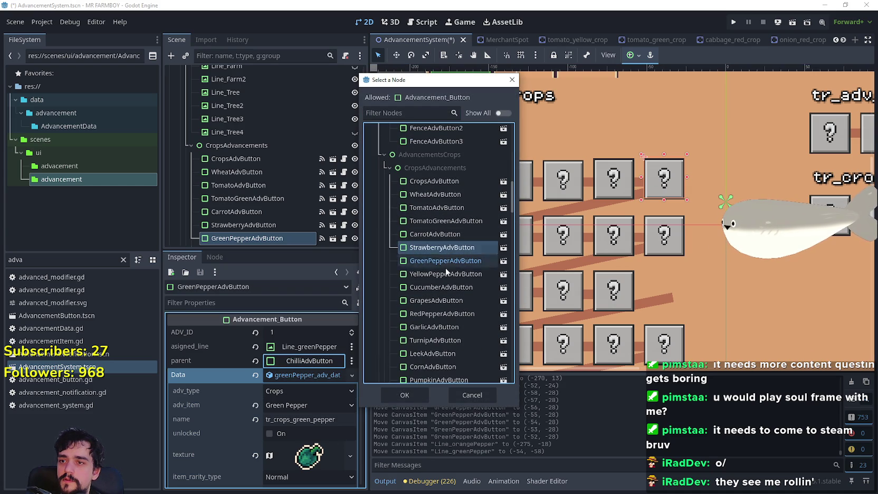
{"action": "left_click", "coordinate": [404, 395]}
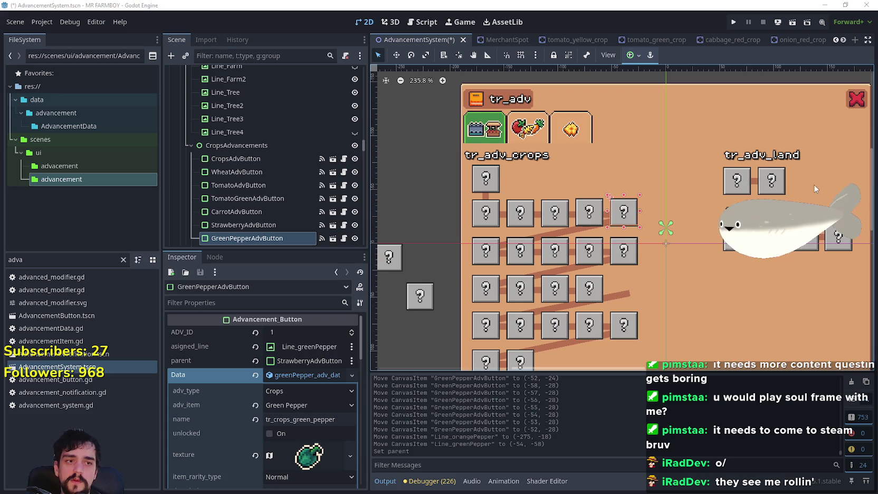
{"action": "scroll", "coordinate": [642, 237], "scroll_direction": "down", "scroll_amount": 1}
{"action": "key", "text": "ctrl+s"}
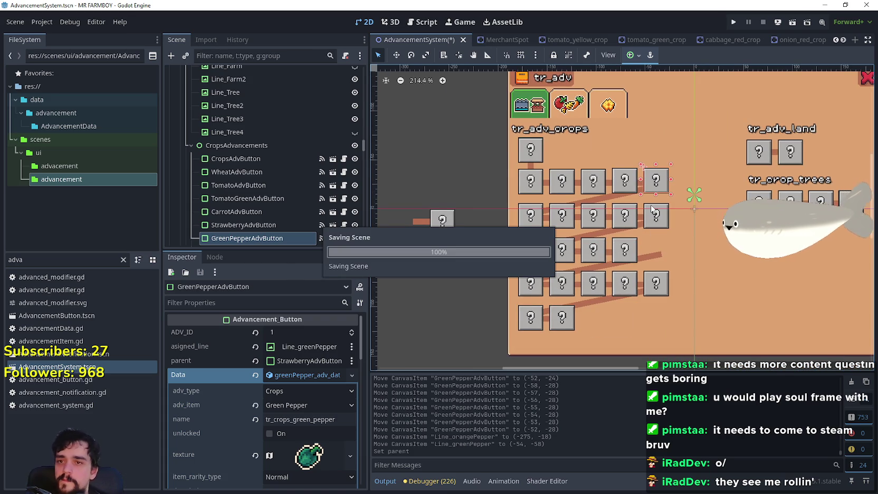
{"action": "scroll", "coordinate": [652, 210], "scroll_direction": "up", "scroll_amount": 2}
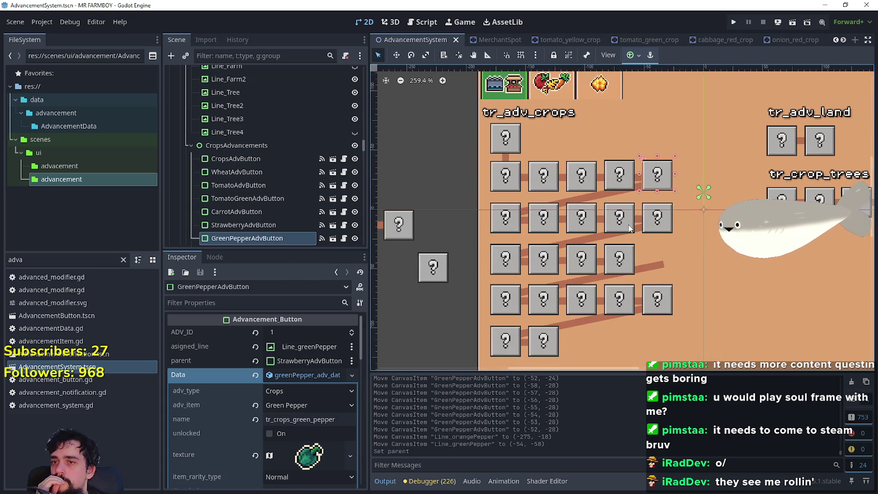
{"action": "left_click_drag", "start_coordinate": [628, 226], "coordinate": [622, 199]}
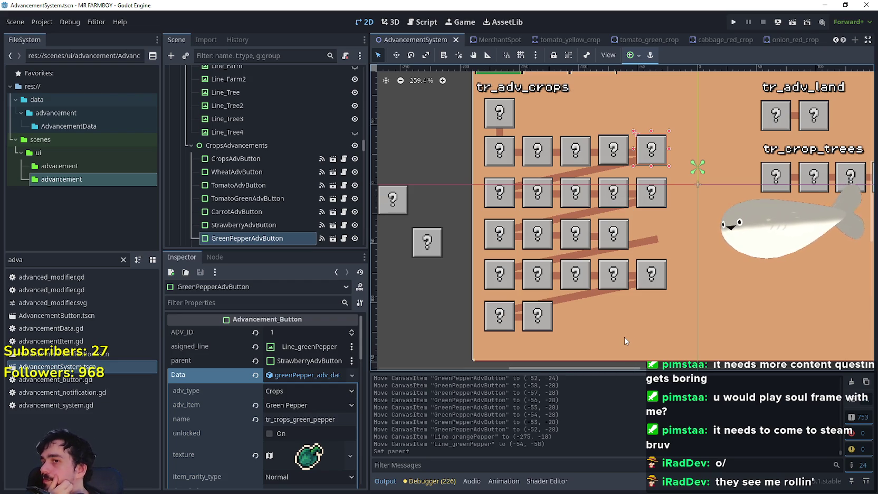
{"action": "left_click_drag", "start_coordinate": [704, 231], "coordinate": [647, 235]}
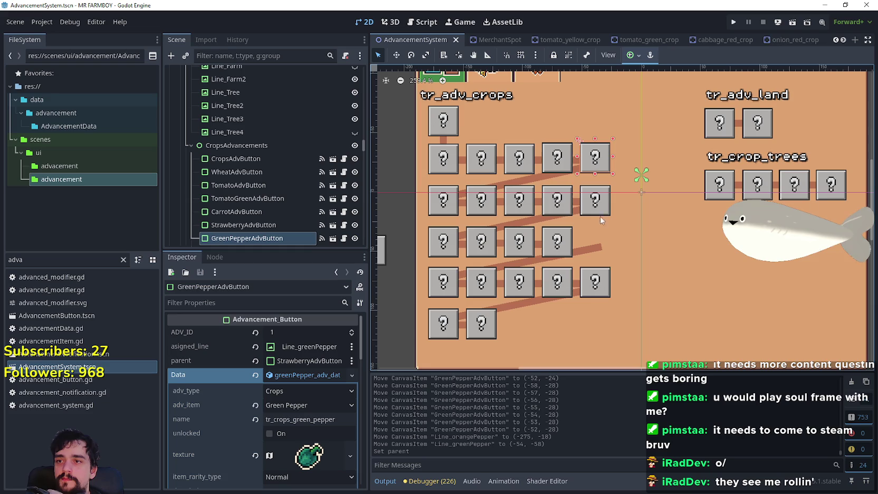
{"action": "scroll", "coordinate": [493, 199], "scroll_direction": "up", "scroll_amount": 1}
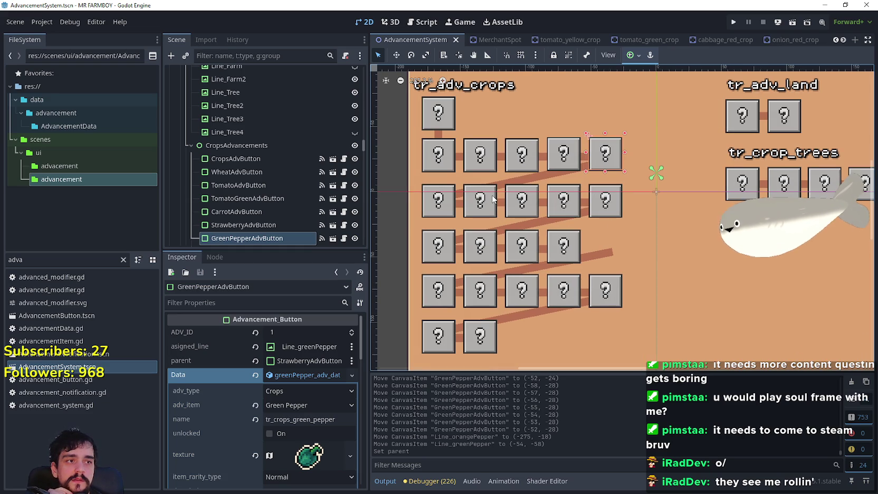
{"action": "scroll", "coordinate": [493, 197], "scroll_direction": "down", "scroll_amount": 1}
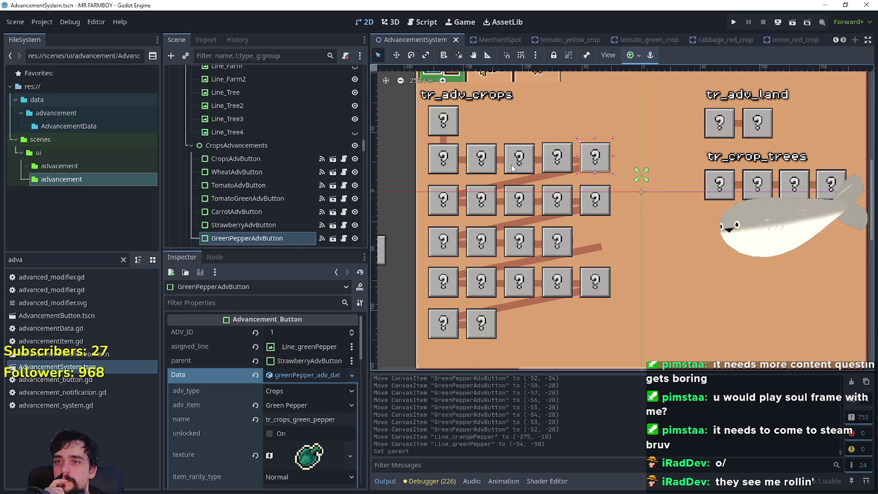
{"action": "left_click", "coordinate": [512, 168]}
{"action": "left_click", "coordinate": [565, 169]}
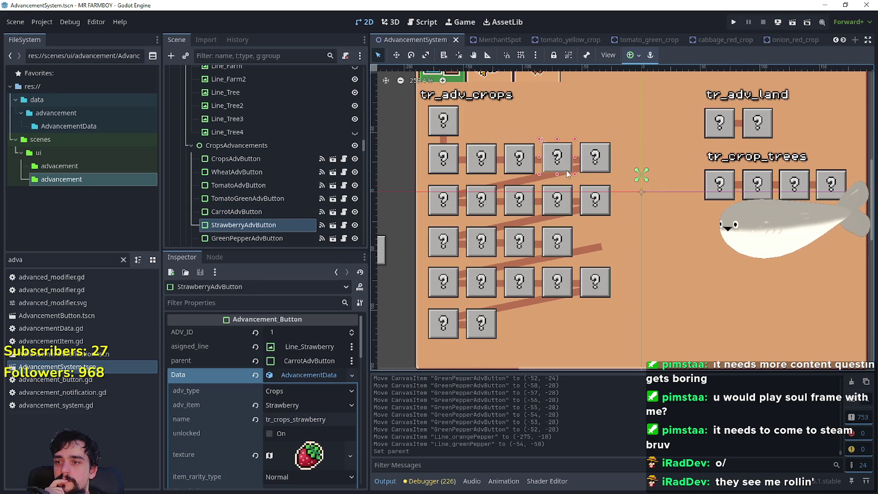
{"action": "left_click", "coordinate": [481, 157]}
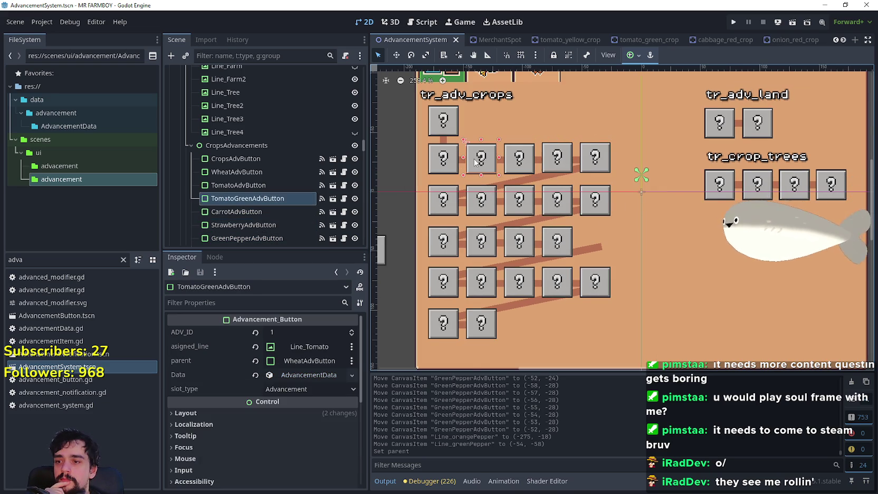
{"action": "left_click", "coordinate": [321, 378]}
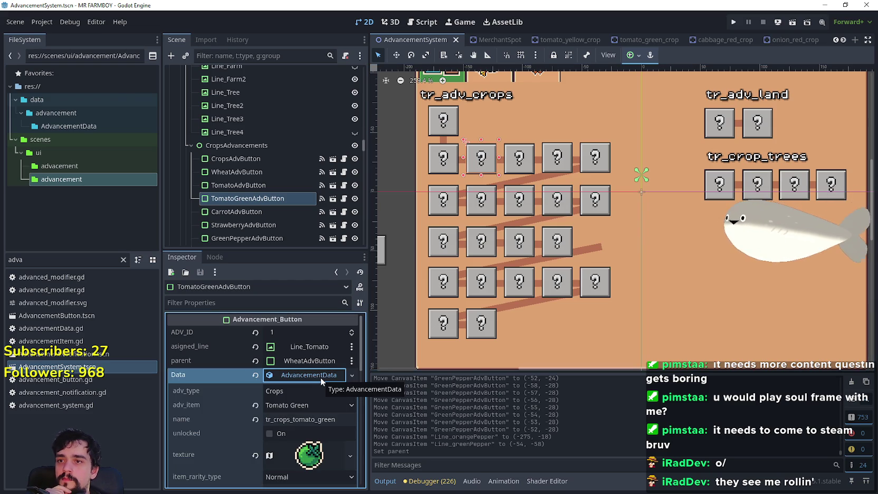
{"action": "left_click", "coordinate": [320, 378]}
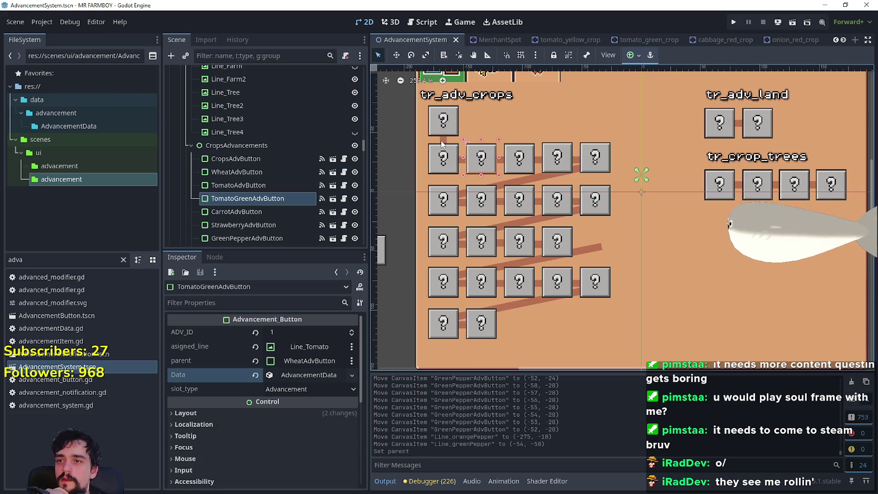
{"action": "scroll", "coordinate": [442, 178], "scroll_direction": "up", "scroll_amount": 3}
Step: Move Line_Tomato out of the grid to the left
{"action": "left_click", "coordinate": [514, 176]}
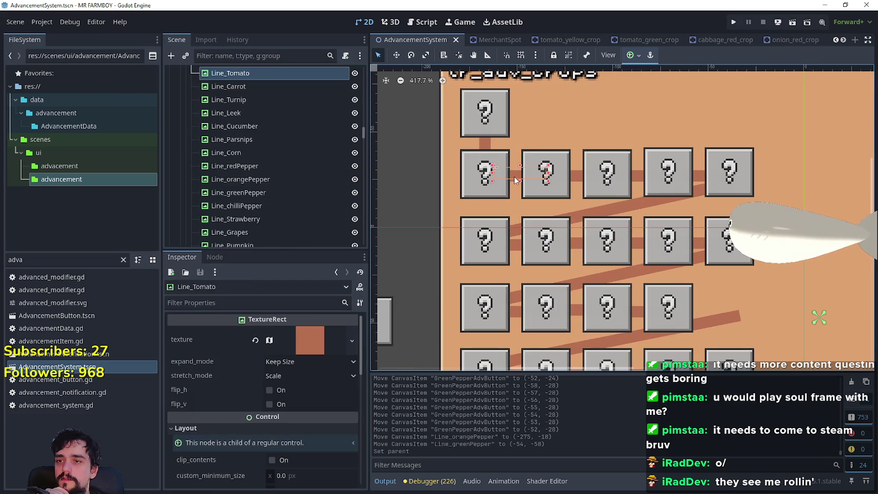
{"action": "scroll", "coordinate": [512, 184], "scroll_direction": "down", "scroll_amount": 2}
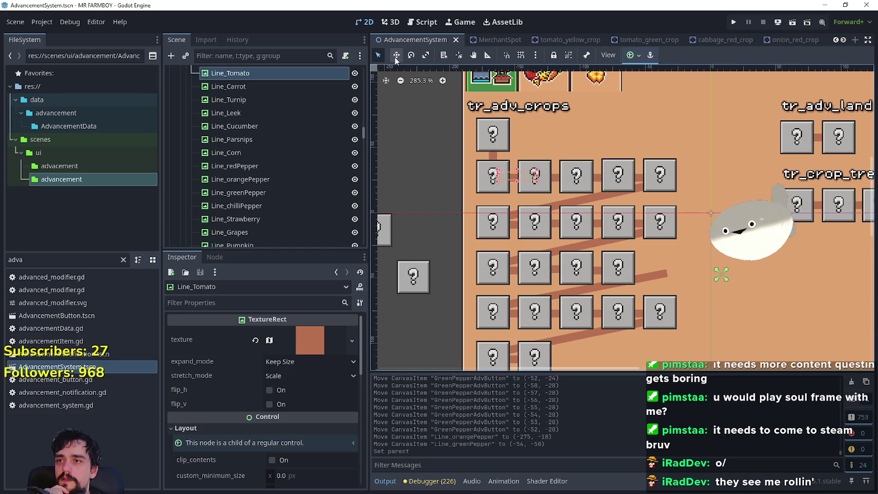
{"action": "mouse_move", "coordinate": [505, 182]}
{"action": "left_mouse_down"}
{"action": "mouse_move", "coordinate": [449, 211]}
{"action": "mouse_move", "coordinate": [496, 222]}
{"action": "mouse_move", "coordinate": [475, 274]}
{"action": "mouse_move", "coordinate": [465, 272]}
{"action": "left_mouse_up"}
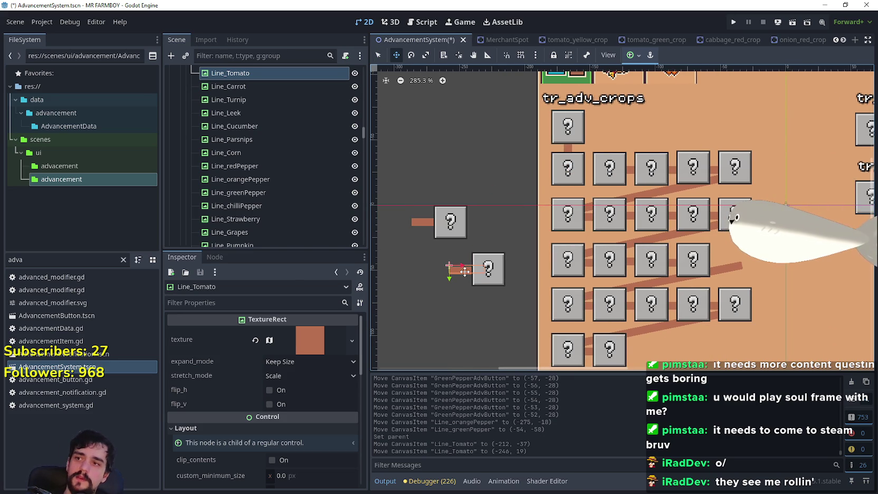
Step: Duplicate Line_Tomato as Line_Tomato_Green and place it between two crop buttons
{"action": "key", "text": "ctrl+d"}
{"action": "double_click", "coordinate": [259, 86]}
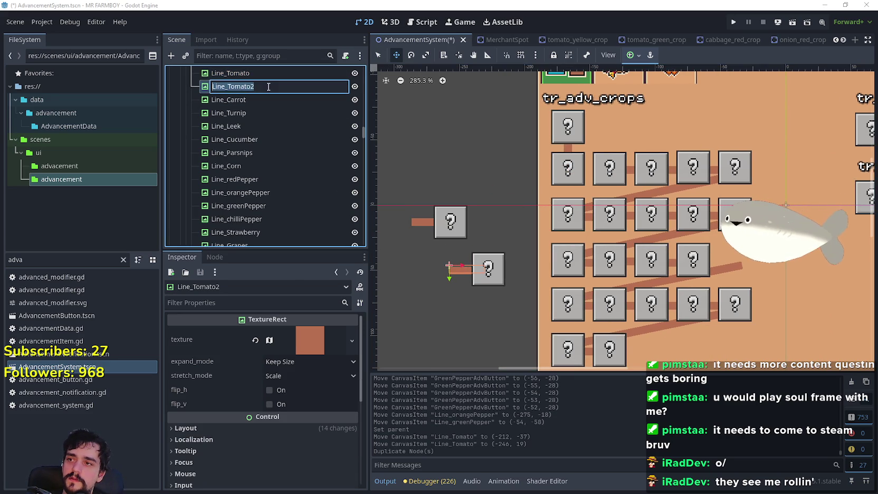
{"action": "type", "text": "_Green"}
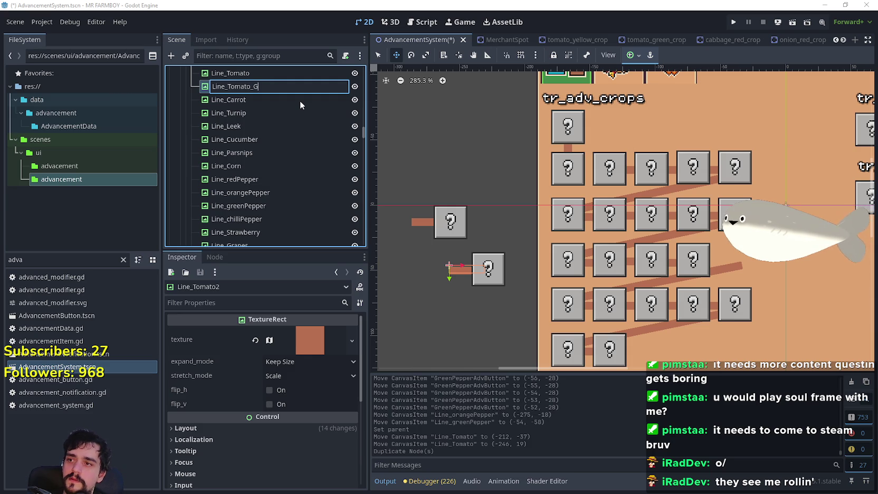
{"action": "key", "text": "Return"}
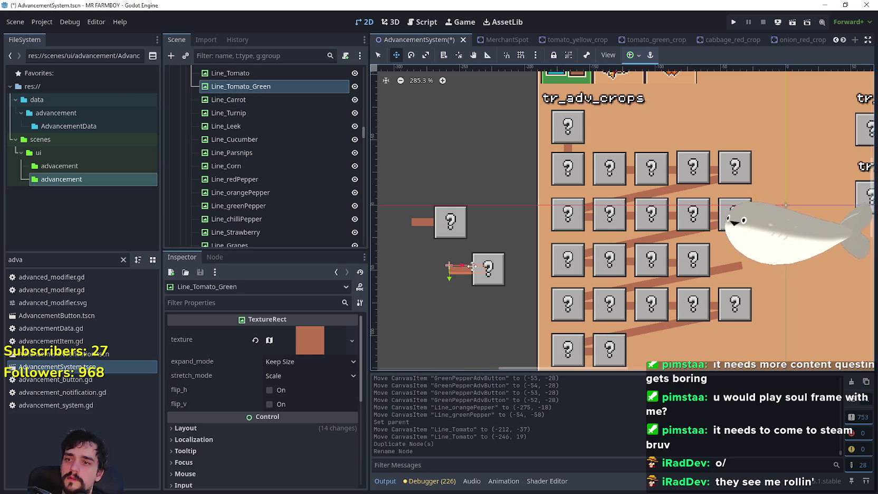
{"action": "mouse_move", "coordinate": [462, 272]}
{"action": "left_mouse_down"}
{"action": "mouse_move", "coordinate": [591, 191]}
{"action": "mouse_move", "coordinate": [600, 168]}
{"action": "mouse_move", "coordinate": [574, 168]}
{"action": "mouse_move", "coordinate": [581, 174]}
{"action": "left_mouse_up"}
{"action": "scroll", "coordinate": [600, 168], "scroll_direction": "up", "scroll_amount": 3}
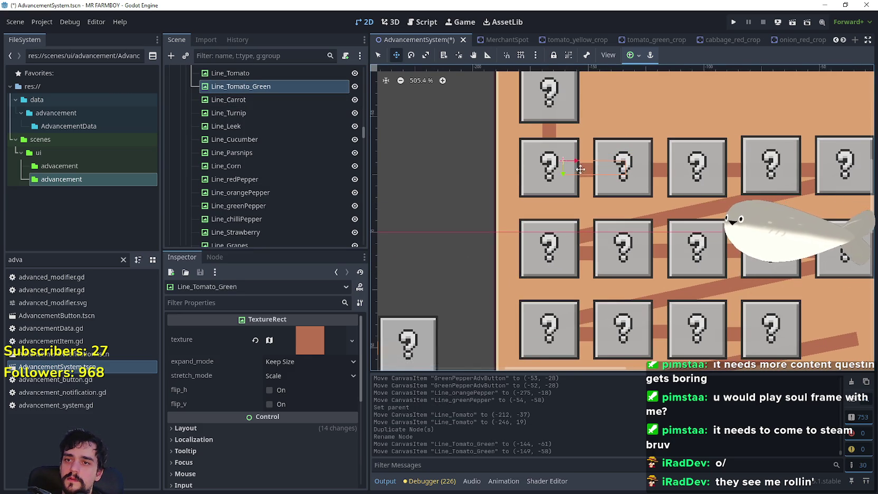
{"action": "scroll", "coordinate": [585, 171], "scroll_direction": "up", "scroll_amount": 3}
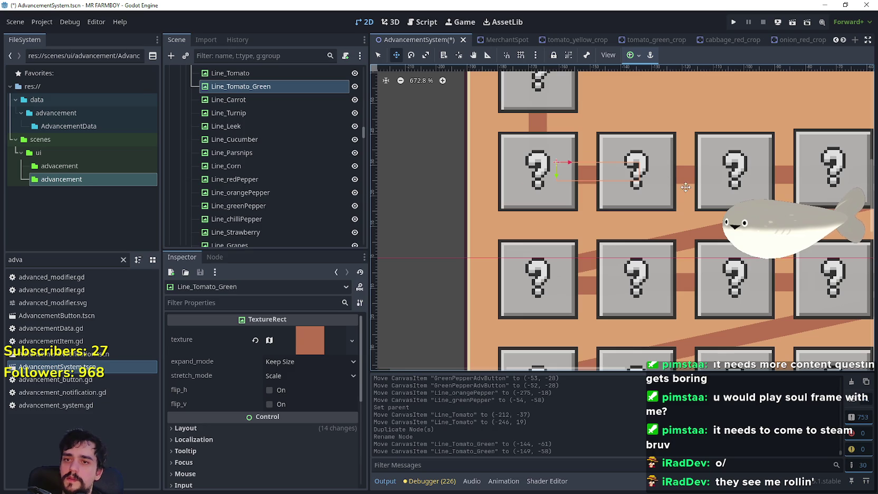
Step: Assign Line_Tomato_Green as TomatoGreenAdvButton's asigned_line and save the scene
{"action": "left_click", "coordinate": [378, 55]}
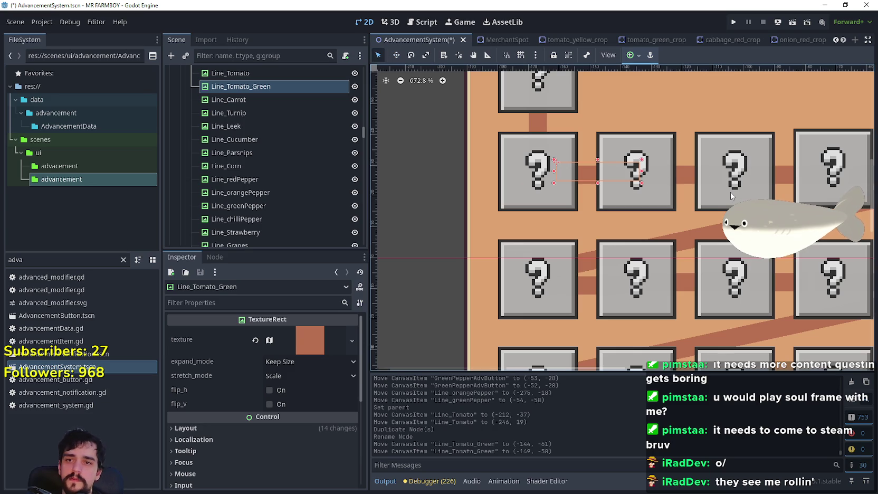
{"action": "left_click", "coordinate": [665, 192]}
{"action": "left_click", "coordinate": [309, 347]}
{"action": "scroll", "coordinate": [470, 176], "scroll_direction": "down", "scroll_amount": 5}
{"action": "scroll", "coordinate": [465, 188], "scroll_direction": "down", "scroll_amount": 10}
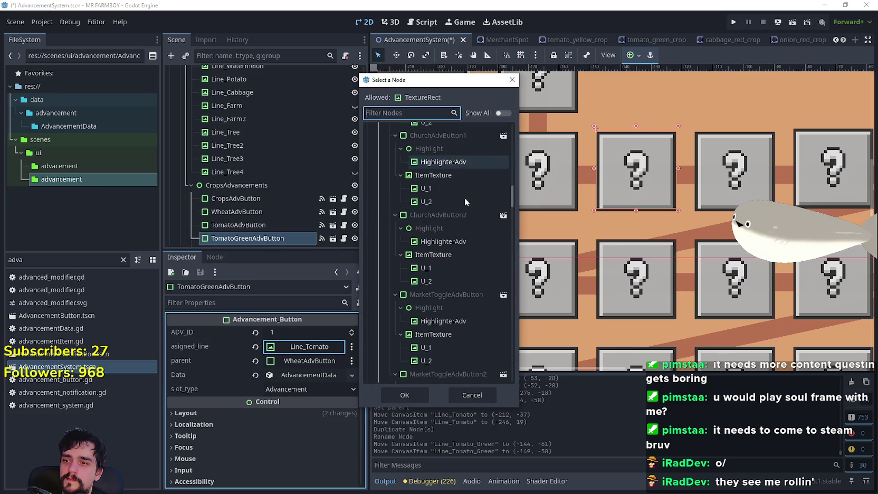
{"action": "scroll", "coordinate": [463, 310], "scroll_direction": "down", "scroll_amount": 8}
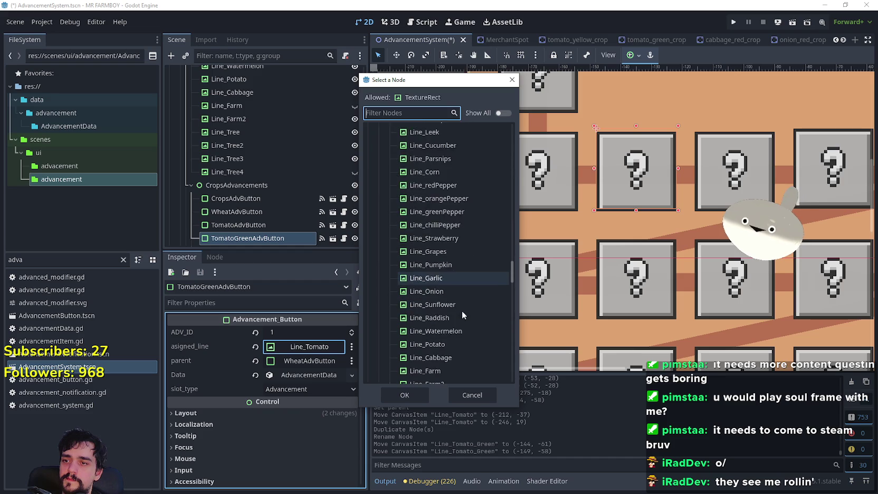
{"action": "scroll", "coordinate": [465, 292], "scroll_direction": "up", "scroll_amount": 4}
{"action": "double_click", "coordinate": [467, 255]}
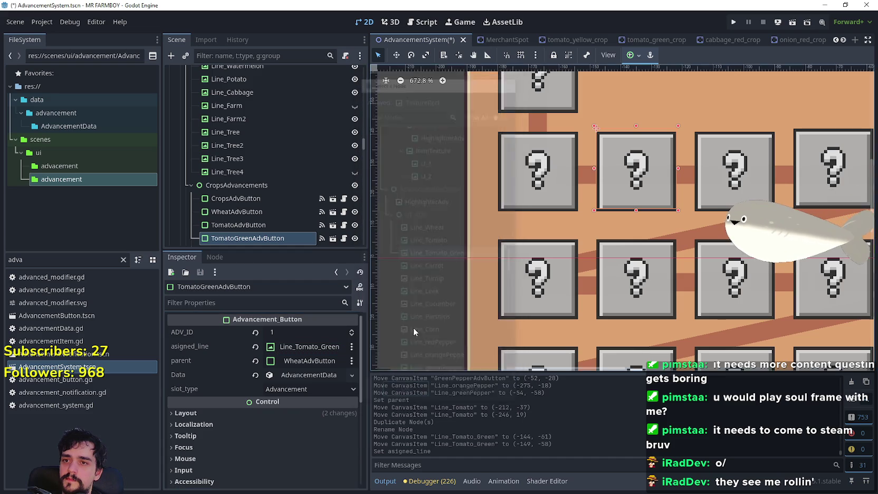
{"action": "scroll", "coordinate": [442, 248], "scroll_direction": "down", "scroll_amount": 2}
{"action": "key", "text": "ctrl+s"}
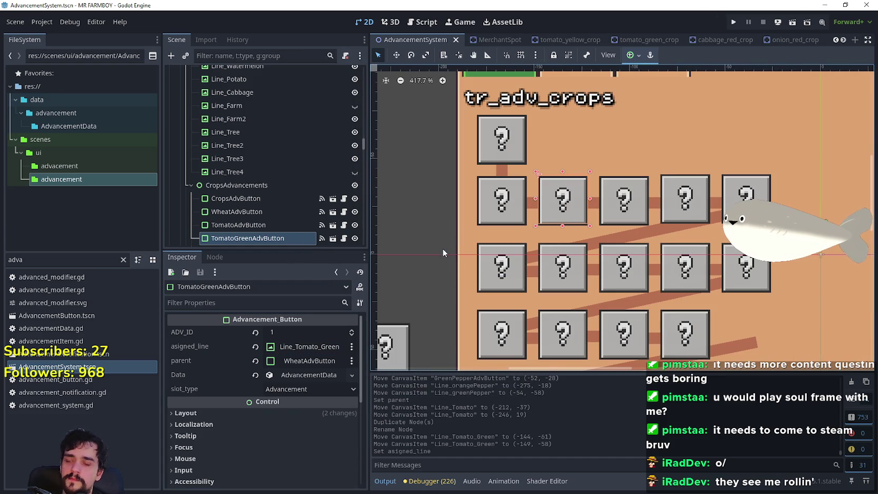
Step: Inspect the cucumber button's settings
{"action": "scroll", "coordinate": [633, 208], "scroll_direction": "down", "scroll_amount": 2}
{"action": "scroll", "coordinate": [671, 212], "scroll_direction": "down", "scroll_amount": 3}
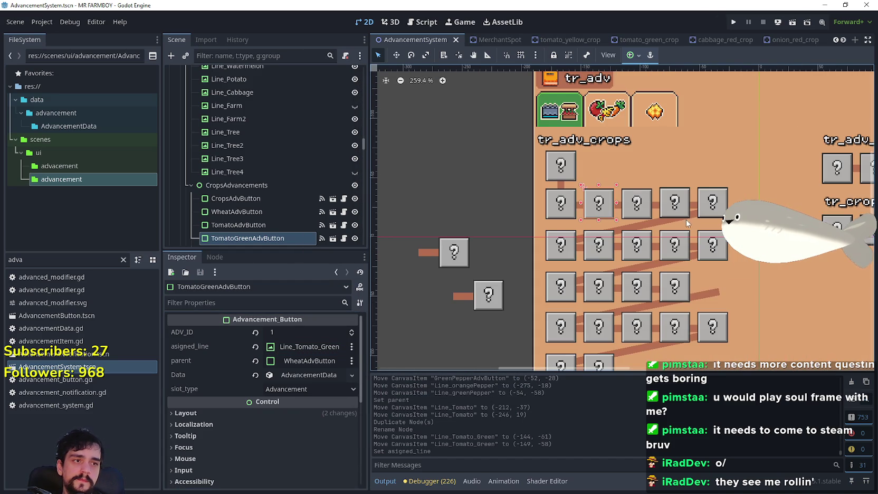
{"action": "scroll", "coordinate": [538, 238], "scroll_direction": "up", "scroll_amount": 2}
{"action": "left_click", "coordinate": [538, 237]}
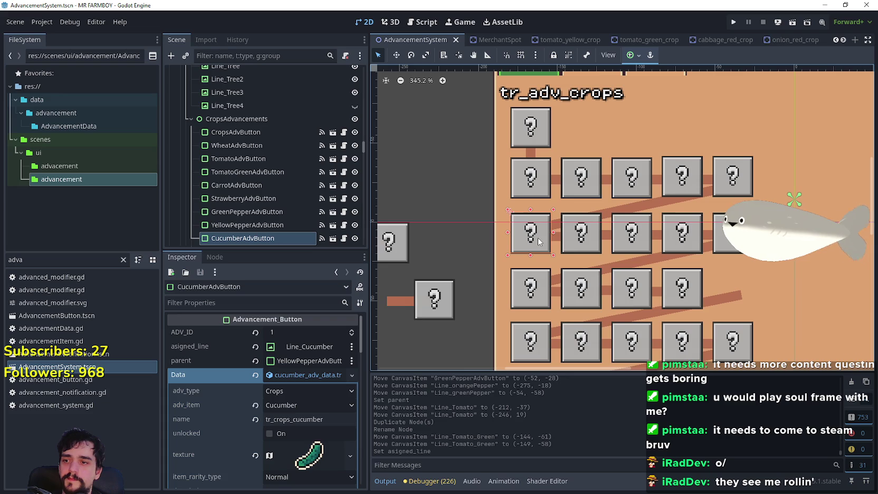
Step: Move RedPepperAdvButton left of the tree to (-255, -38) and clear its parent
{"action": "left_click", "coordinate": [584, 241]}
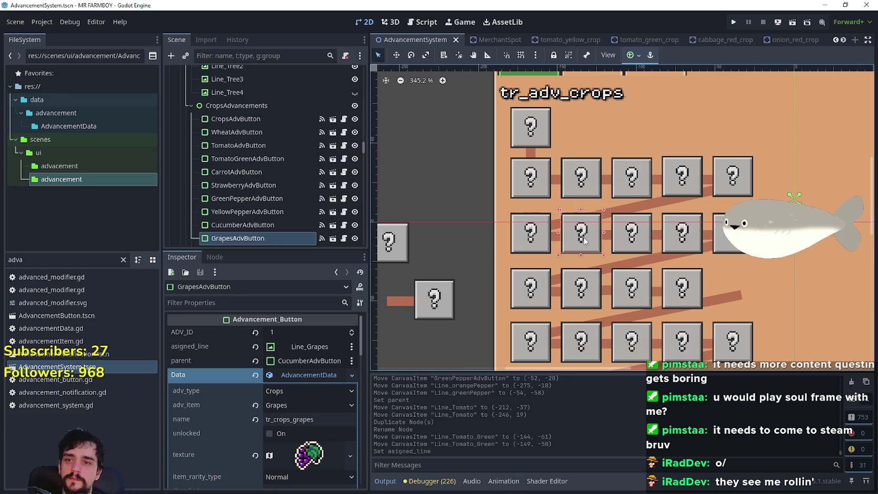
{"action": "left_click", "coordinate": [638, 246]}
{"action": "scroll", "coordinate": [638, 246], "scroll_direction": "down", "scroll_amount": 4}
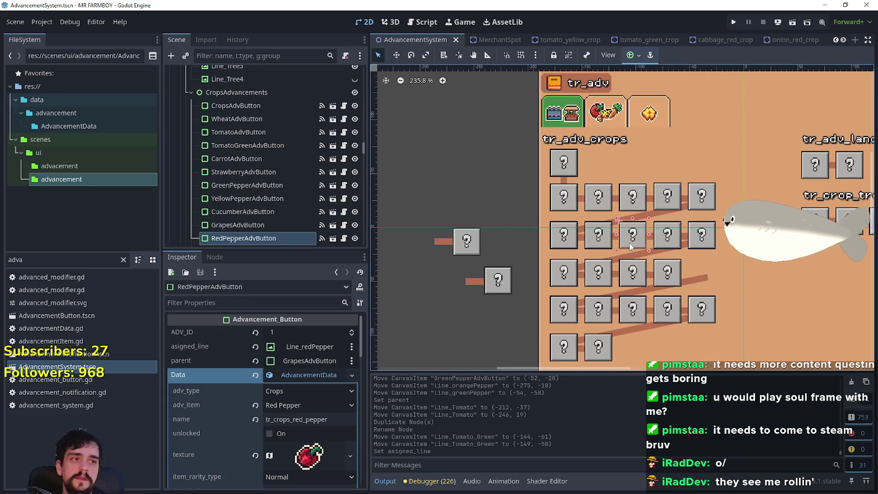
{"action": "scroll", "coordinate": [630, 247], "scroll_direction": "down", "scroll_amount": 2}
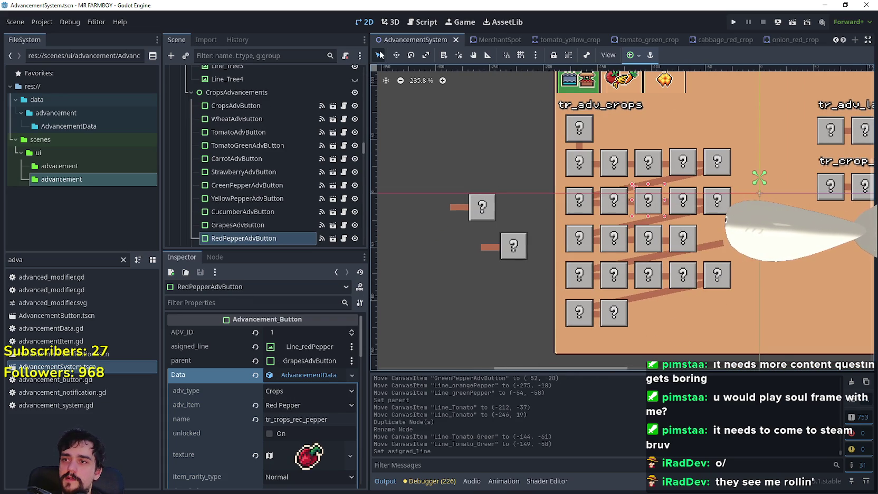
{"action": "left_click", "coordinate": [397, 55]}
{"action": "scroll", "coordinate": [675, 210], "scroll_direction": "up", "scroll_amount": 1}
{"action": "mouse_move", "coordinate": [641, 201]}
{"action": "left_mouse_down"}
{"action": "mouse_move", "coordinate": [602, 171]}
{"action": "mouse_move", "coordinate": [471, 141]}
{"action": "mouse_move", "coordinate": [481, 147]}
{"action": "left_mouse_up"}
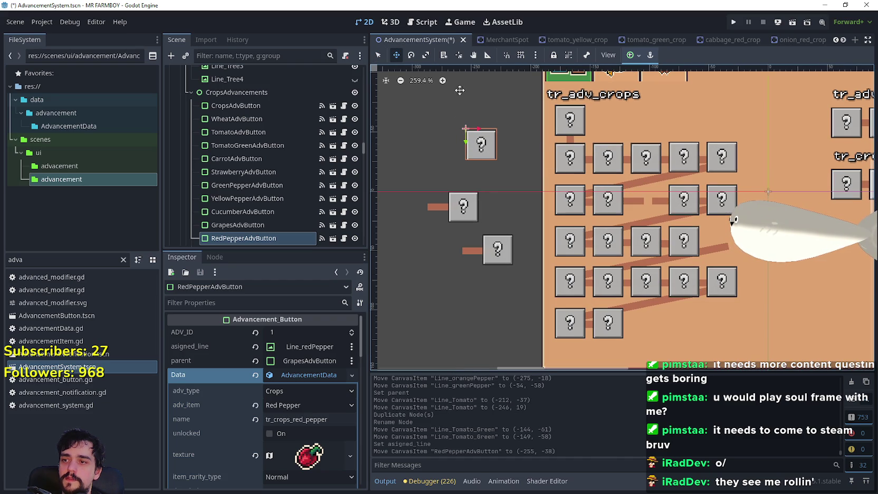
{"action": "left_click", "coordinate": [256, 361]}
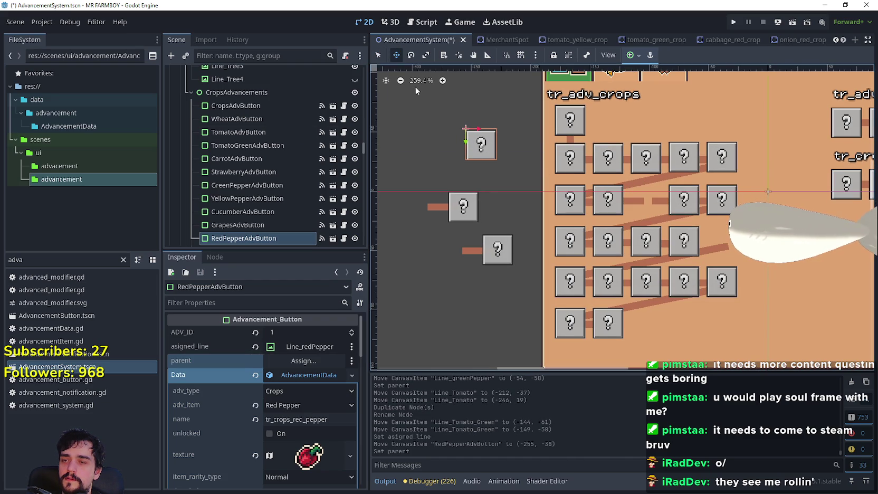
Step: Move Line_redPepper beside the red pepper button, to (-255, -71)
{"action": "left_click", "coordinate": [380, 55]}
{"action": "left_click", "coordinate": [645, 201]}
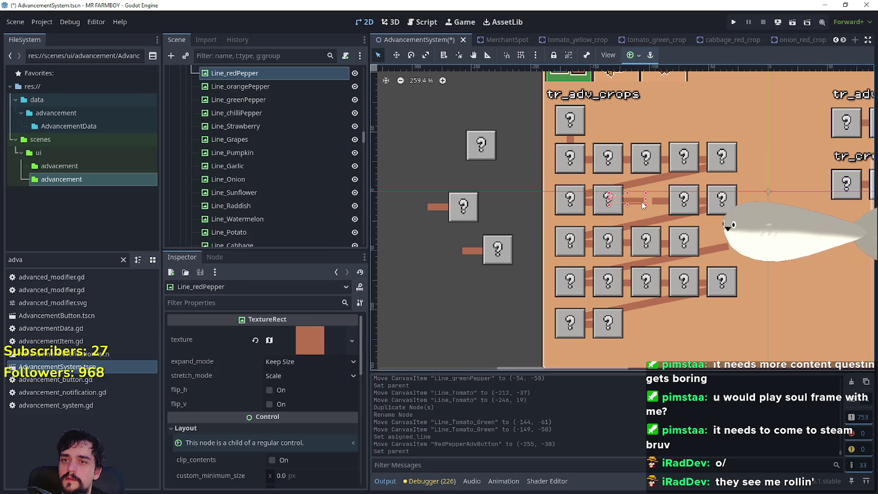
{"action": "left_click", "coordinate": [396, 55]}
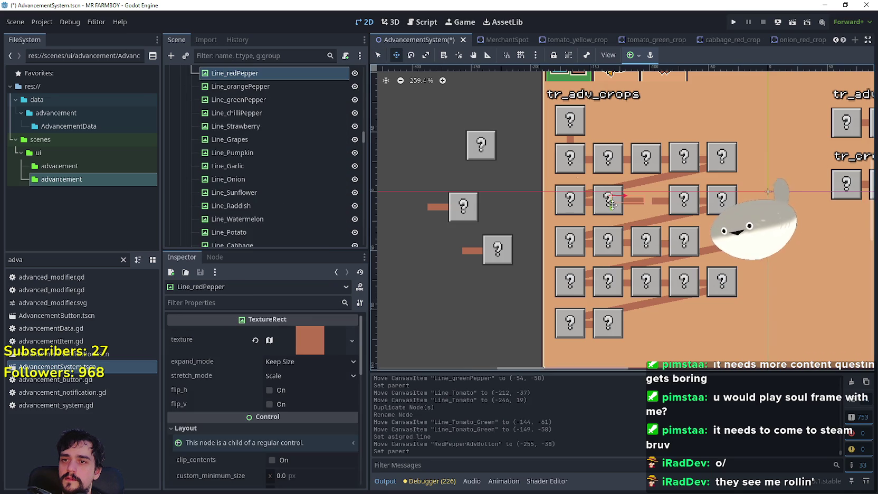
{"action": "left_click_drag", "start_coordinate": [641, 201], "coordinate": [449, 139]}
{"action": "left_click", "coordinate": [378, 55]}
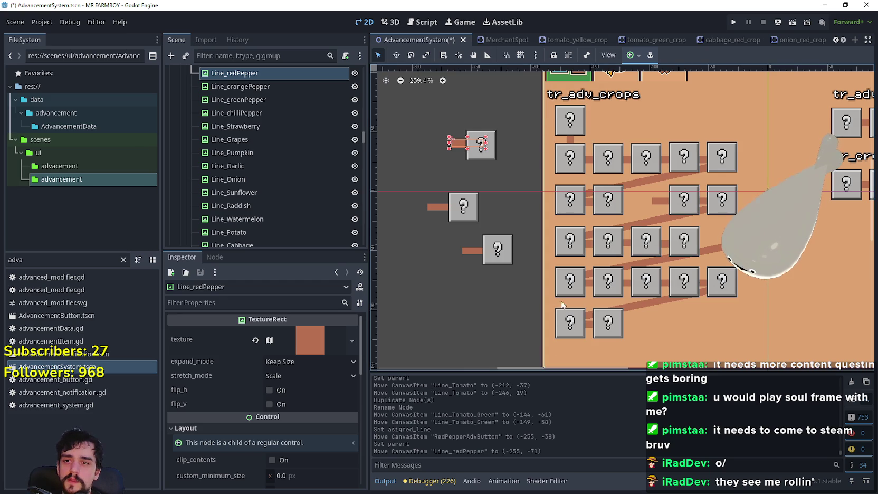
{"action": "scroll", "coordinate": [262, 195], "scroll_direction": "down", "scroll_amount": 3}
{"action": "scroll", "coordinate": [262, 193], "scroll_direction": "down", "scroll_amount": 10}
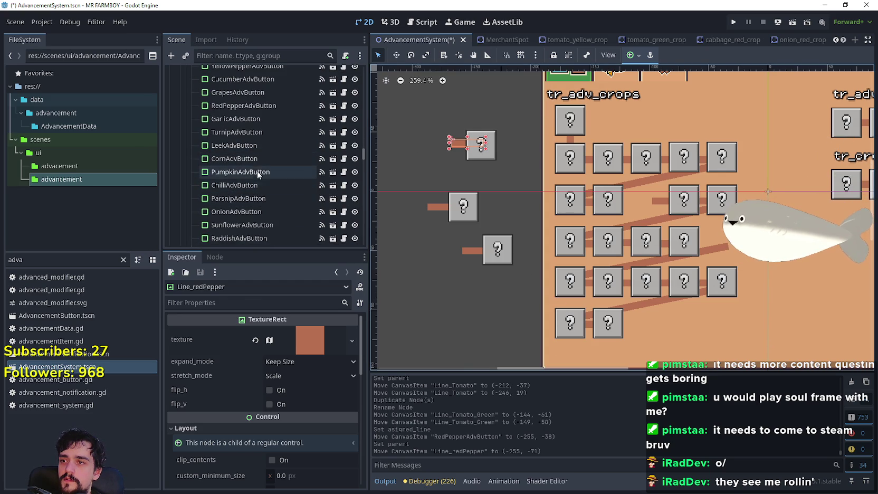
{"action": "left_click", "coordinate": [233, 157]}
Step: Duplicate CornAdvButton as CornWhiteAdvButton and reorder it after GrapesAdvButton in the Scene tree
{"action": "key", "text": "ctrl+d"}
{"action": "double_click", "coordinate": [241, 173]}
{"action": "left_click", "coordinate": [227, 173]}
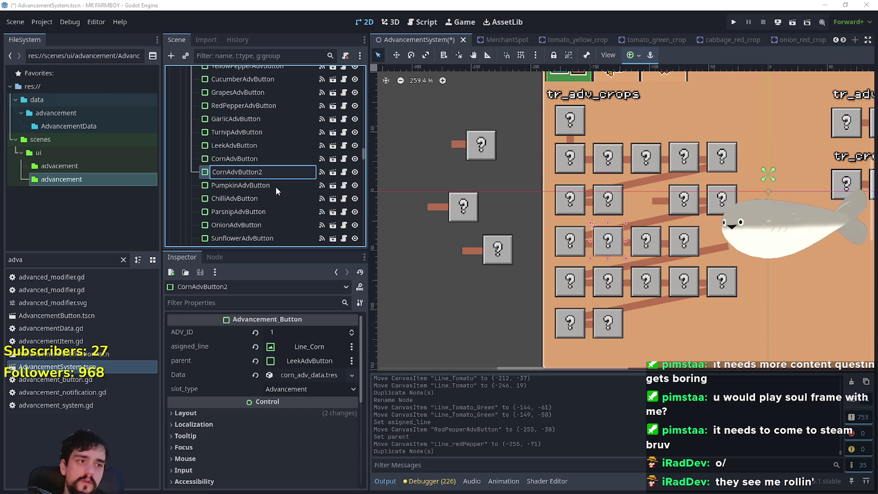
{"action": "type", "text": "White"}
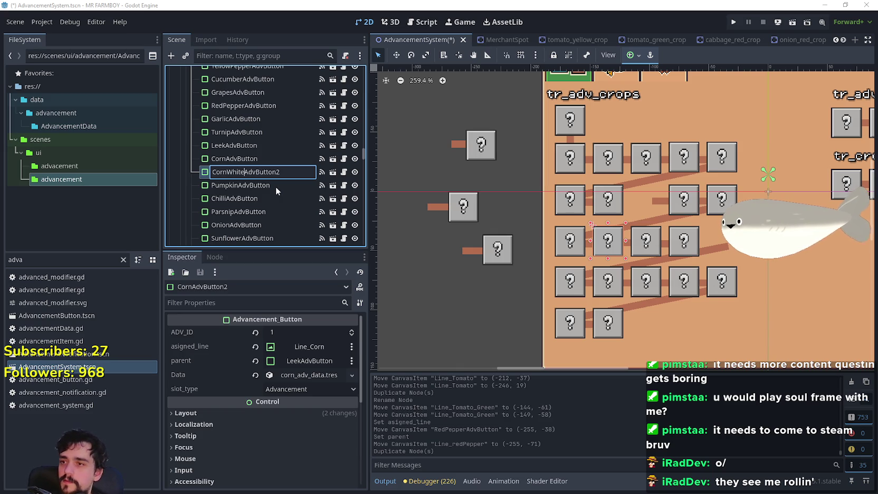
{"action": "key", "text": "Right"}
{"action": "key", "text": "Right"}
{"action": "key", "text": "Right"}
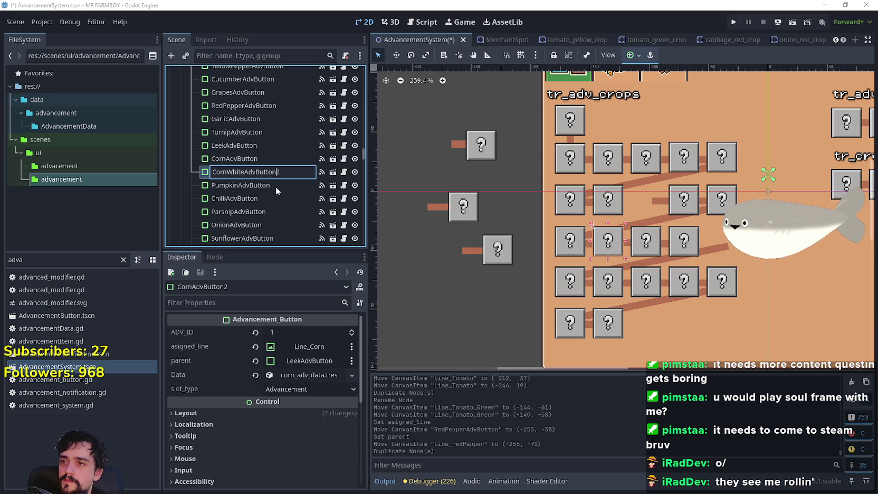
{"action": "key", "text": "Return"}
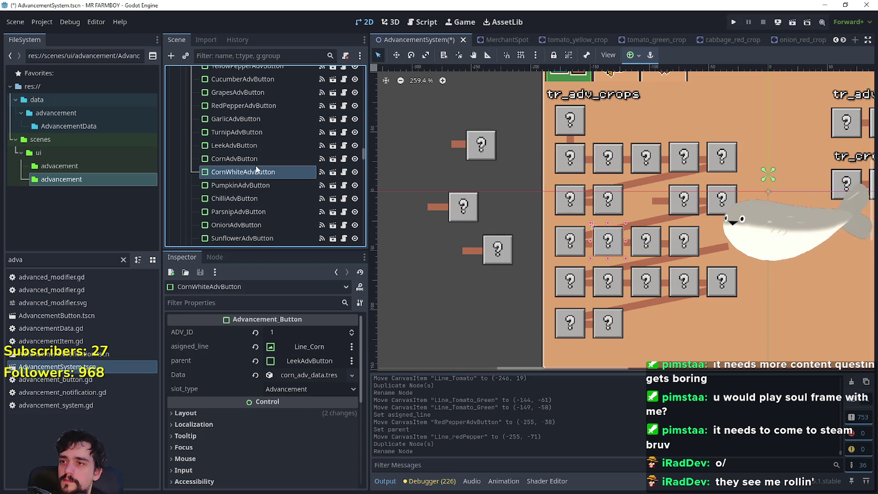
{"action": "mouse_move", "coordinate": [256, 175]}
{"action": "left_mouse_down"}
{"action": "mouse_move", "coordinate": [261, 94]}
{"action": "mouse_move", "coordinate": [271, 204]}
{"action": "mouse_move", "coordinate": [262, 189]}
{"action": "left_mouse_up"}
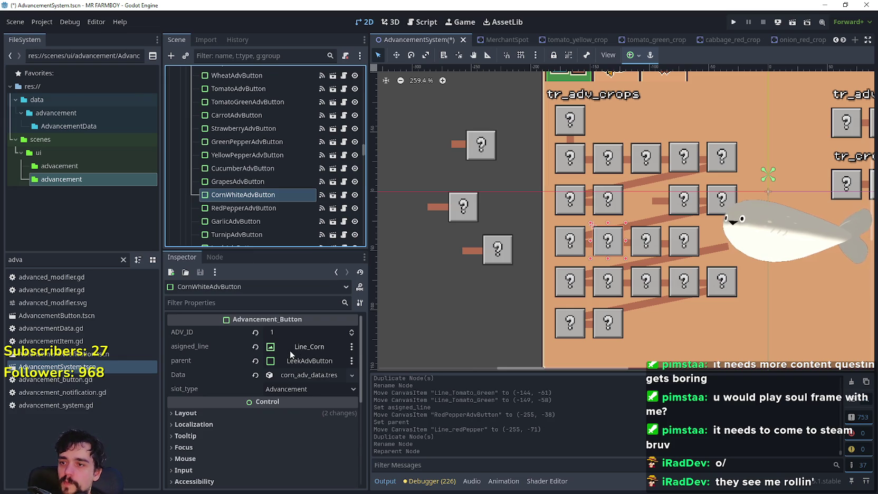
Step: Move CornWhiteAdvButton into the empty slot at (-116, 7)
{"action": "scroll", "coordinate": [590, 243], "scroll_direction": "up", "scroll_amount": 2}
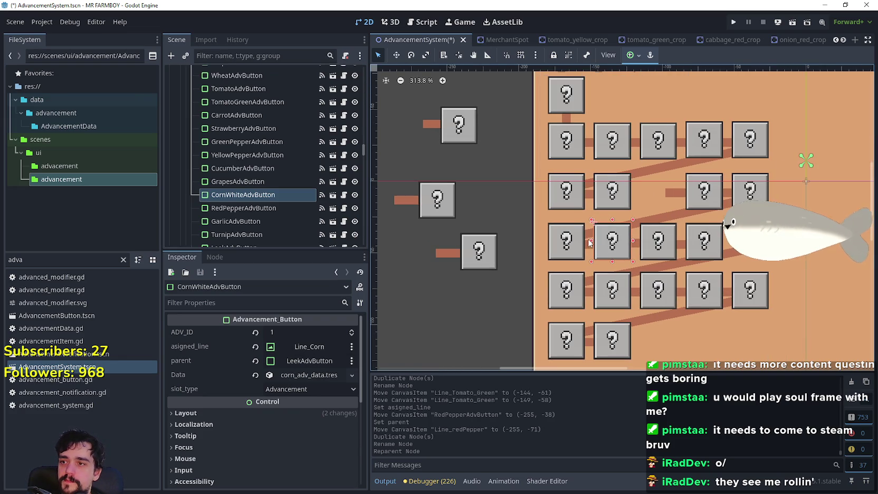
{"action": "key", "text": "w"}
{"action": "mouse_move", "coordinate": [593, 257]}
{"action": "left_mouse_down"}
{"action": "mouse_move", "coordinate": [630, 203]}
{"action": "mouse_move", "coordinate": [666, 186]}
{"action": "left_mouse_up"}
{"action": "scroll", "coordinate": [653, 190], "scroll_direction": "up", "scroll_amount": 9}
{"action": "left_click_drag", "start_coordinate": [665, 188], "coordinate": [666, 188]}
{"action": "scroll", "coordinate": [666, 189], "scroll_direction": "down", "scroll_amount": 4}
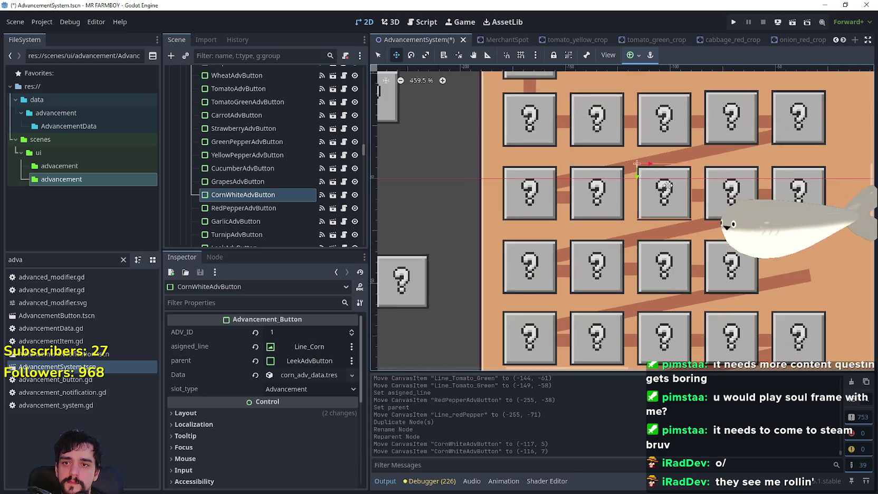
Step: Duplicate Line_Corn and rename the copy Line_Corn_White
{"action": "left_click", "coordinate": [377, 55]}
{"action": "left_click", "coordinate": [597, 247]}
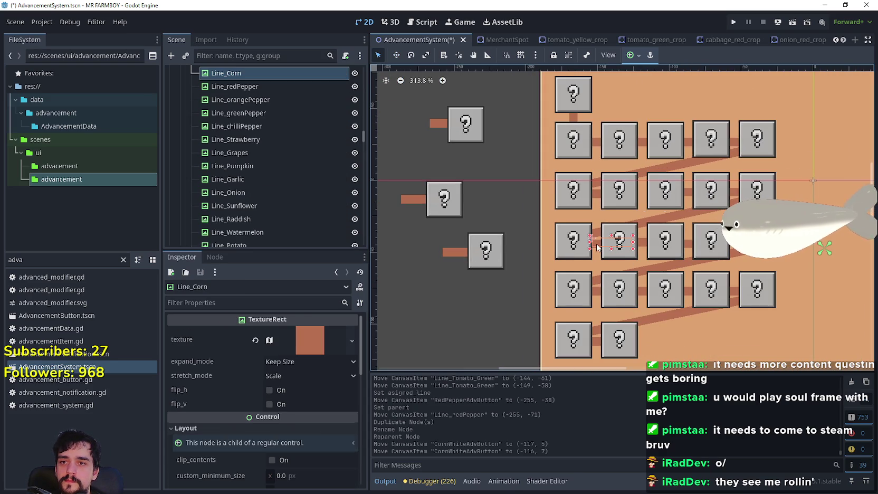
{"action": "left_click", "coordinate": [252, 78]}
{"action": "key", "text": "ctrl+d"}
{"action": "key", "text": "F2"}
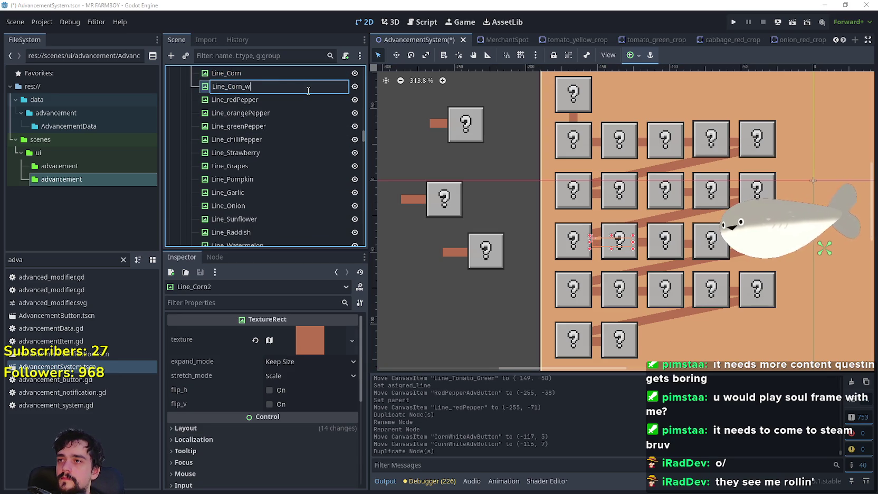
{"action": "type", "text": "White"}
{"action": "key", "text": "Return"}
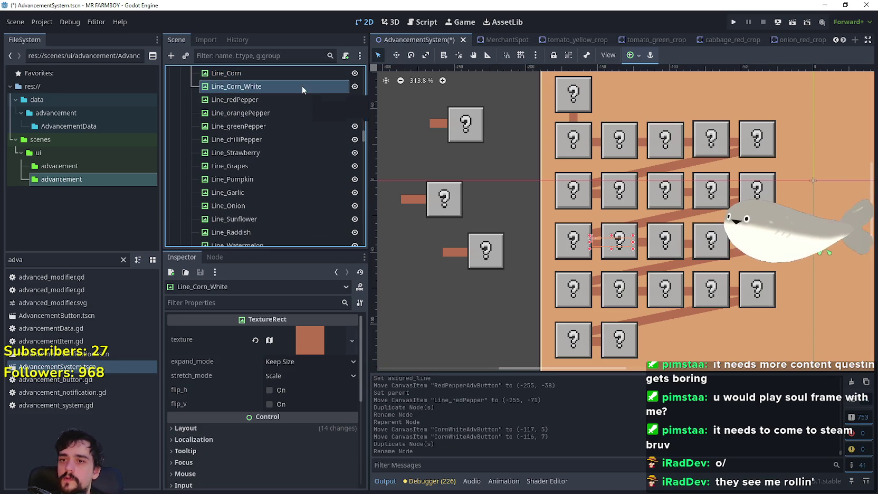
Step: Position Line_Corn_White at (-117, -23) and save the scene
{"action": "left_click", "coordinate": [397, 55]}
{"action": "scroll", "coordinate": [716, 306], "scroll_direction": "up", "scroll_amount": 3}
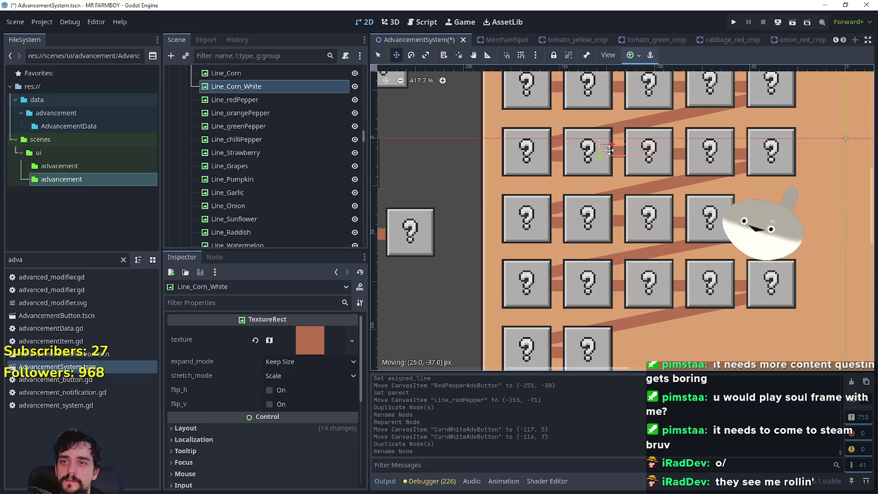
{"action": "left_click_drag", "start_coordinate": [609, 150], "coordinate": [610, 150]}
{"action": "scroll", "coordinate": [612, 149], "scroll_direction": "up", "scroll_amount": 8}
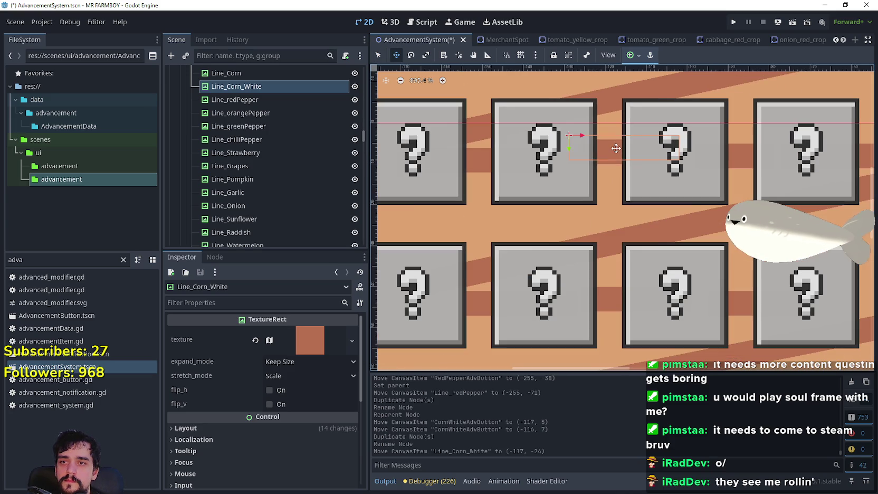
{"action": "key", "text": "Down"}
{"action": "scroll", "coordinate": [612, 149], "scroll_direction": "up", "scroll_amount": 6}
{"action": "scroll", "coordinate": [613, 150], "scroll_direction": "down", "scroll_amount": 4}
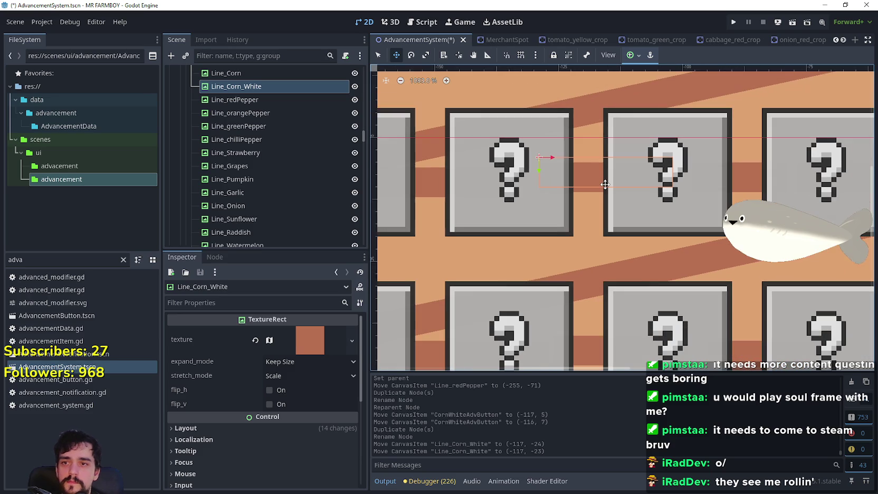
{"action": "key", "text": "ctrl+s"}
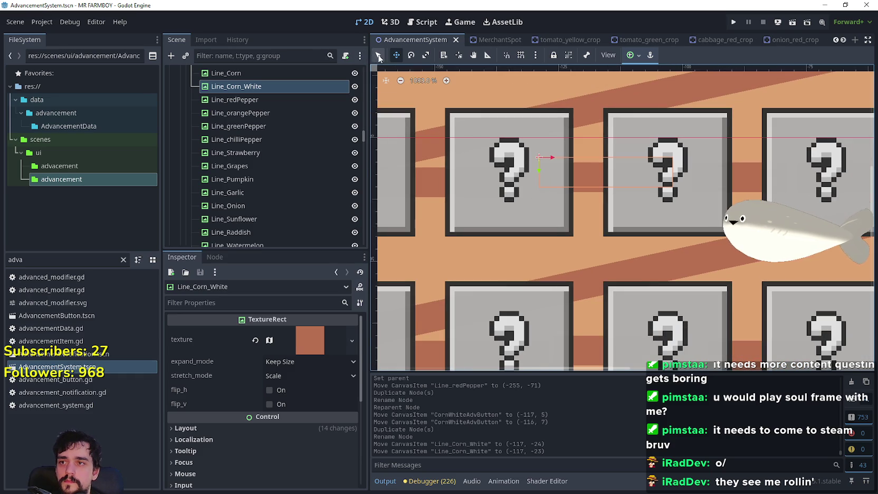
Step: Nudge Line_Grapes up one pixel to (-152, -23) and save
{"action": "left_click", "coordinate": [435, 181]}
{"action": "scroll", "coordinate": [437, 179], "scroll_direction": "down", "scroll_amount": 6}
{"action": "scroll", "coordinate": [439, 181], "scroll_direction": "up", "scroll_amount": 3}
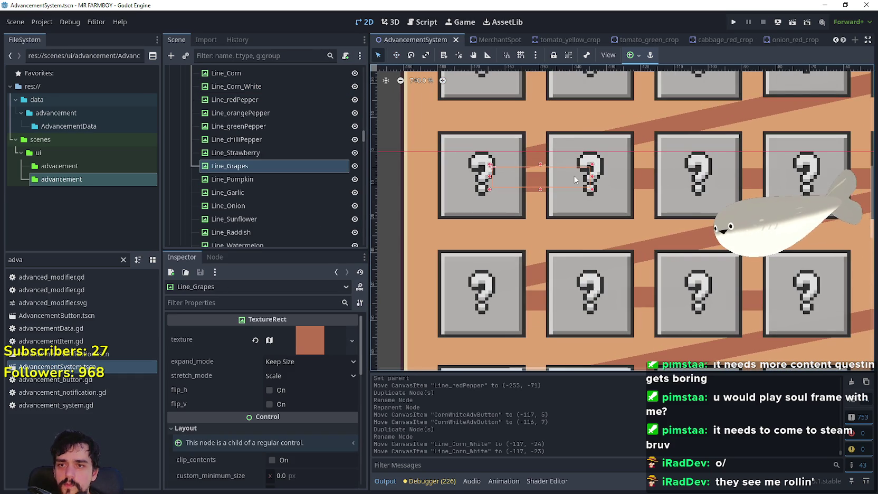
{"action": "key", "text": "Up"}
{"action": "scroll", "coordinate": [580, 180], "scroll_direction": "down", "scroll_amount": 4}
{"action": "key", "text": "ctrl+s"}
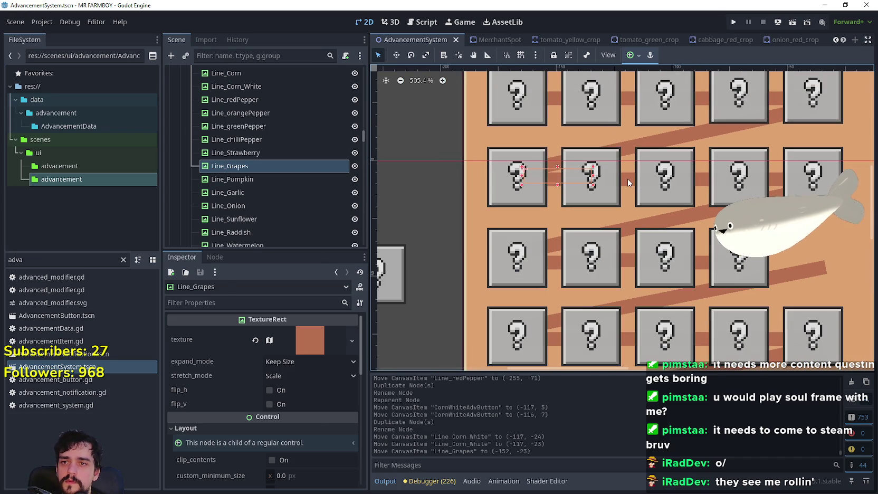
Step: Set CornWhiteAdvButton's asigned_line to Line_Corn_White
{"action": "left_click", "coordinate": [628, 178]}
{"action": "left_click", "coordinate": [675, 204]}
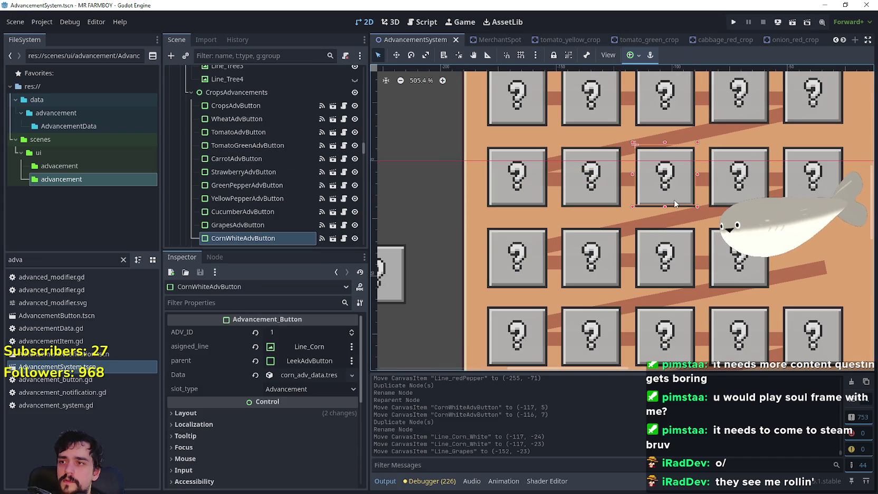
{"action": "scroll", "coordinate": [290, 175], "scroll_direction": "down", "scroll_amount": 3}
{"action": "left_click", "coordinate": [299, 348]}
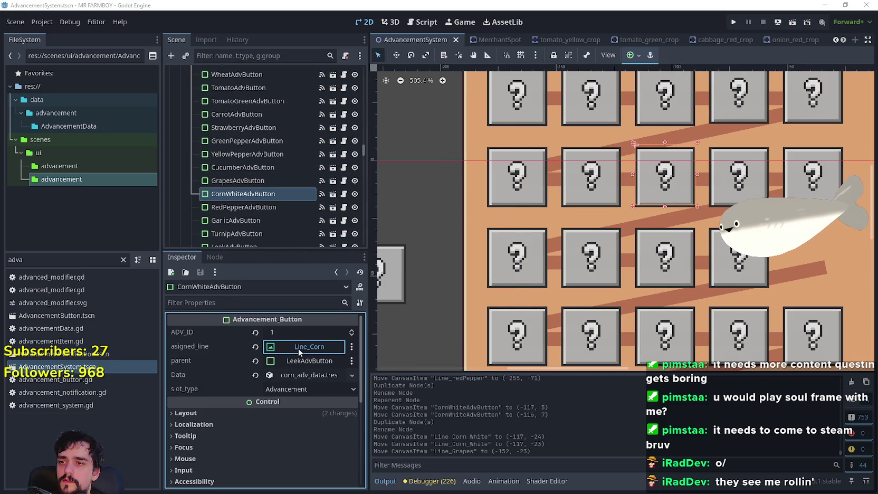
{"action": "left_click", "coordinate": [299, 348]}
{"action": "scroll", "coordinate": [485, 238], "scroll_direction": "down", "scroll_amount": 20}
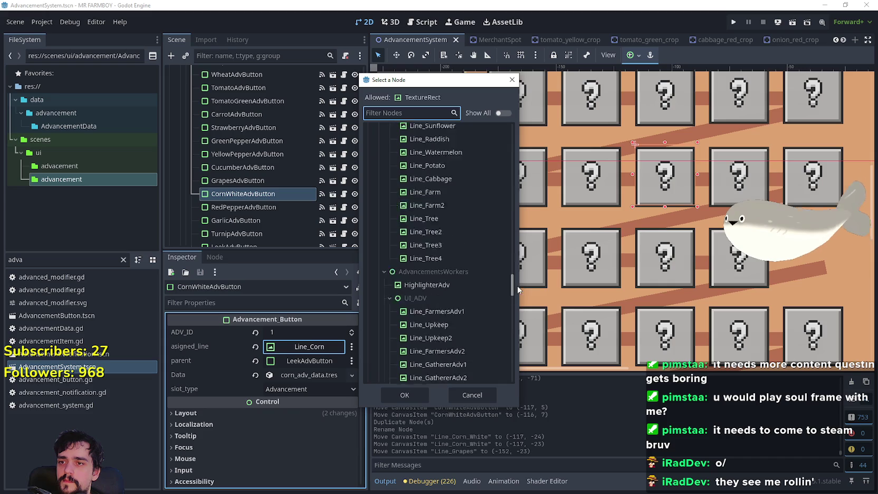
{"action": "left_click", "coordinate": [468, 251]}
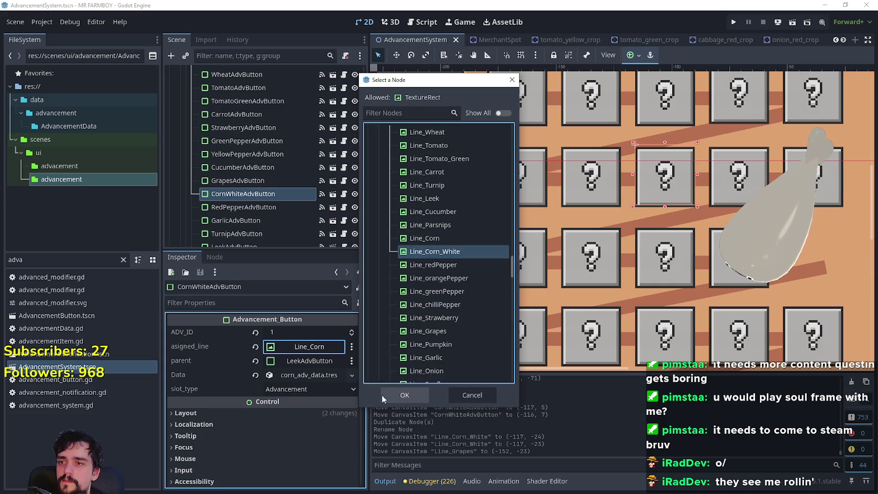
{"action": "left_click", "coordinate": [404, 395]}
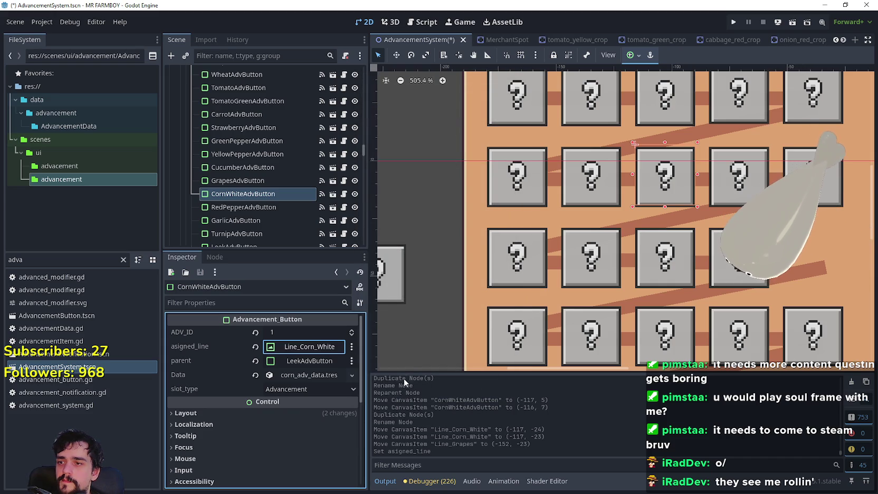
{"action": "left_click", "coordinate": [589, 192]}
{"action": "left_click", "coordinate": [669, 197]}
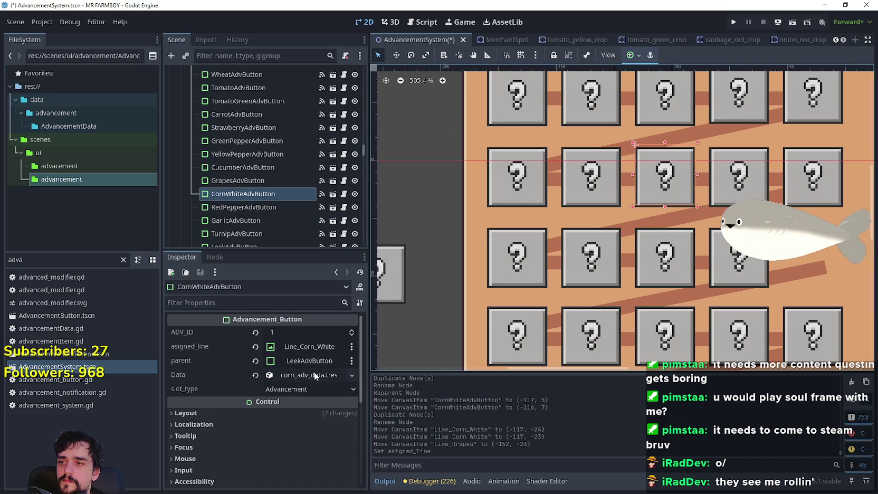
Step: Set CornWhiteAdvButton's parent to GrapesAdvButton
{"action": "left_click", "coordinate": [313, 360]}
{"action": "left_click_drag", "start_coordinate": [512, 143], "coordinate": [511, 221]}
{"action": "scroll", "coordinate": [454, 210], "scroll_direction": "up", "scroll_amount": 2}
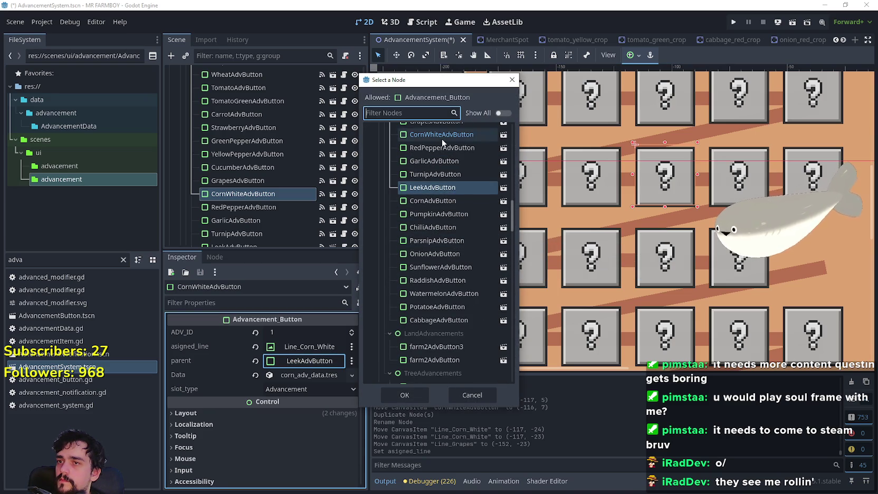
{"action": "scroll", "coordinate": [457, 196], "scroll_direction": "up", "scroll_amount": 4}
{"action": "left_click", "coordinate": [462, 187]}
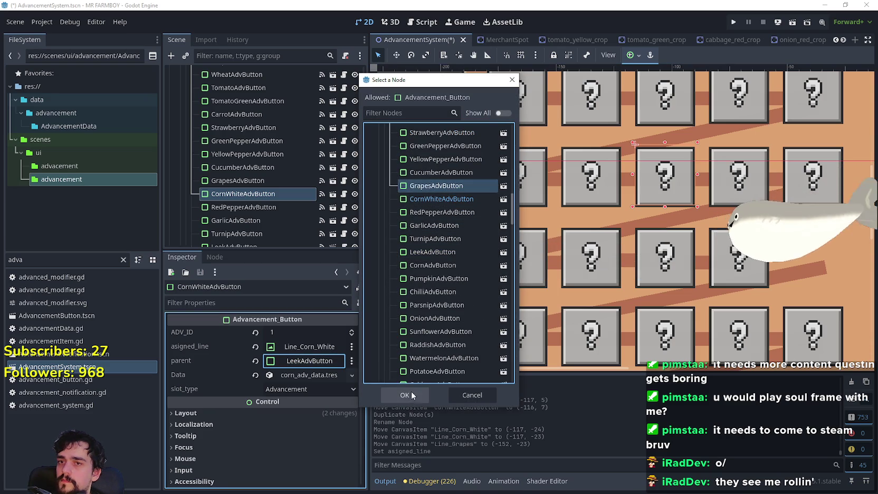
{"action": "left_click", "coordinate": [406, 393]}
Step: Make the button's data unique, set adv_item to Corn White, and name it tr_crops_corn_white
{"action": "left_click", "coordinate": [300, 379]}
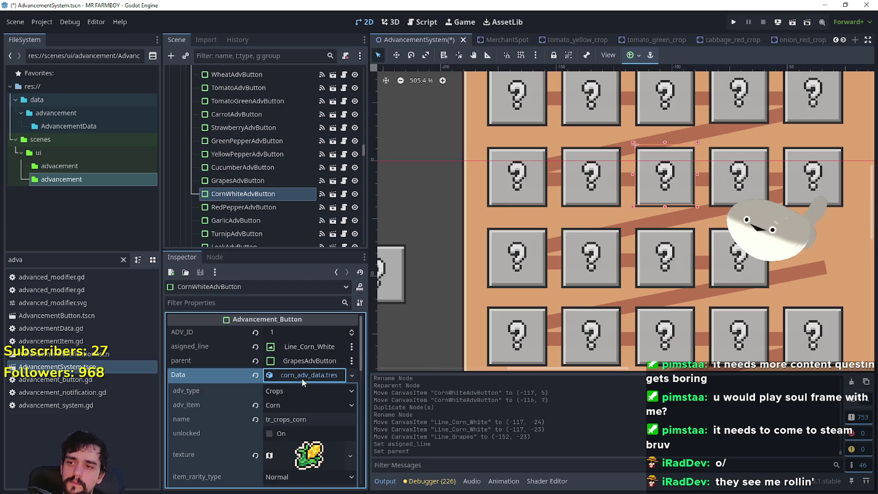
{"action": "right_click", "coordinate": [302, 379]}
{"action": "left_click", "coordinate": [338, 413]}
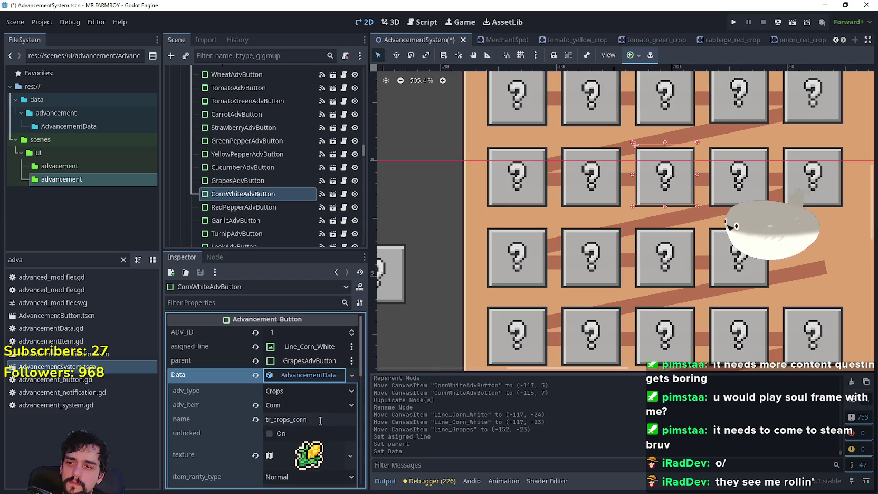
{"action": "left_click", "coordinate": [310, 402]}
{"action": "scroll", "coordinate": [315, 248], "scroll_direction": "down", "scroll_amount": 10}
{"action": "scroll", "coordinate": [316, 317], "scroll_direction": "up", "scroll_amount": 3}
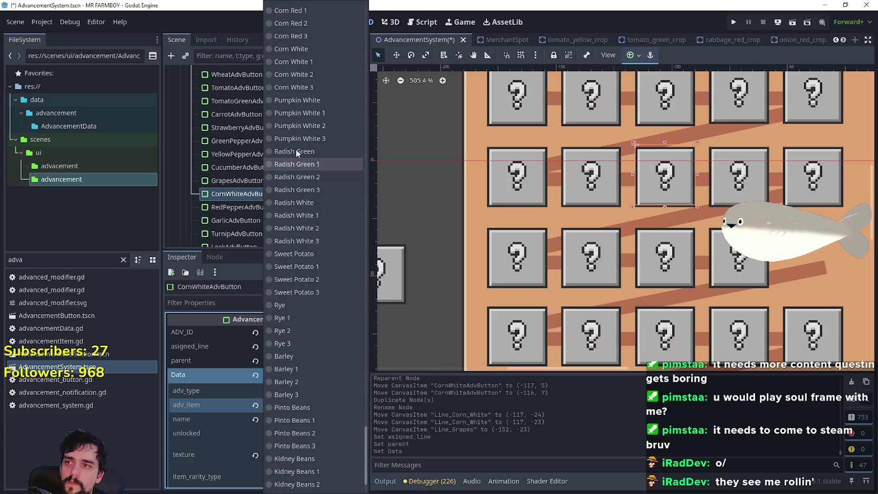
{"action": "left_click", "coordinate": [306, 48]}
{"action": "left_click", "coordinate": [337, 419]}
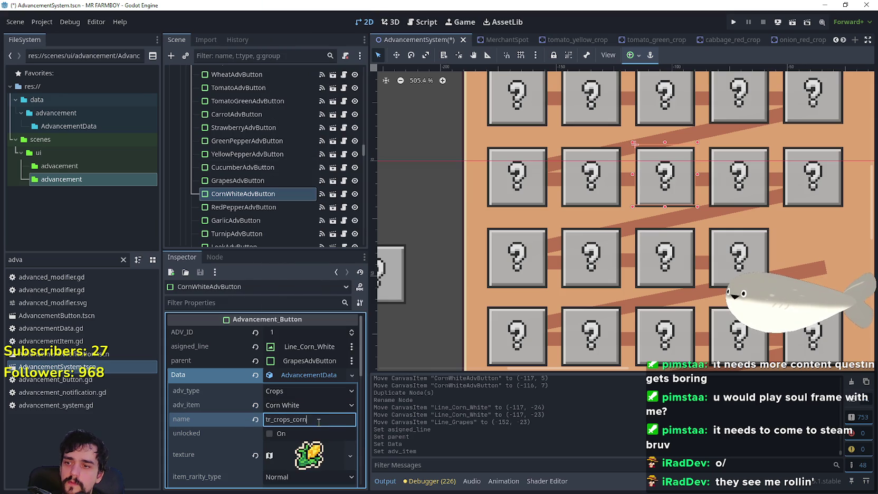
{"action": "type", "text": "_white"}
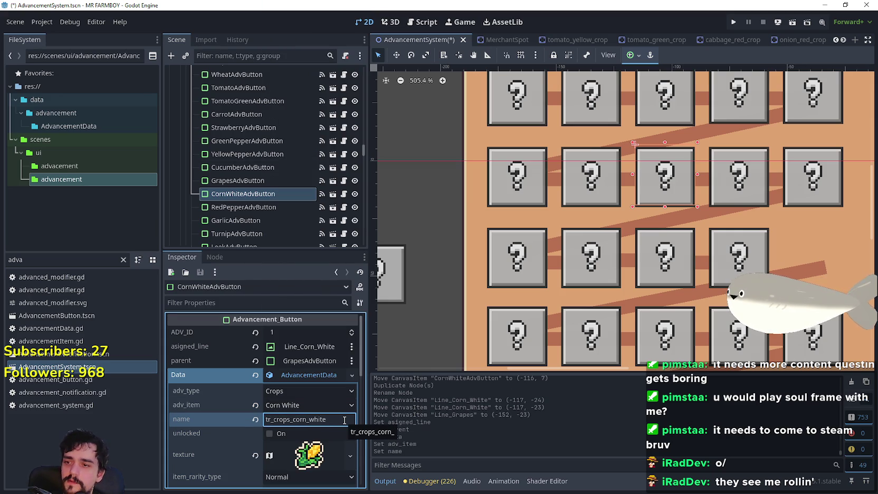
{"action": "left_click", "coordinate": [338, 455]}
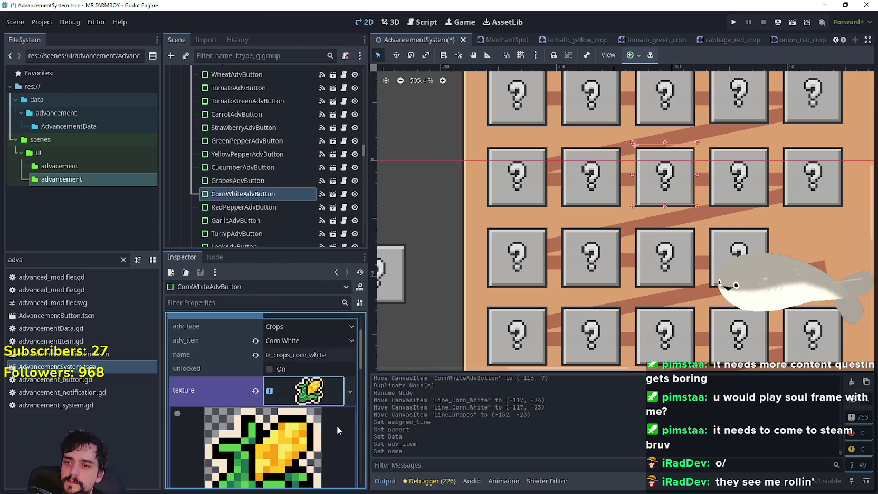
{"action": "scroll", "coordinate": [292, 417], "scroll_direction": "down", "scroll_amount": 5}
Step: Set the Corn White icon's atlas region to the pale corn sprite and save the scene
{"action": "left_click", "coordinate": [266, 460]}
{"action": "scroll", "coordinate": [368, 251], "scroll_direction": "down", "scroll_amount": 5}
{"action": "scroll", "coordinate": [364, 239], "scroll_direction": "up", "scroll_amount": 2}
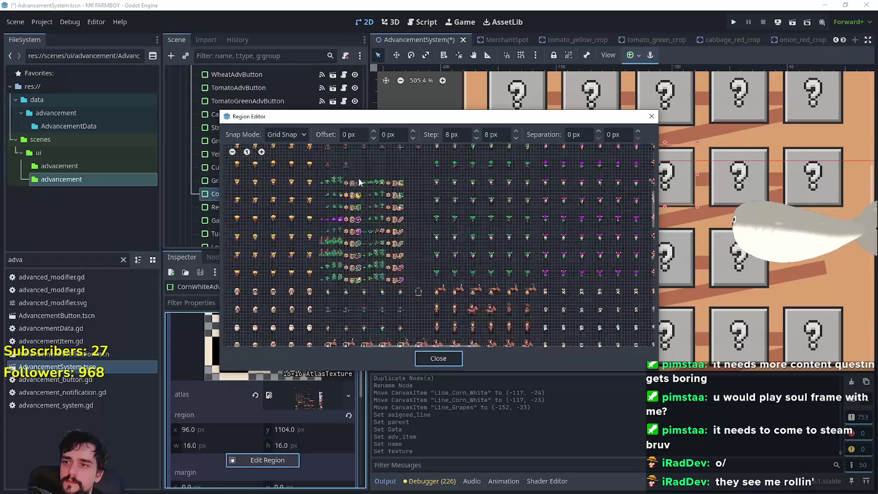
{"action": "scroll", "coordinate": [360, 183], "scroll_direction": "up", "scroll_amount": 4}
{"action": "scroll", "coordinate": [415, 172], "scroll_direction": "down", "scroll_amount": 4}
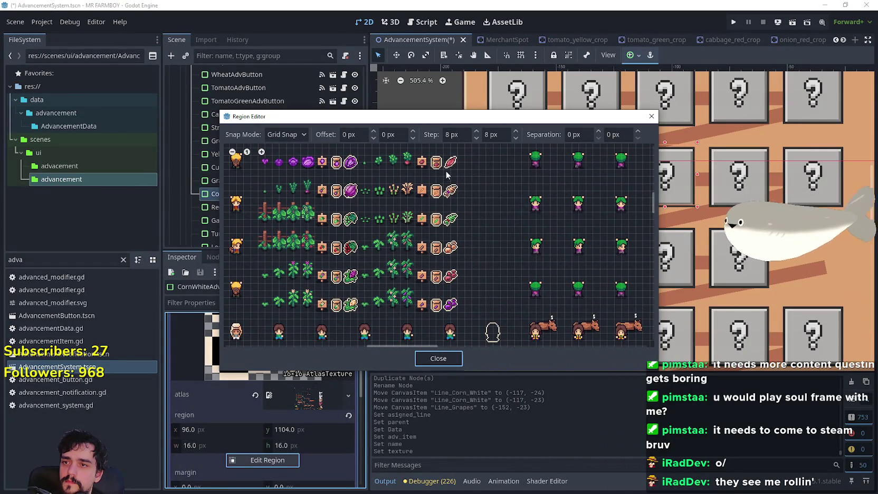
{"action": "scroll", "coordinate": [384, 313], "scroll_direction": "up", "scroll_amount": 3}
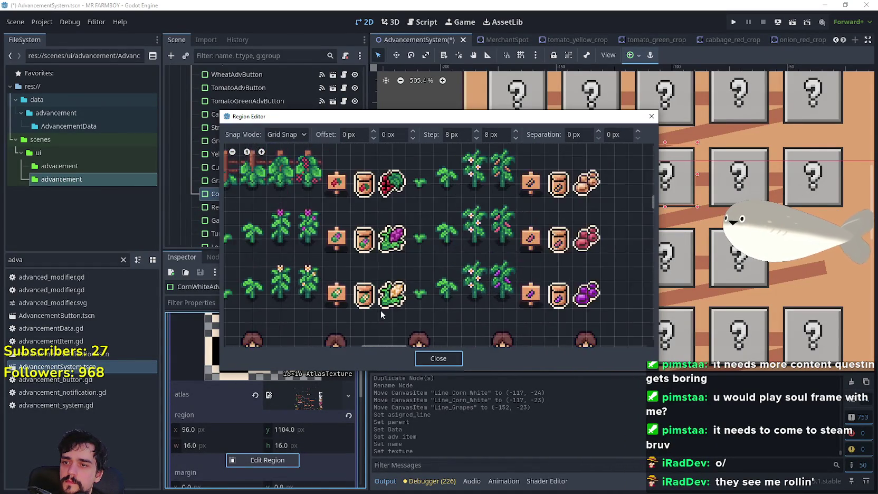
{"action": "scroll", "coordinate": [384, 313], "scroll_direction": "up", "scroll_amount": 2}
{"action": "left_click", "coordinate": [379, 304]}
{"action": "left_click", "coordinate": [437, 358]}
{"action": "left_click", "coordinate": [323, 398]}
{"action": "key", "text": "ctrl+s"}
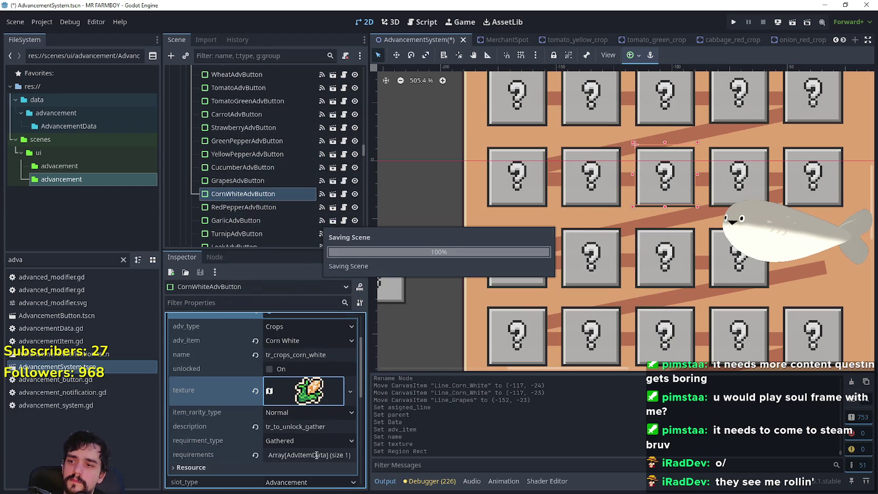
Step: Review the Corn White requirements array and its first entry, then select GarlicAdvButton
{"action": "left_click", "coordinate": [315, 455]}
{"action": "scroll", "coordinate": [309, 436], "scroll_direction": "down", "scroll_amount": 2}
{"action": "left_click", "coordinate": [301, 401]}
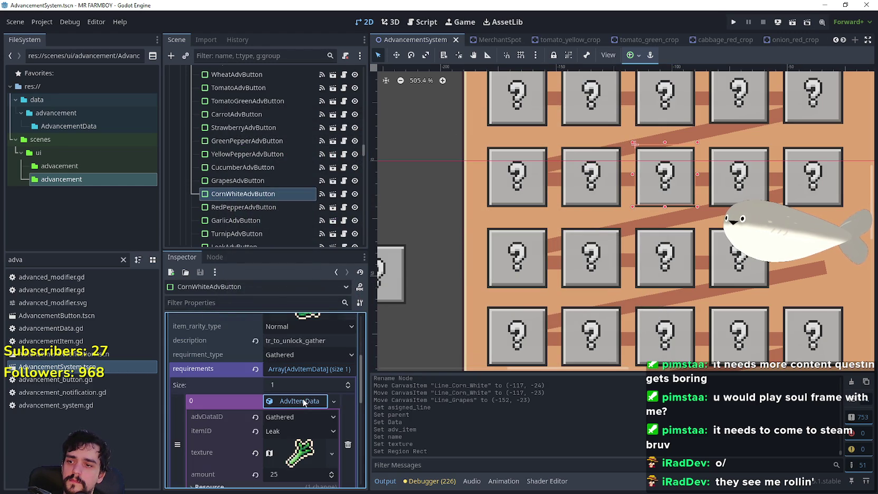
{"action": "scroll", "coordinate": [303, 403], "scroll_direction": "up", "scroll_amount": 5}
{"action": "scroll", "coordinate": [592, 230], "scroll_direction": "down", "scroll_amount": 2}
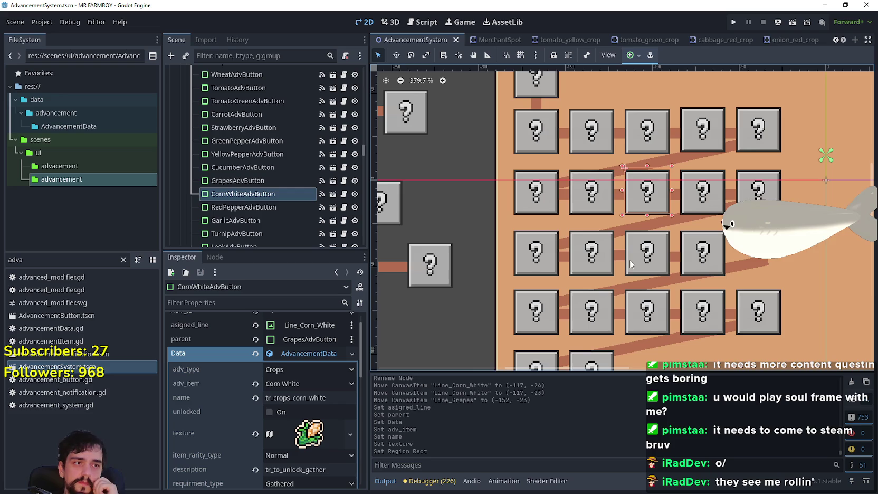
{"action": "left_click", "coordinate": [716, 209]}
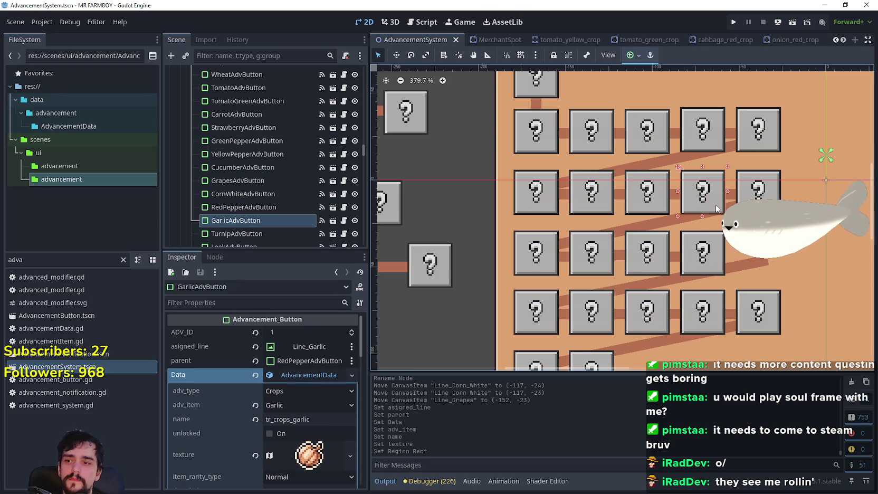
Step: Set GarlicAdvButton's parent to CornWhiteAdvButton
{"action": "left_click", "coordinate": [321, 361]}
{"action": "left_click_drag", "start_coordinate": [513, 144], "coordinate": [512, 216]}
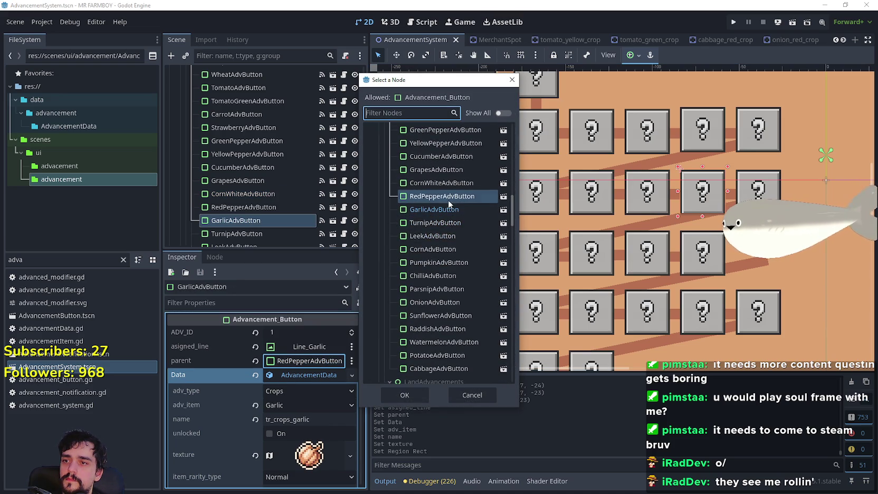
{"action": "left_click", "coordinate": [446, 210]}
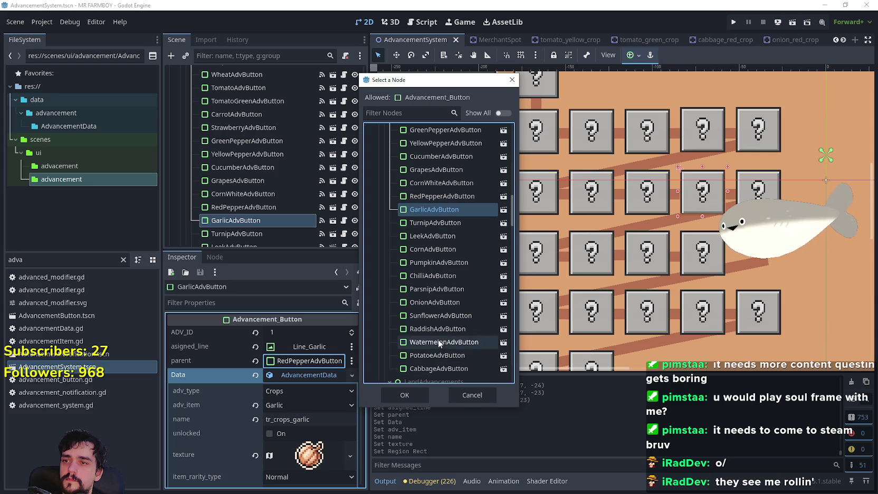
{"action": "left_click", "coordinate": [453, 183]}
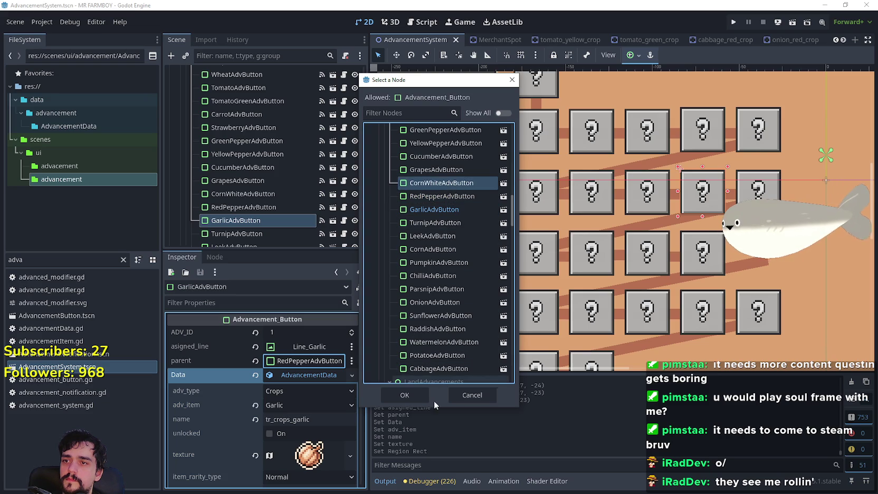
{"action": "left_click", "coordinate": [415, 395]}
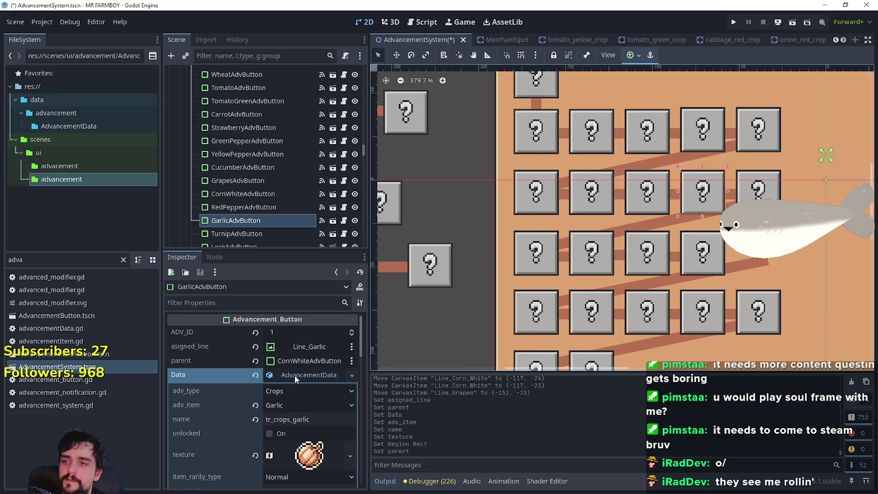
{"action": "left_click", "coordinate": [294, 374]}
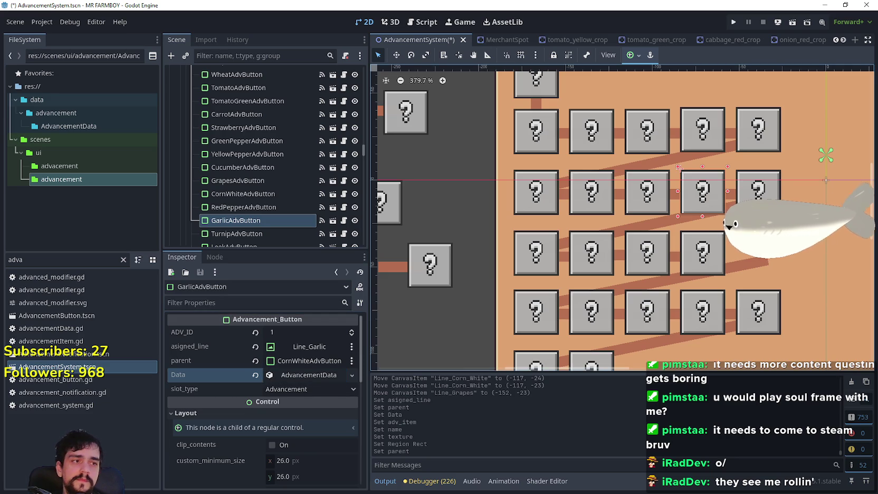
Step: Set CucumberAdvButton's parent to GreenPepperAdvButton
{"action": "left_click", "coordinate": [765, 129]}
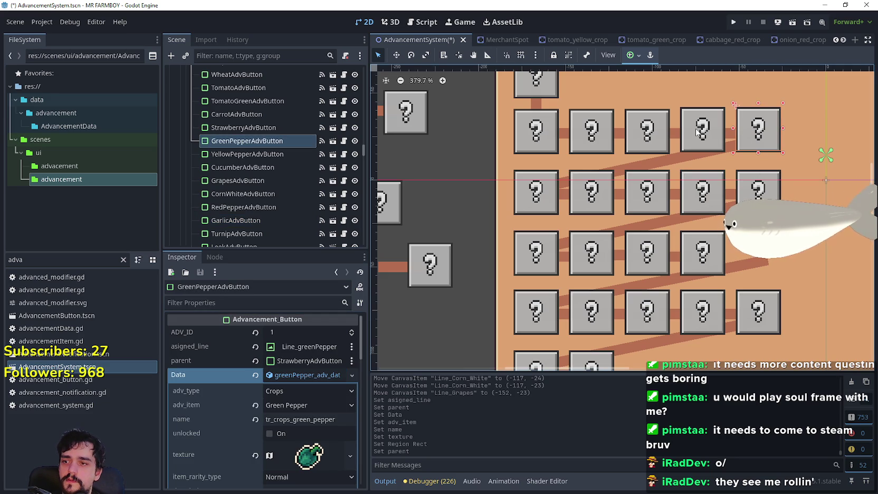
{"action": "left_click", "coordinate": [532, 204]}
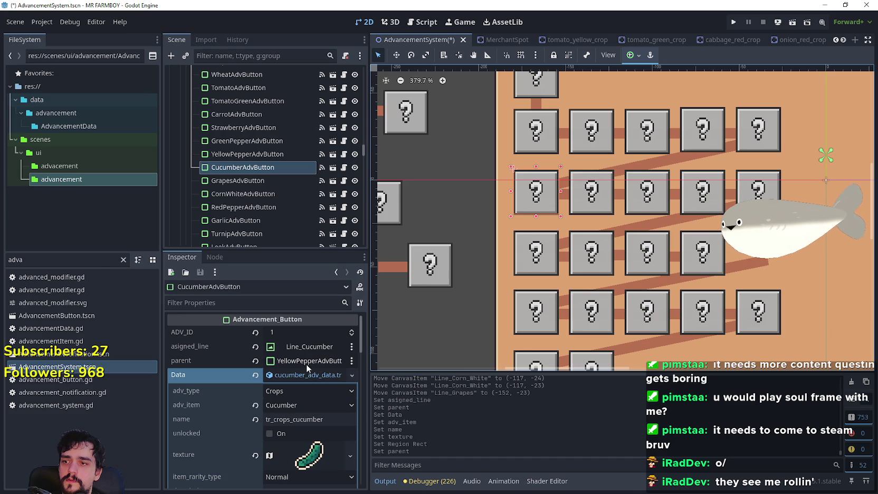
{"action": "left_click", "coordinate": [307, 363]}
{"action": "scroll", "coordinate": [457, 222], "scroll_direction": "down", "scroll_amount": 5}
{"action": "mouse_move", "coordinate": [513, 151]}
{"action": "left_mouse_down"}
{"action": "mouse_move", "coordinate": [507, 208]}
{"action": "mouse_move", "coordinate": [513, 195]}
{"action": "left_mouse_up"}
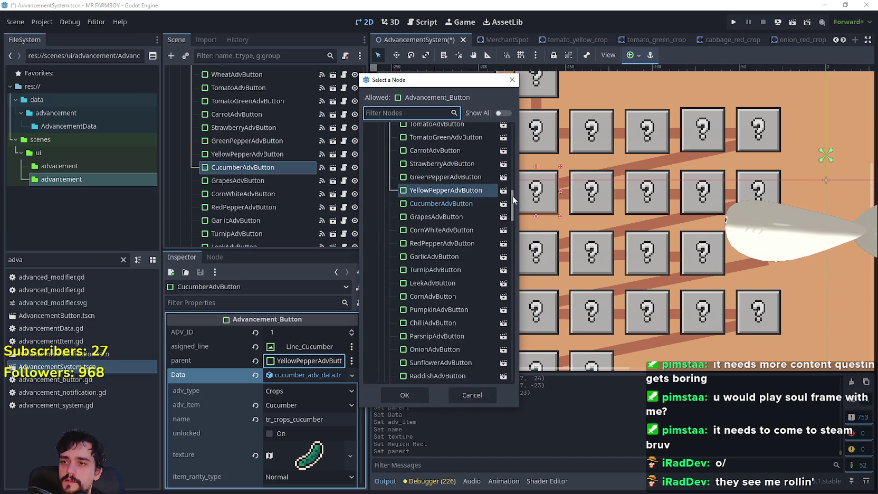
{"action": "left_click", "coordinate": [454, 177]}
{"action": "left_click", "coordinate": [417, 393]}
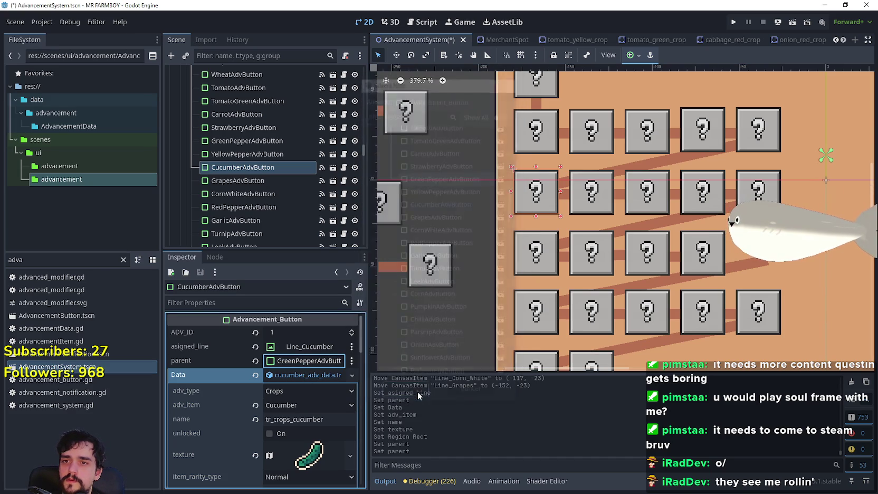
Step: Check the Turnip and Leek buttons' parents, then select WheatAdvButton
{"action": "scroll", "coordinate": [689, 210], "scroll_direction": "down", "scroll_amount": 2}
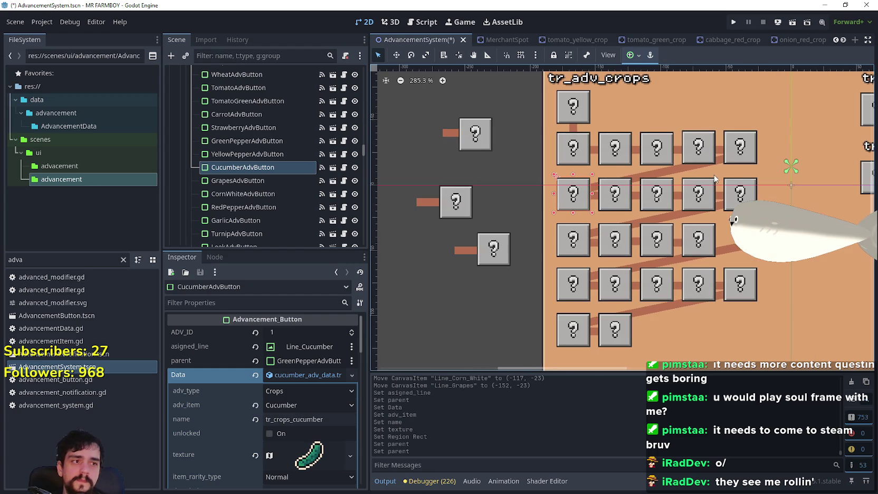
{"action": "scroll", "coordinate": [666, 173], "scroll_direction": "up", "scroll_amount": 2}
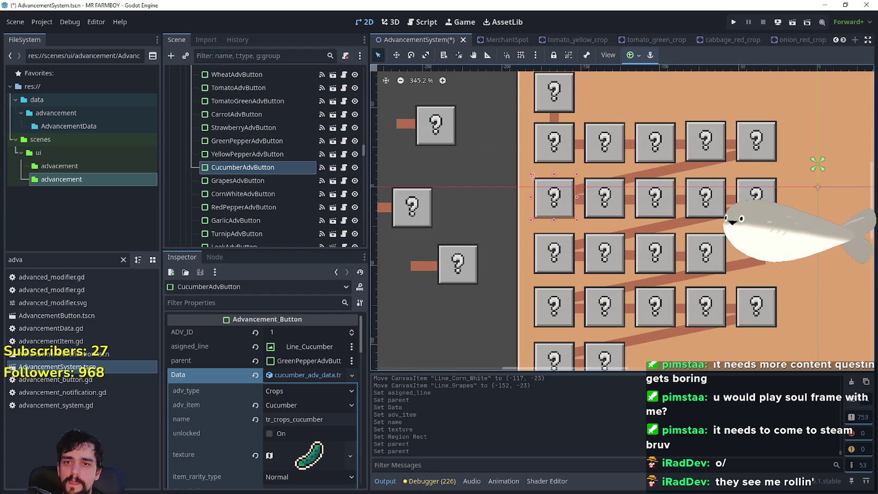
{"action": "left_click", "coordinate": [756, 190]}
{"action": "scroll", "coordinate": [722, 288], "scroll_direction": "up", "scroll_amount": 3}
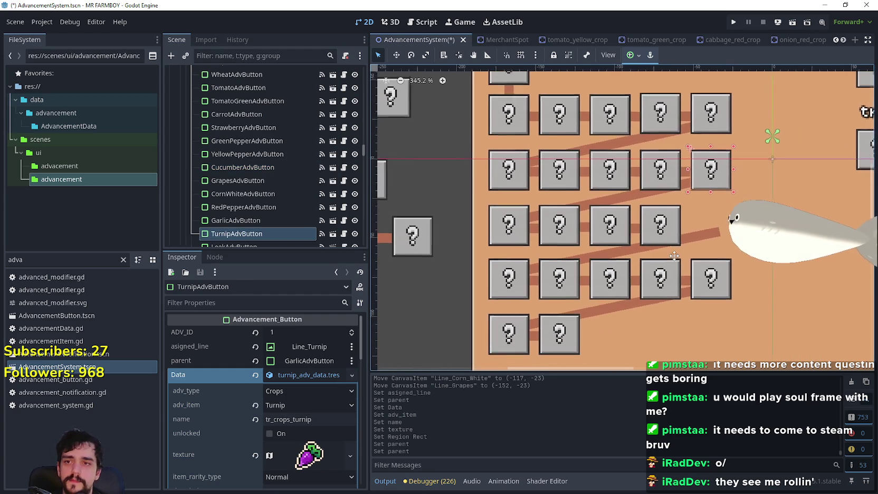
{"action": "scroll", "coordinate": [546, 239], "scroll_direction": "down", "scroll_amount": 2}
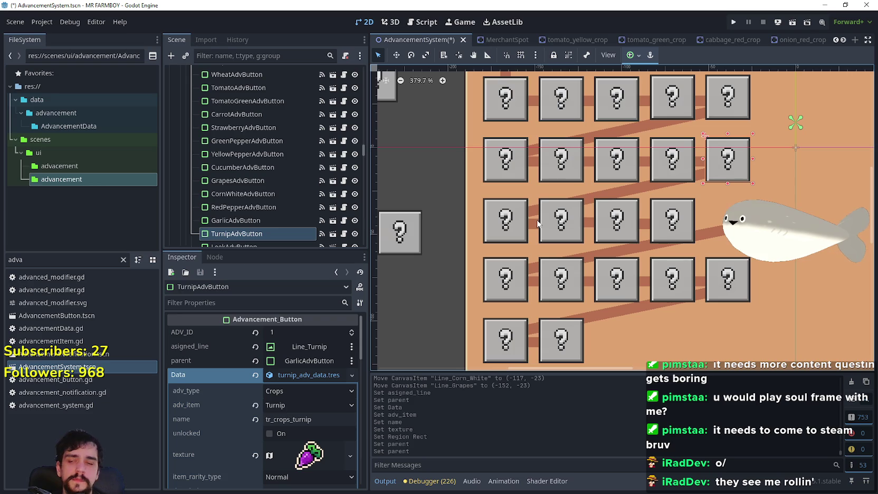
{"action": "left_click", "coordinate": [513, 226]}
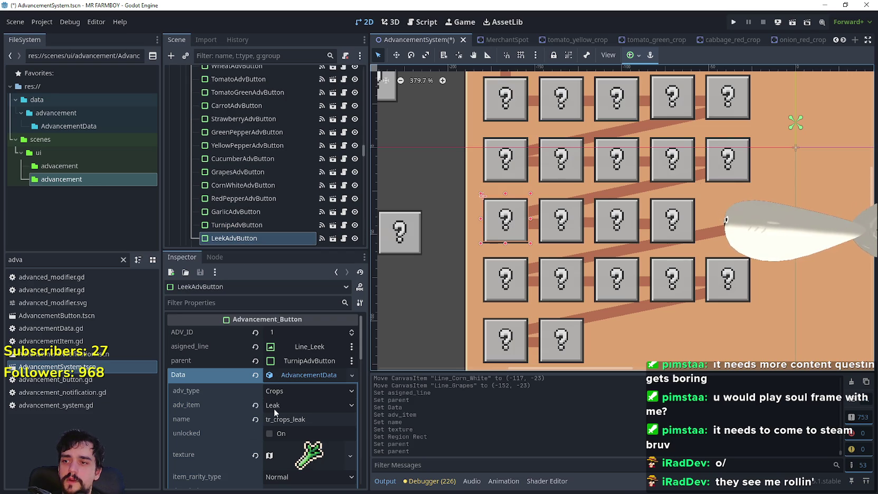
{"action": "scroll", "coordinate": [546, 253], "scroll_direction": "down", "scroll_amount": 2}
{"action": "left_click", "coordinate": [508, 139]}
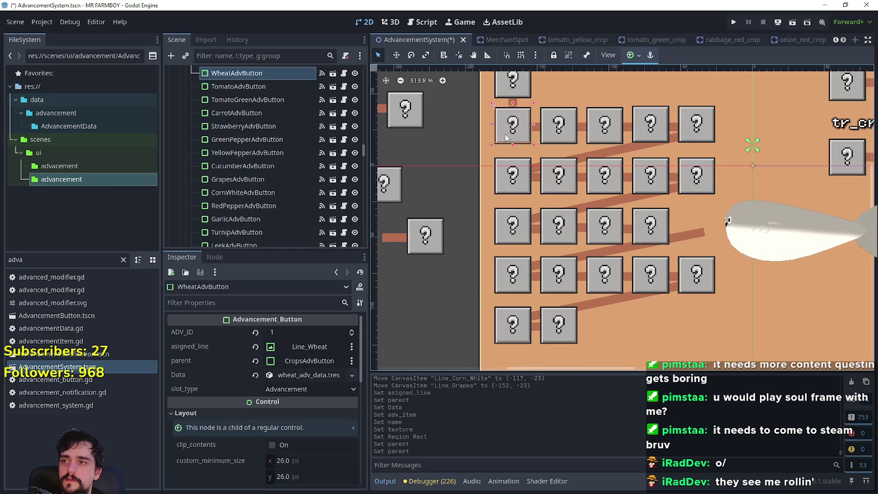
Step: Duplicate WheatAdvButton as RyeAdvButton and place it at (-223, 6), left of the crop grid
{"action": "key", "text": "ctrl+d"}
{"action": "left_click", "coordinate": [231, 131]}
{"action": "left_click", "coordinate": [230, 134]}
{"action": "type", "text": "Ray"}
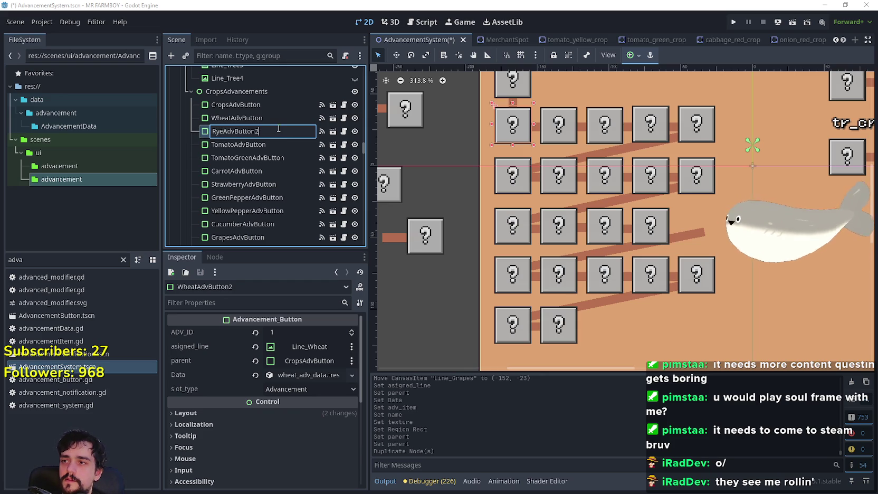
{"action": "key", "text": "Return"}
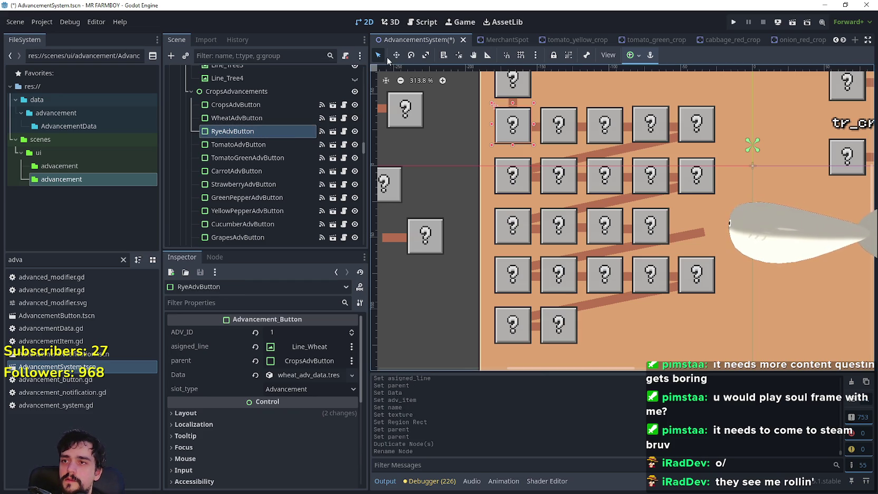
{"action": "left_click", "coordinate": [395, 55]}
{"action": "mouse_move", "coordinate": [501, 128]}
{"action": "left_mouse_down"}
{"action": "mouse_move", "coordinate": [434, 166]}
{"action": "mouse_move", "coordinate": [440, 175]}
{"action": "left_mouse_up"}
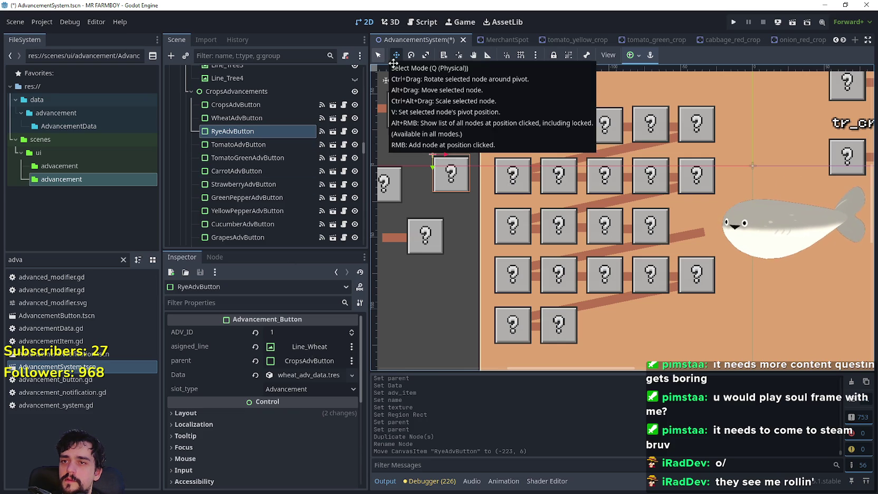
{"action": "left_click", "coordinate": [378, 56]}
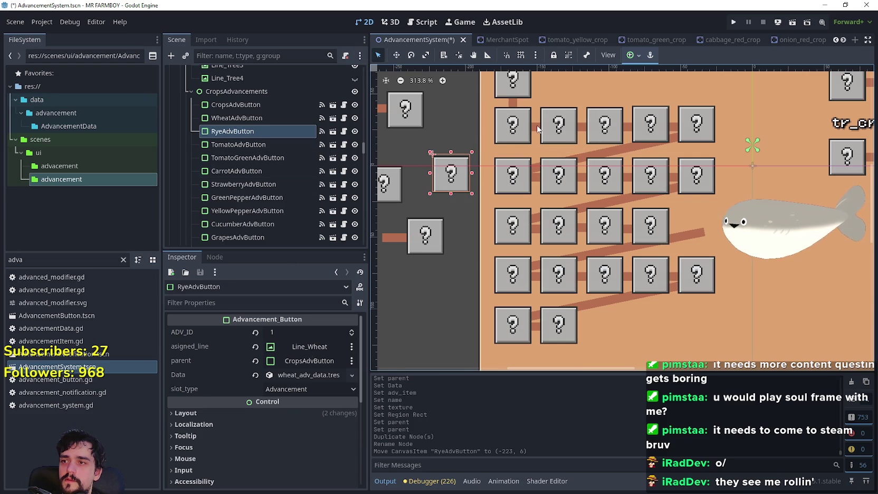
Step: Duplicate Line_Tomato_Green into Line_Tomato_Green2
{"action": "left_click", "coordinate": [537, 128]}
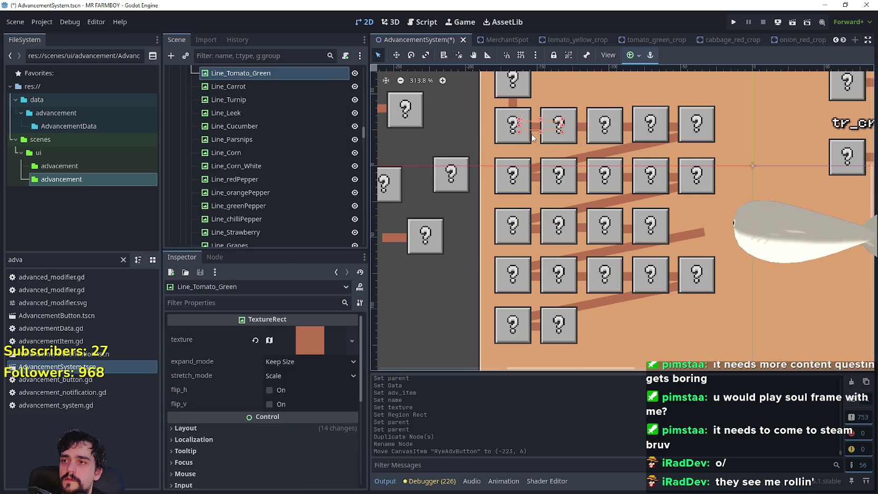
{"action": "key", "text": "ctrl+d"}
{"action": "double_click", "coordinate": [265, 87]}
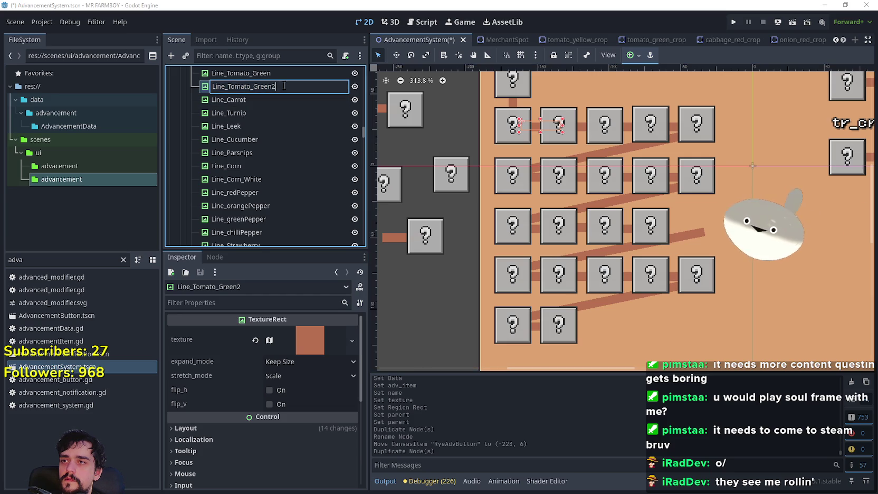
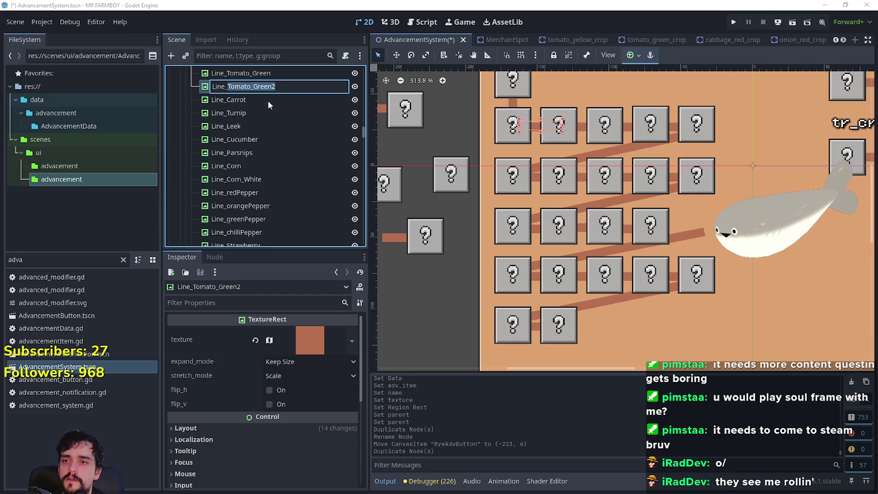
Step: Discard the extra tomato-green line copy by cancelling its rename and undoing the duplicate
{"action": "key", "text": "Escape"}
{"action": "key", "text": "ctrl+z"}
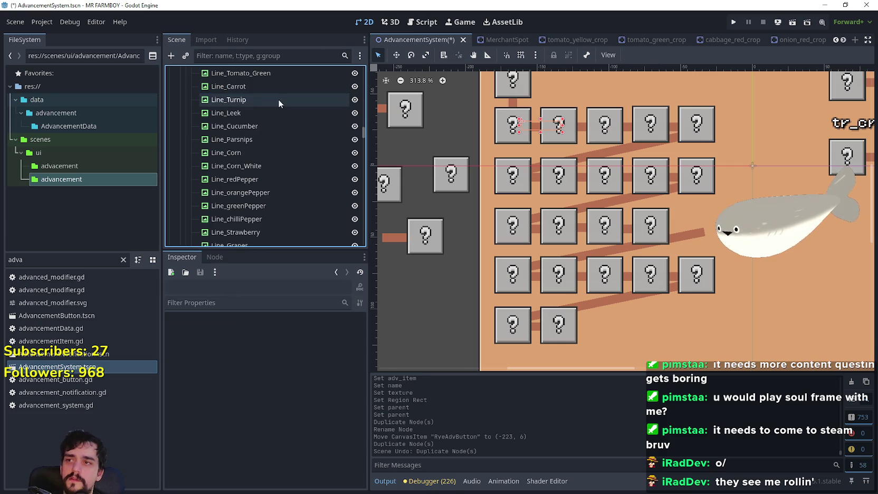
{"action": "left_click", "coordinate": [451, 182]}
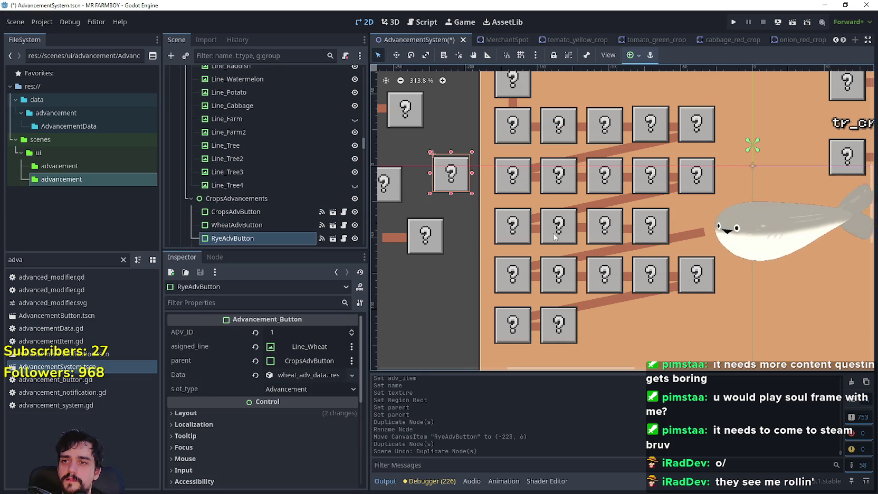
Step: Rename the Line_Leek connector node to Line_Rye
{"action": "left_click", "coordinate": [583, 210]}
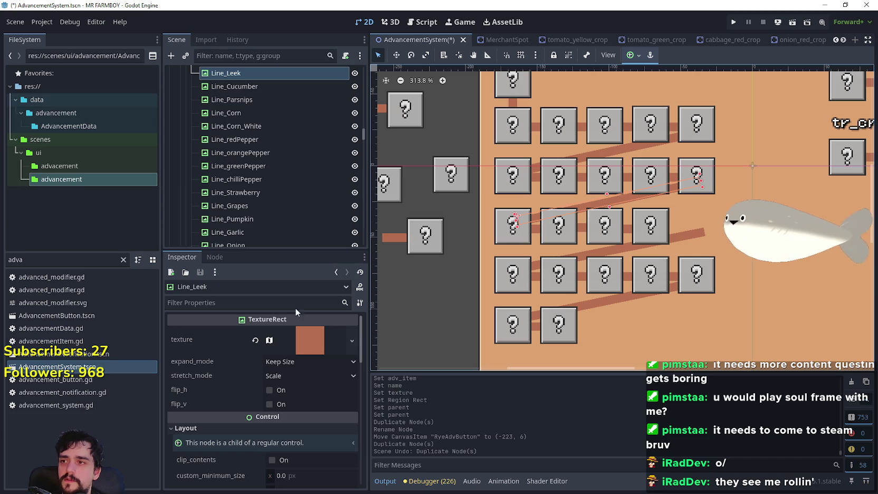
{"action": "left_click", "coordinate": [237, 75]}
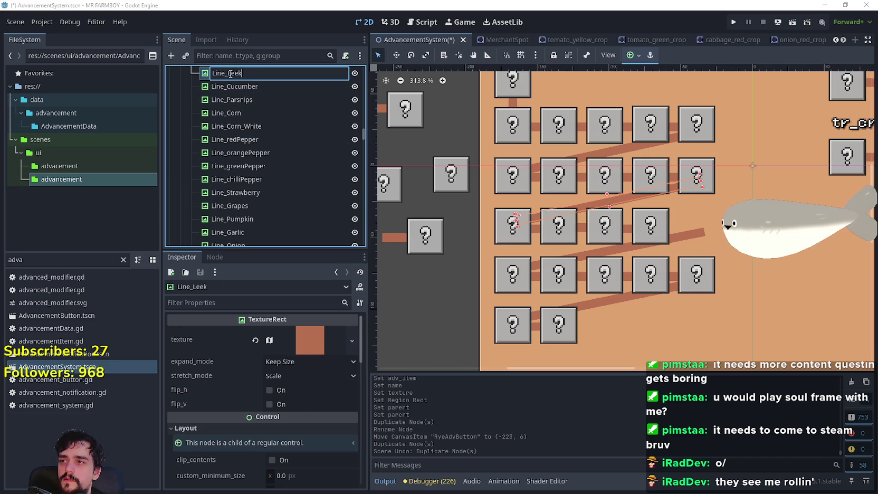
{"action": "type", "text": "Rye"}
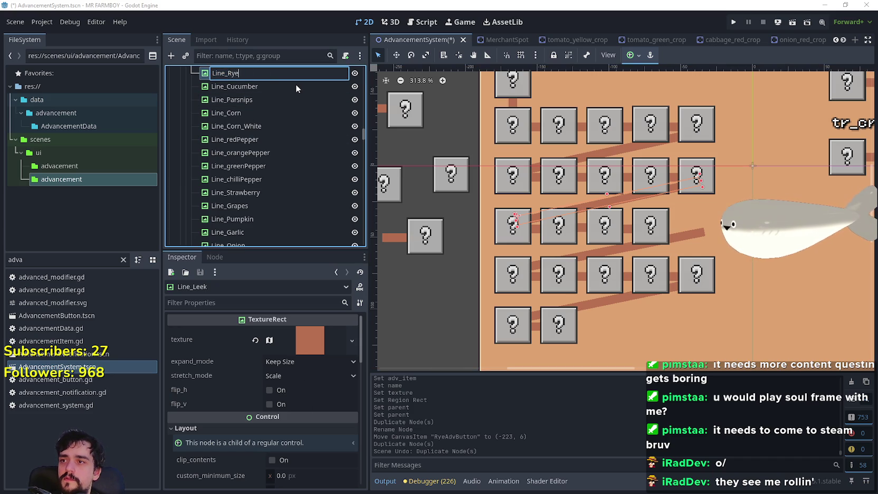
{"action": "key", "text": "Return"}
{"action": "left_click", "coordinate": [461, 181]}
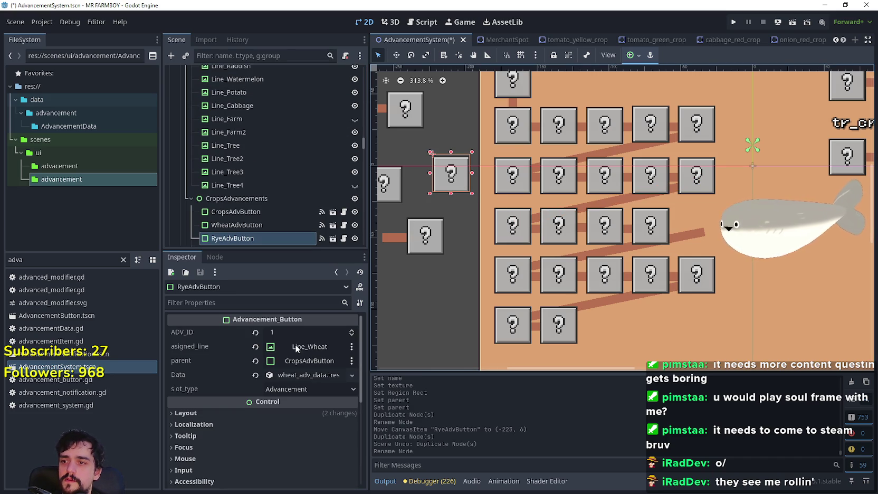
Step: Set RyeAdvButton's asigned_line to Line_Rye
{"action": "left_click", "coordinate": [303, 347]}
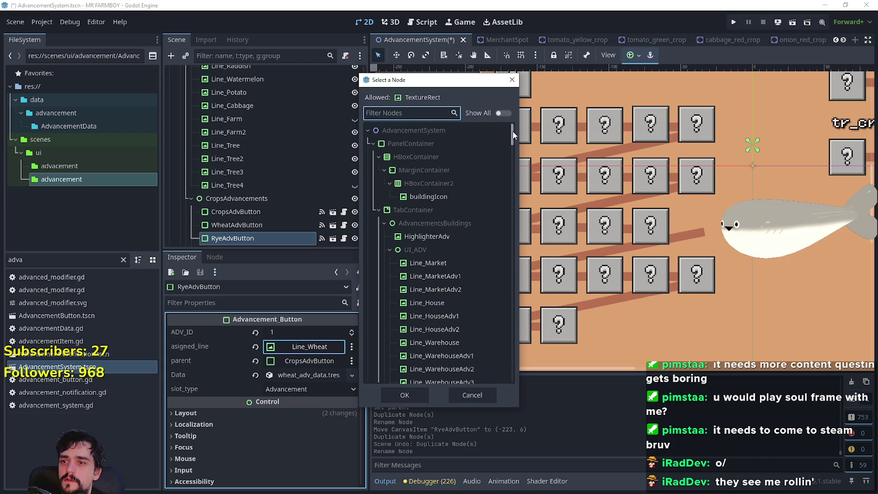
{"action": "scroll", "coordinate": [507, 137], "scroll_direction": "down", "scroll_amount": 3}
{"action": "mouse_move", "coordinate": [515, 140]}
{"action": "left_mouse_down"}
{"action": "mouse_move", "coordinate": [509, 286]}
{"action": "mouse_move", "coordinate": [494, 275]}
{"action": "left_mouse_up"}
{"action": "scroll", "coordinate": [489, 263], "scroll_direction": "up", "scroll_amount": 5}
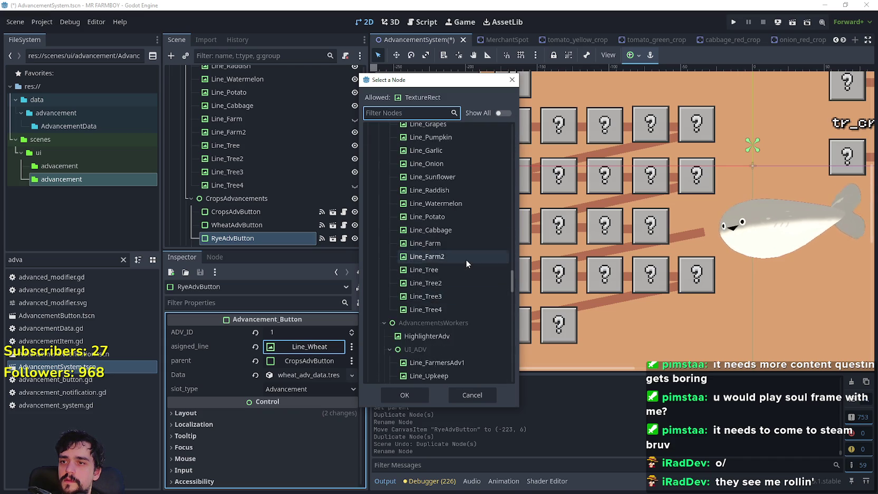
{"action": "scroll", "coordinate": [463, 253], "scroll_direction": "up", "scroll_amount": 5}
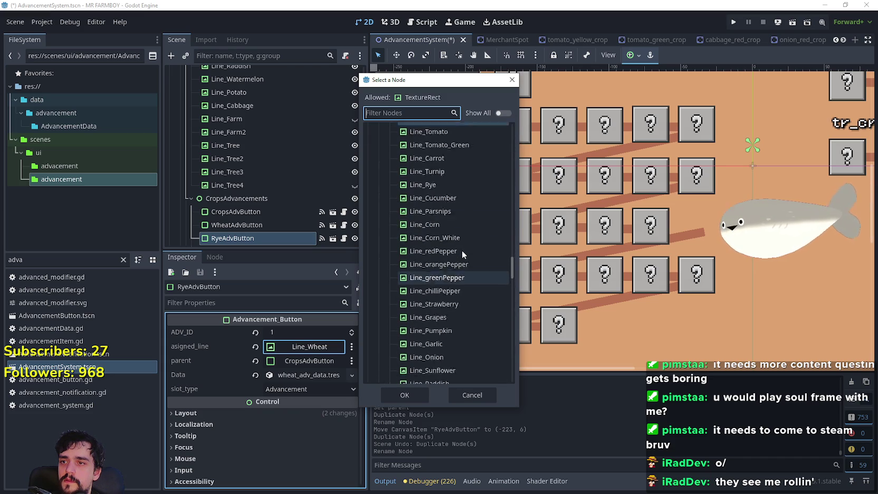
{"action": "scroll", "coordinate": [462, 250], "scroll_direction": "up", "scroll_amount": 2}
{"action": "left_click", "coordinate": [443, 281]}
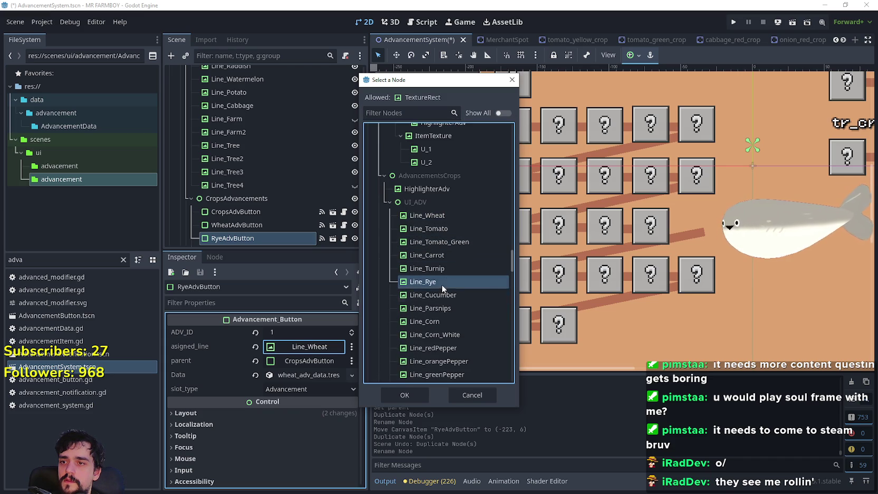
{"action": "left_click", "coordinate": [405, 395]}
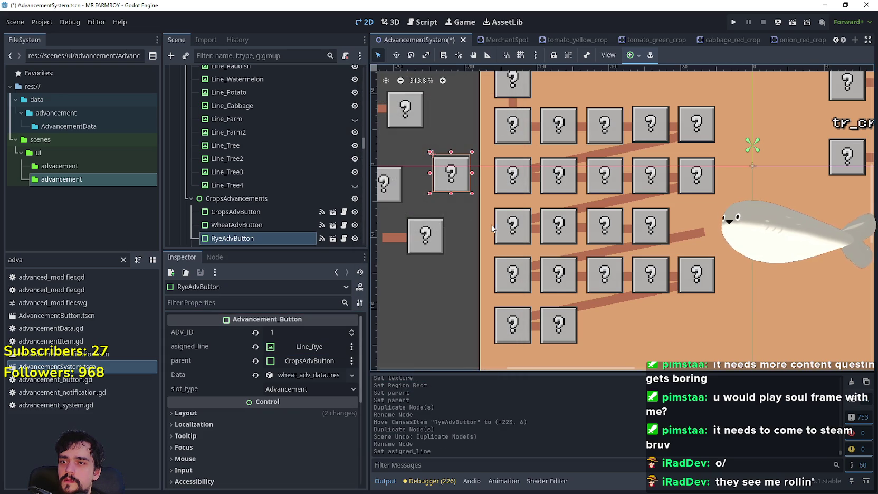
{"action": "scroll", "coordinate": [482, 226], "scroll_direction": "down", "scroll_amount": 1}
Step: Set LeekAdvButton's parent property to RyeAdvButton
{"action": "left_click", "coordinate": [511, 227]}
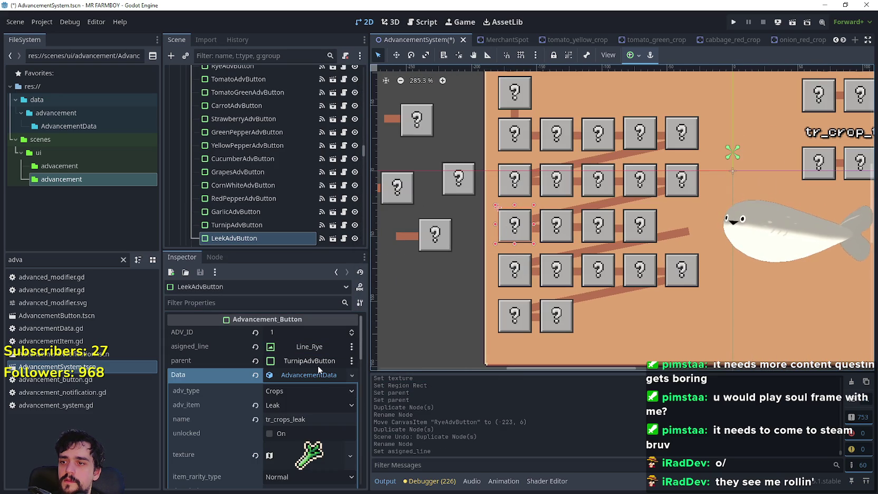
{"action": "left_click", "coordinate": [309, 376]}
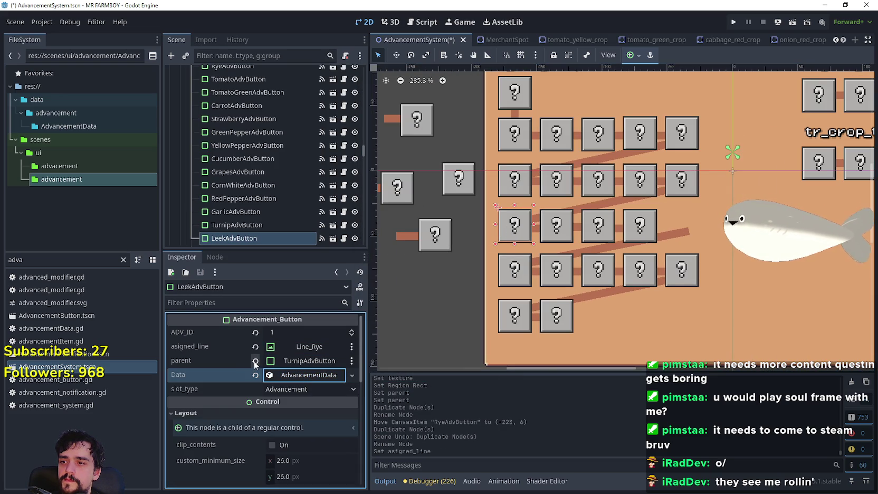
{"action": "left_click", "coordinate": [307, 360]}
{"action": "type", "text": "r"}
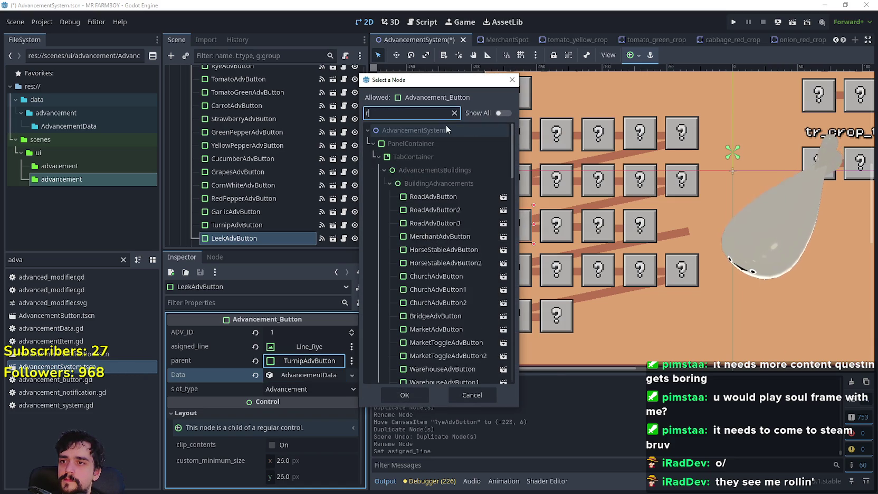
{"action": "type", "text": "ye"}
{"action": "left_click", "coordinate": [433, 197]}
{"action": "left_click", "coordinate": [405, 399]}
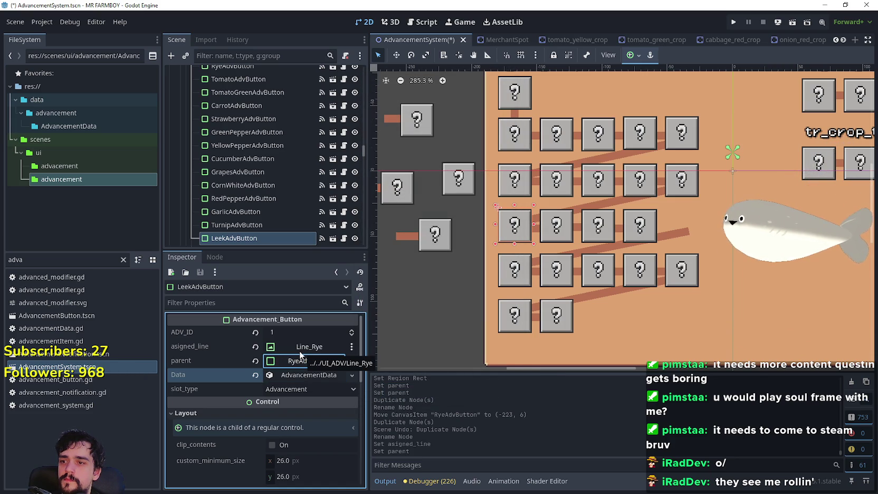
{"action": "scroll", "coordinate": [539, 216], "scroll_direction": "up", "scroll_amount": 2}
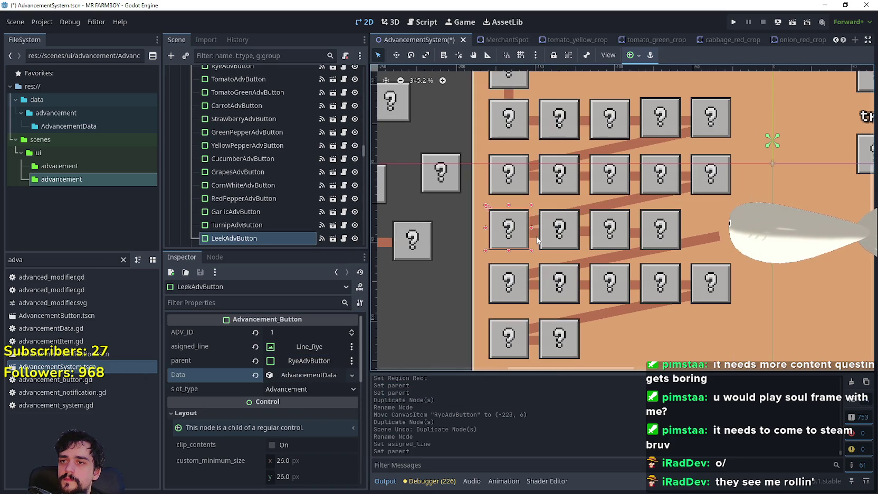
{"action": "left_click", "coordinate": [539, 239]}
{"action": "scroll", "coordinate": [249, 126], "scroll_direction": "up", "scroll_amount": 3}
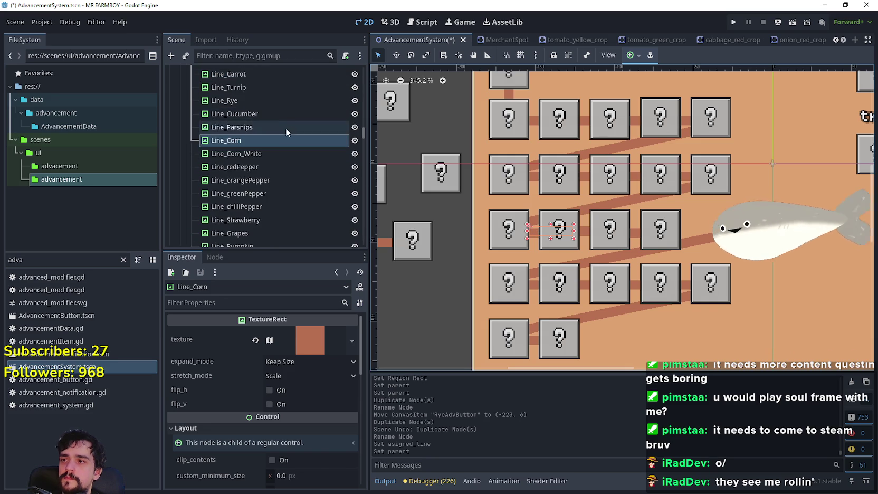
Step: Duplicate Line_Corn and rename the copy Line_Leek
{"action": "key", "text": "ctrl+d"}
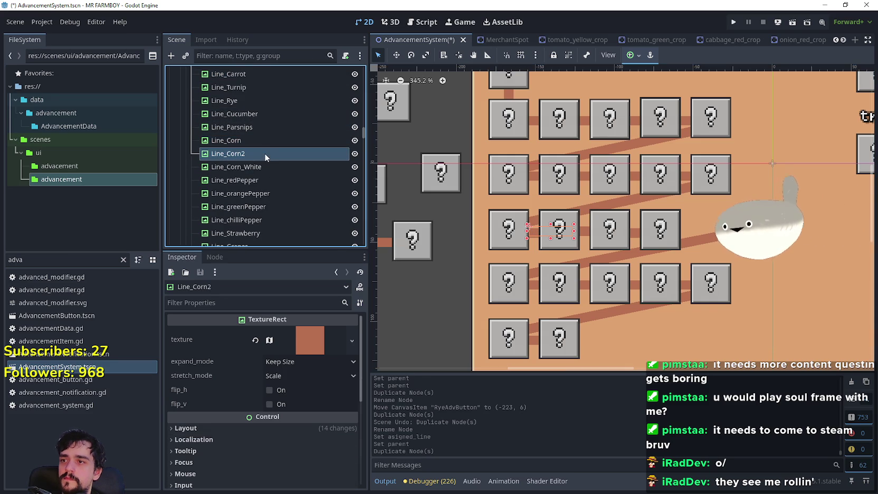
{"action": "left_click", "coordinate": [263, 154]}
{"action": "left_click", "coordinate": [277, 152]}
{"action": "key", "text": "BackSpace"}
{"action": "key", "text": "BackSpace"}
{"action": "key", "text": "BackSpace"}
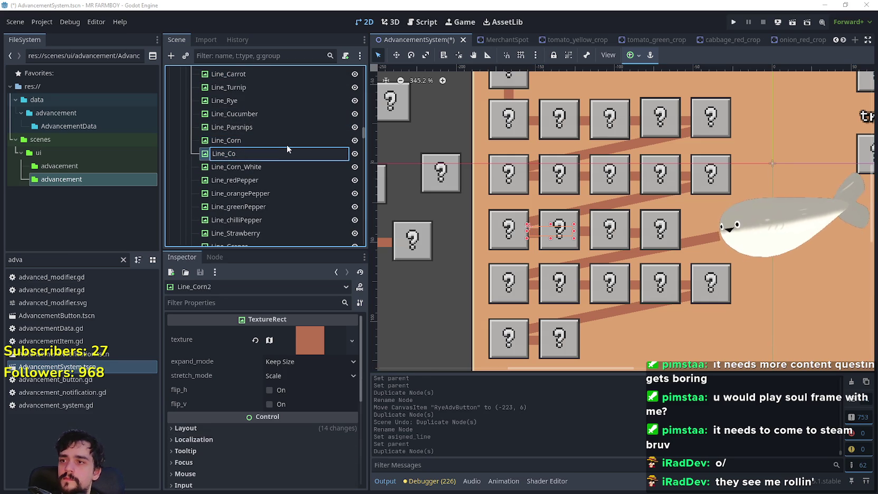
{"action": "type", "text": "Leek"}
{"action": "key", "text": "Return"}
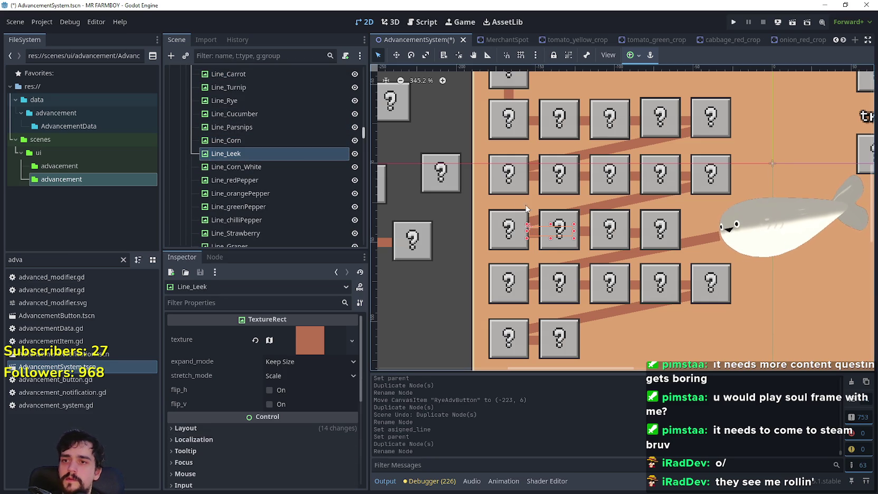
Step: Assign Line_Leek as LeekAdvButton's asigned_line
{"action": "left_click", "coordinate": [512, 242]}
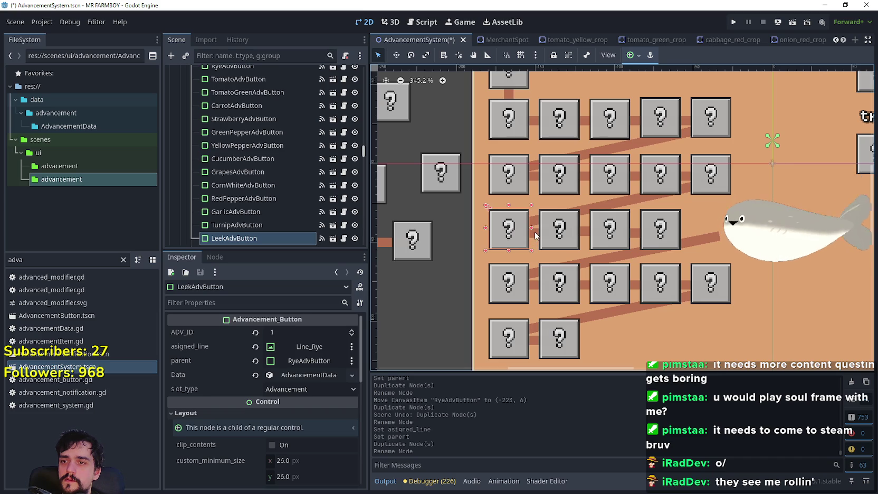
{"action": "left_click", "coordinate": [535, 235]}
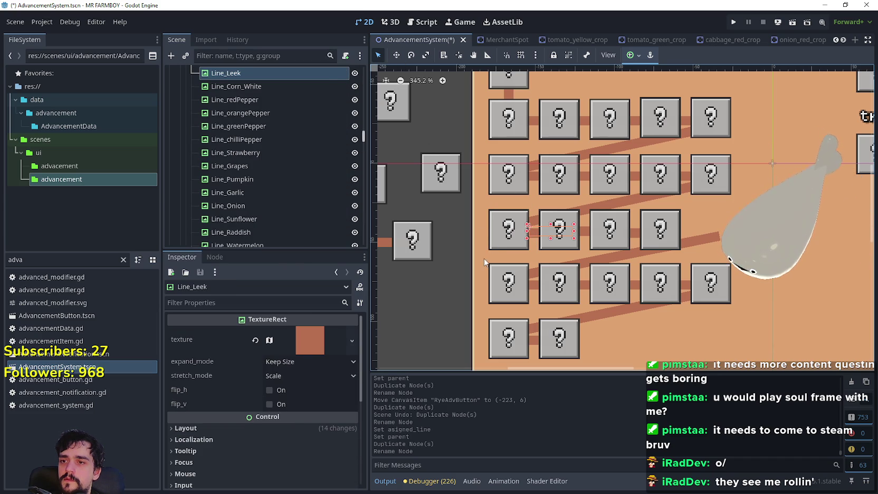
{"action": "left_click", "coordinate": [500, 248]}
{"action": "left_click", "coordinate": [312, 348]}
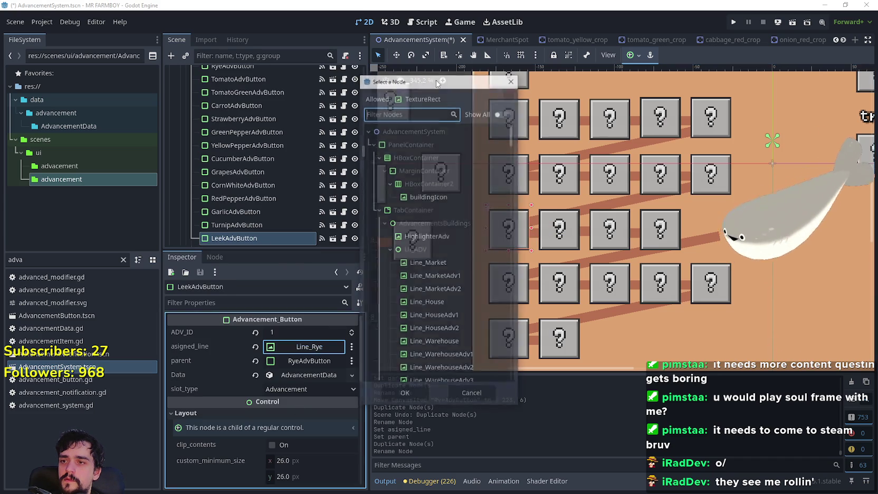
{"action": "type", "text": "leek"}
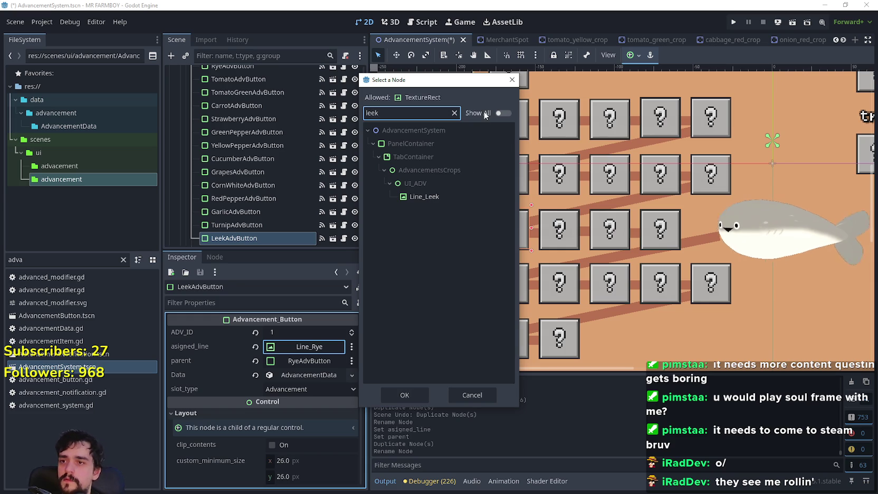
{"action": "left_click", "coordinate": [433, 197]}
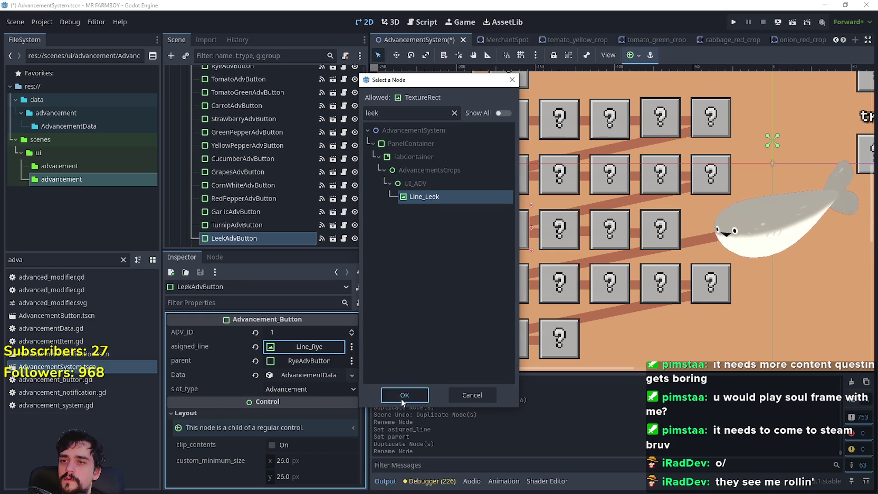
{"action": "left_click", "coordinate": [401, 395]}
{"action": "scroll", "coordinate": [413, 255], "scroll_direction": "down", "scroll_amount": 1}
{"action": "left_click", "coordinate": [434, 219]}
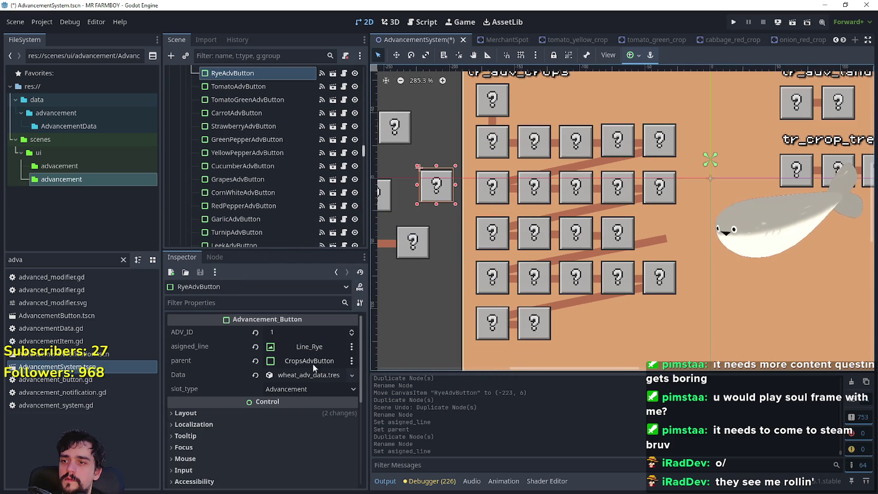
{"action": "left_click", "coordinate": [489, 237]}
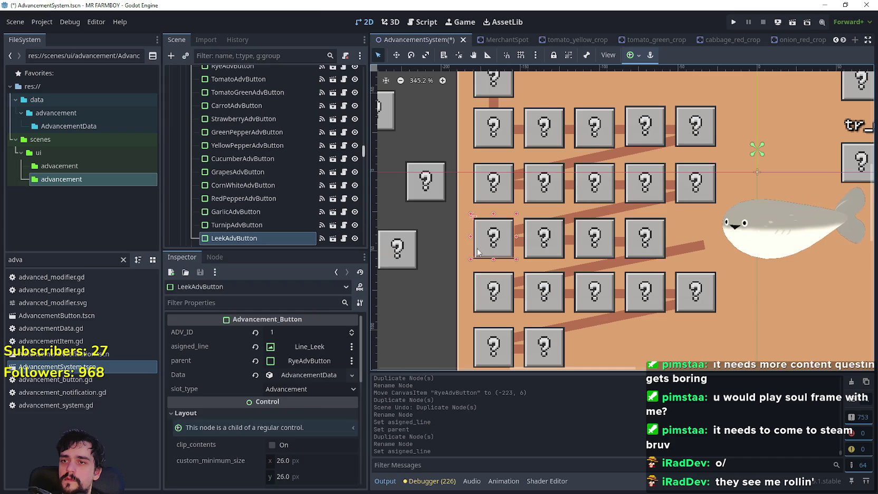
Step: Select the middle-row buttons with Line_Leek, Line_Pumpkin and Line_chilliPepper, and shift them right one slot
{"action": "scroll", "coordinate": [518, 233], "scroll_direction": "left", "scroll_amount": 3}
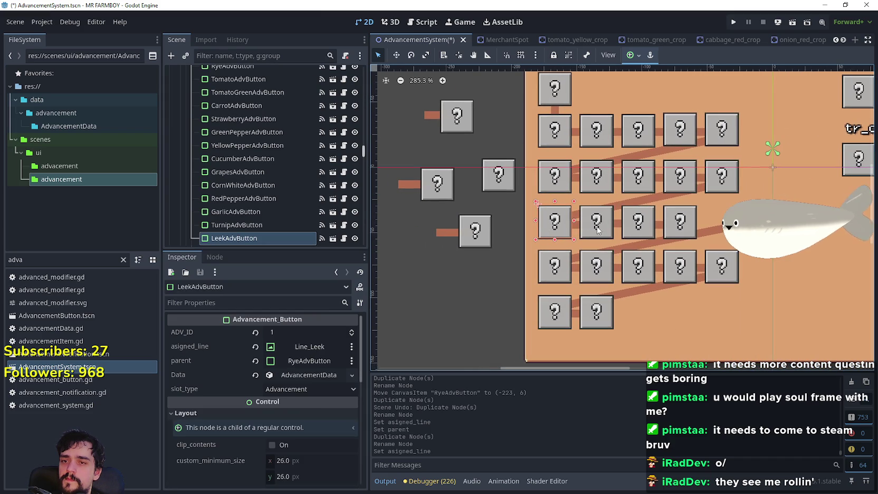
{"action": "scroll", "coordinate": [594, 237], "scroll_direction": "up", "scroll_amount": 1}
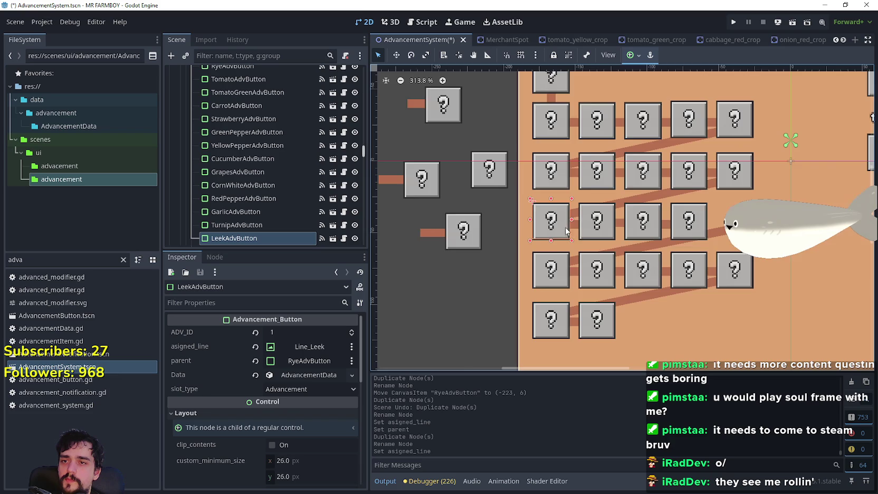
{"action": "scroll", "coordinate": [568, 232], "scroll_direction": "up", "scroll_amount": 6}
{"action": "left_click", "coordinate": [576, 232], "text": "shift"}
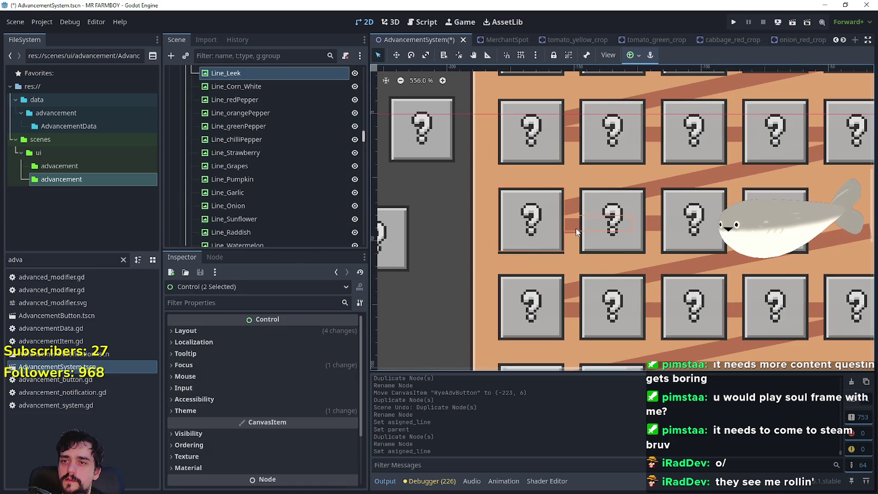
{"action": "left_click", "coordinate": [609, 245], "text": "shift"}
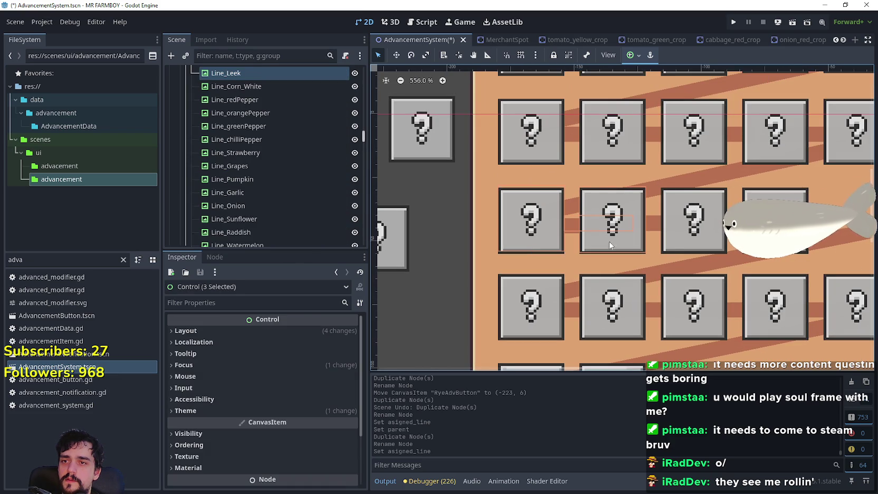
{"action": "left_click", "coordinate": [655, 224], "text": "shift"}
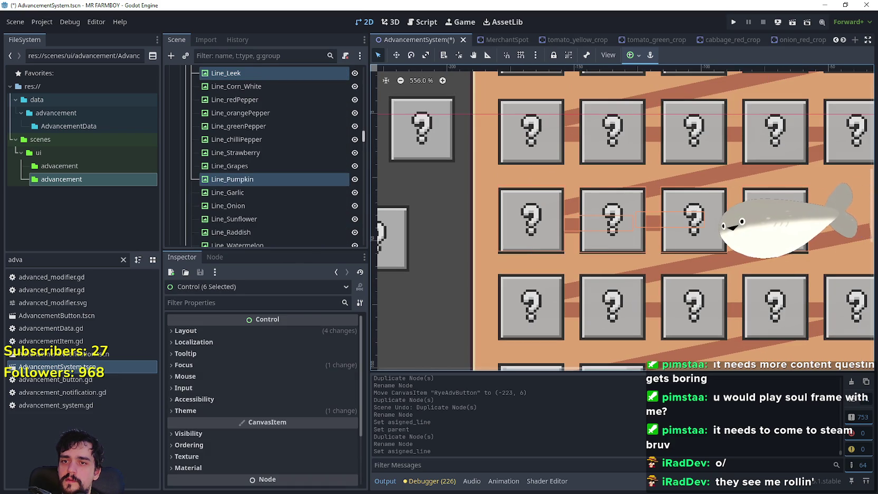
{"action": "left_click", "coordinate": [776, 222], "text": "shift"}
{"action": "key", "text": "Right"}
{"action": "left_click_drag", "start_coordinate": [652, 229], "coordinate": [734, 229]}
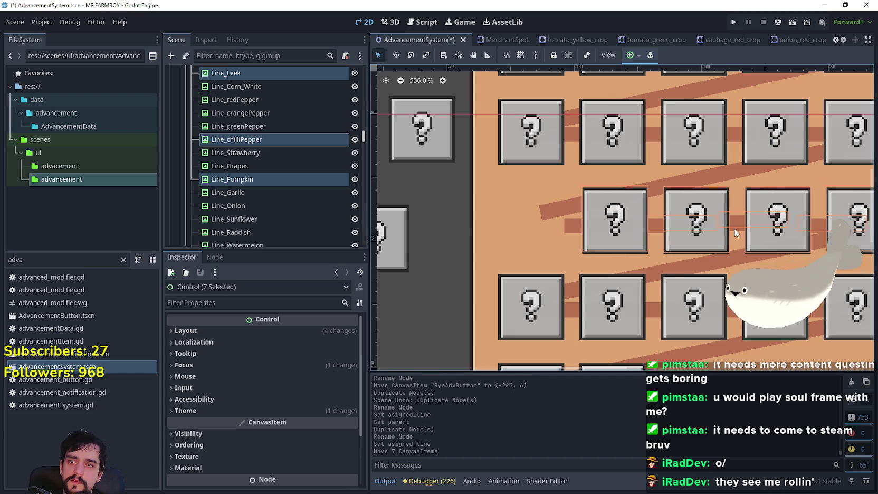
{"action": "key", "text": "Left"}
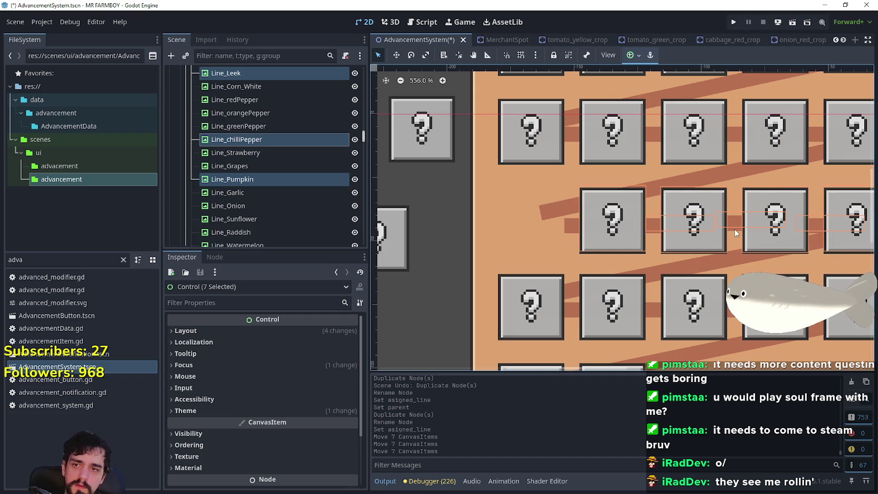
{"action": "scroll", "coordinate": [734, 226], "scroll_direction": "down", "scroll_amount": 2}
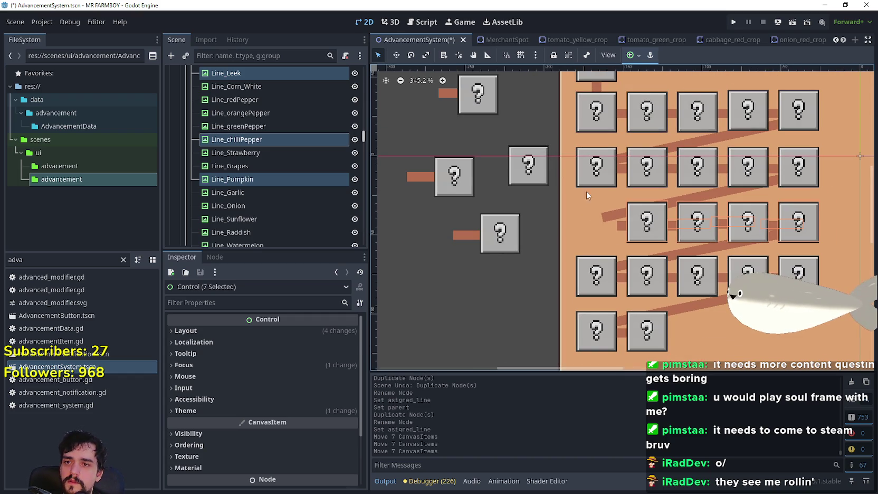
{"action": "left_click", "coordinate": [619, 222]}
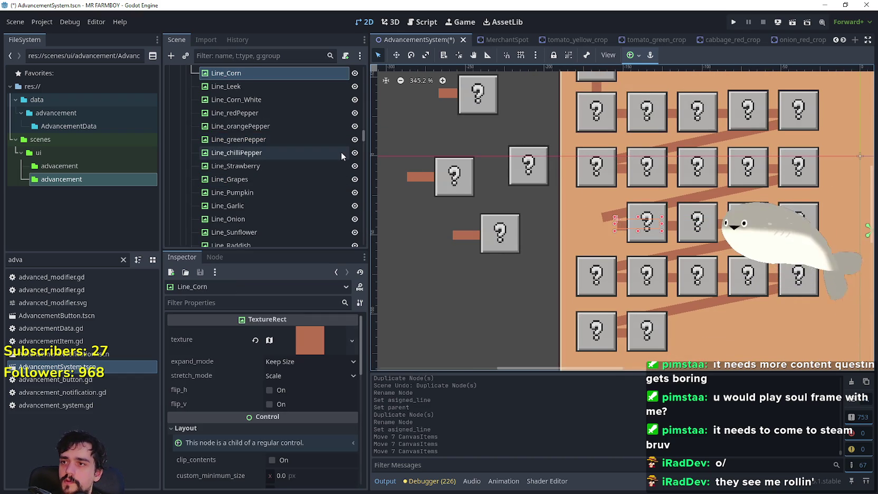
{"action": "scroll", "coordinate": [341, 151], "scroll_direction": "up", "scroll_amount": 1}
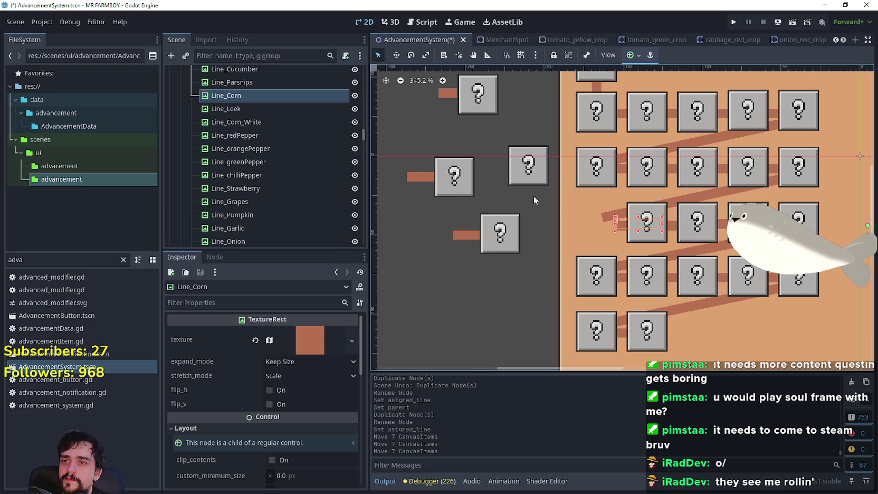
{"action": "left_click", "coordinate": [533, 183]}
{"action": "left_click", "coordinate": [502, 240]}
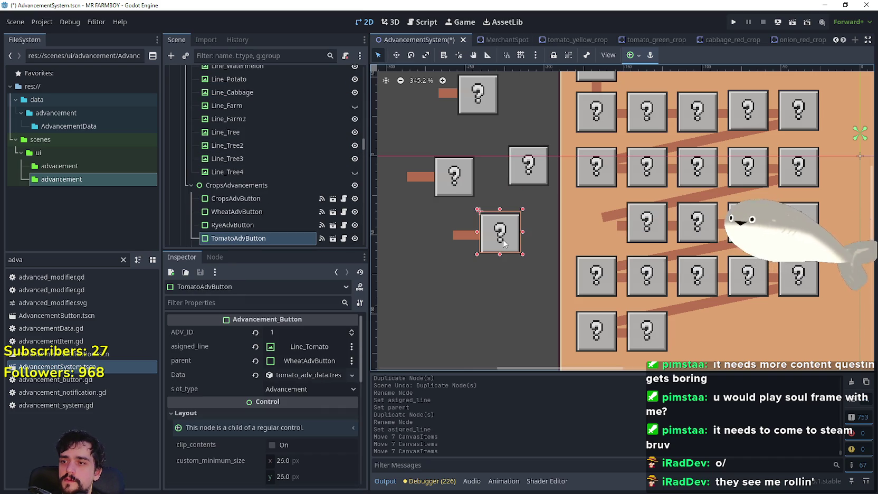
{"action": "left_click", "coordinate": [449, 176]}
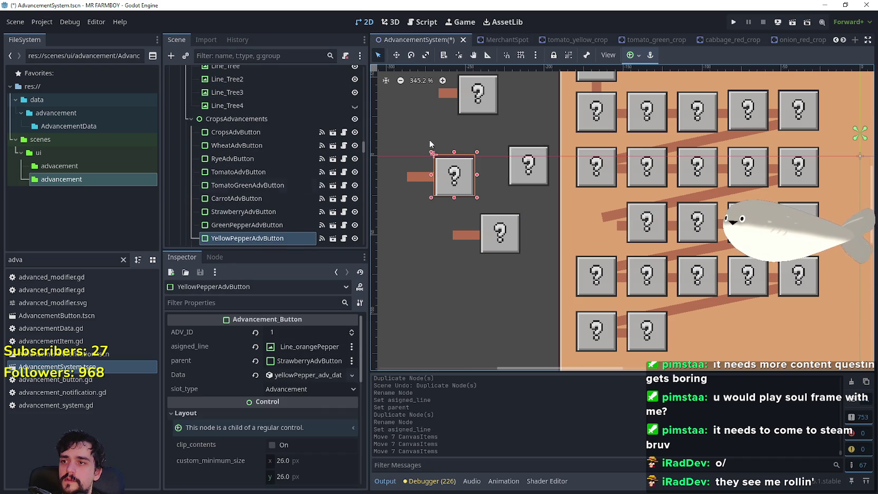
{"action": "scroll", "coordinate": [275, 208], "scroll_direction": "down", "scroll_amount": 2}
{"action": "left_click", "coordinate": [652, 237]}
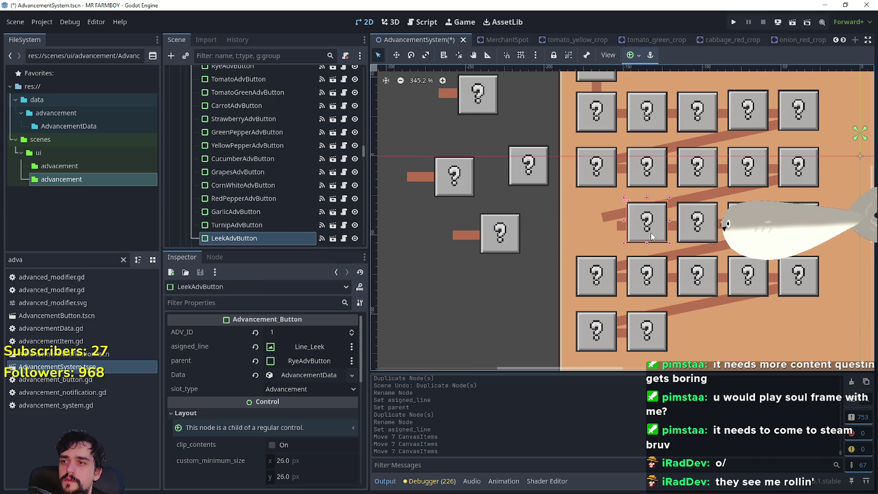
{"action": "scroll", "coordinate": [652, 225], "scroll_direction": "up", "scroll_amount": 1}
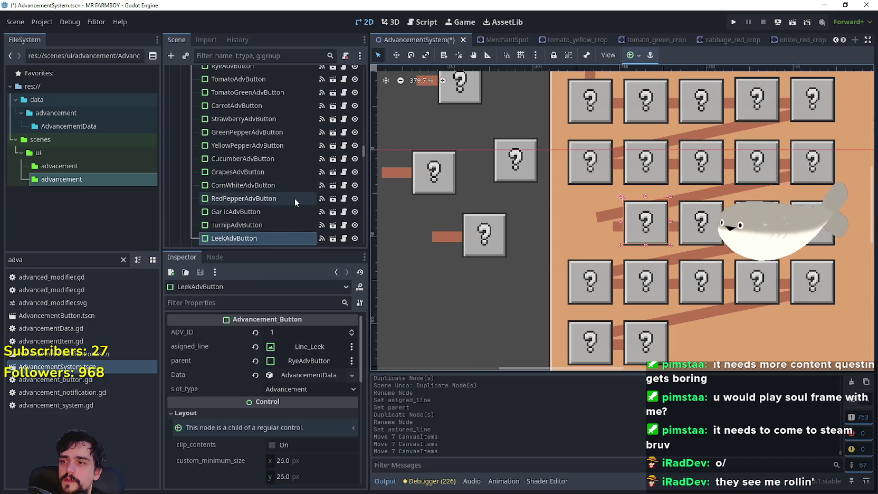
{"action": "scroll", "coordinate": [256, 216], "scroll_direction": "down", "scroll_amount": 2}
{"action": "left_click", "coordinate": [256, 205]}
{"action": "scroll", "coordinate": [629, 228], "scroll_direction": "down", "scroll_amount": 2}
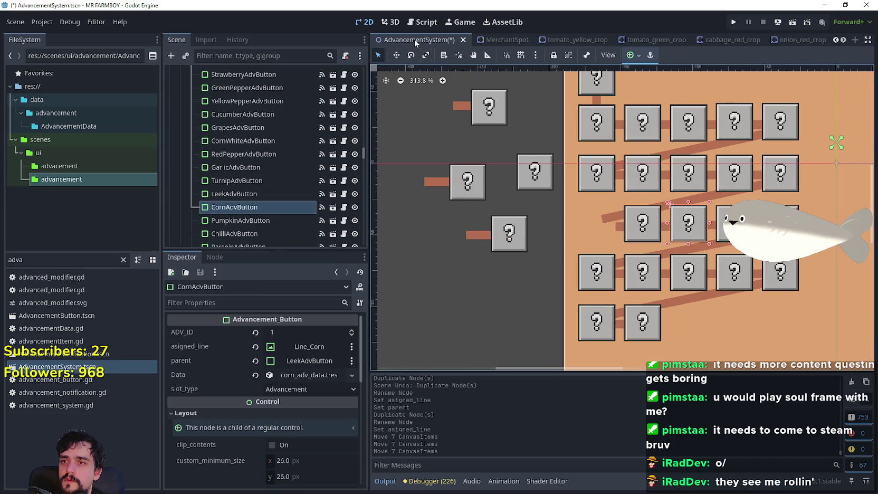
Step: Move CornAdvButton to (-248, 91) and Line_Corn to (-252, 61) in the left-hand group
{"action": "left_click", "coordinate": [397, 55]}
{"action": "mouse_move", "coordinate": [651, 224]}
{"action": "left_mouse_down"}
{"action": "mouse_move", "coordinate": [525, 226]}
{"action": "mouse_move", "coordinate": [504, 243]}
{"action": "mouse_move", "coordinate": [496, 319]}
{"action": "mouse_move", "coordinate": [487, 286]}
{"action": "left_mouse_up"}
{"action": "key", "text": "q"}
{"action": "left_click", "coordinate": [689, 229]}
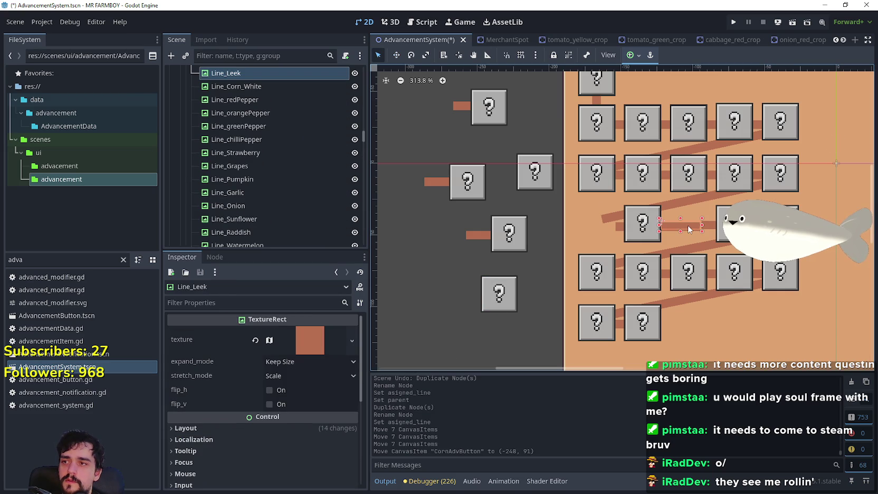
{"action": "scroll", "coordinate": [274, 119], "scroll_direction": "up", "scroll_amount": 1}
{"action": "left_click", "coordinate": [243, 83]}
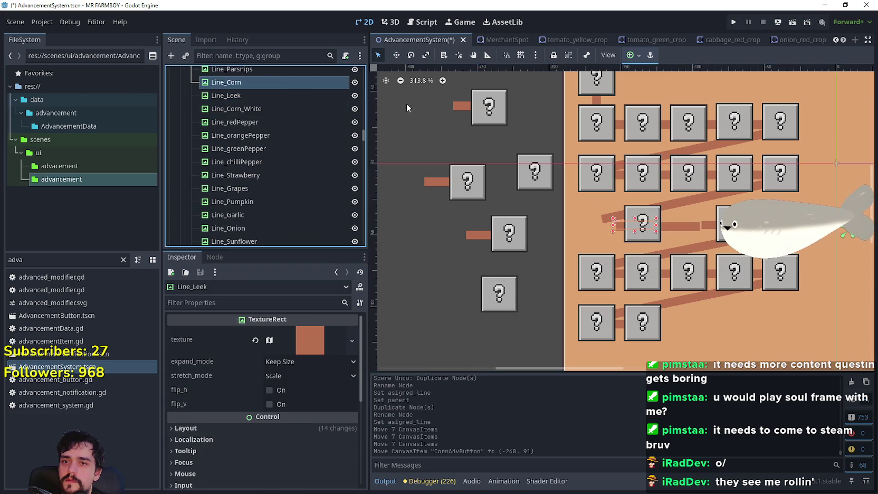
{"action": "key", "text": "w"}
{"action": "mouse_move", "coordinate": [622, 226]}
{"action": "left_mouse_down"}
{"action": "mouse_move", "coordinate": [447, 291]}
{"action": "mouse_move", "coordinate": [463, 294]}
{"action": "left_mouse_up"}
{"action": "left_click", "coordinate": [378, 56]}
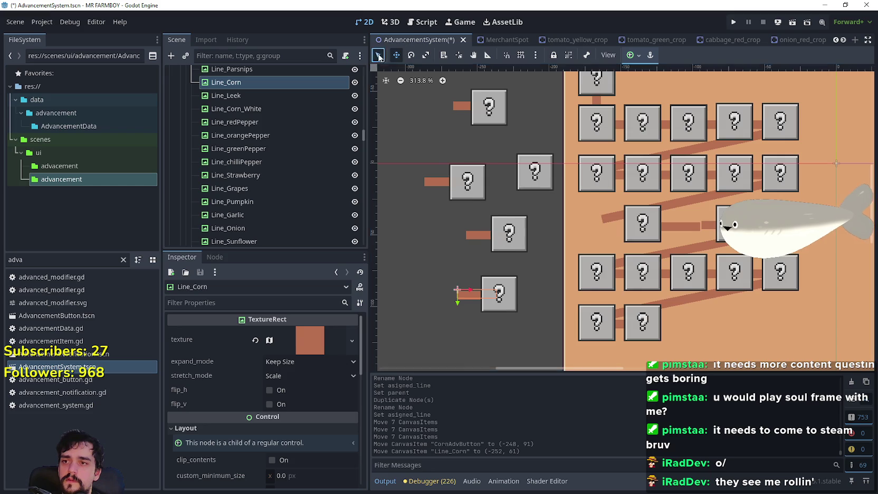
Step: Place RyeAdvButton into the middle crop row at (-180, 39)
{"action": "scroll", "coordinate": [505, 163], "scroll_direction": "up", "scroll_amount": 2}
{"action": "left_click", "coordinate": [528, 176]}
{"action": "mouse_move", "coordinate": [524, 188]}
{"action": "left_mouse_down"}
{"action": "mouse_move", "coordinate": [517, 203]}
{"action": "mouse_move", "coordinate": [612, 227]}
{"action": "mouse_move", "coordinate": [601, 200]}
{"action": "left_mouse_up"}
{"action": "scroll", "coordinate": [600, 200], "scroll_direction": "up", "scroll_amount": 6}
{"action": "key", "text": "Right"}
{"action": "key", "text": "Down"}
{"action": "key", "text": "Down"}
{"action": "key", "text": "Up"}
{"action": "key", "text": "Down"}
{"action": "key", "text": "Down"}
{"action": "key", "text": "Down"}
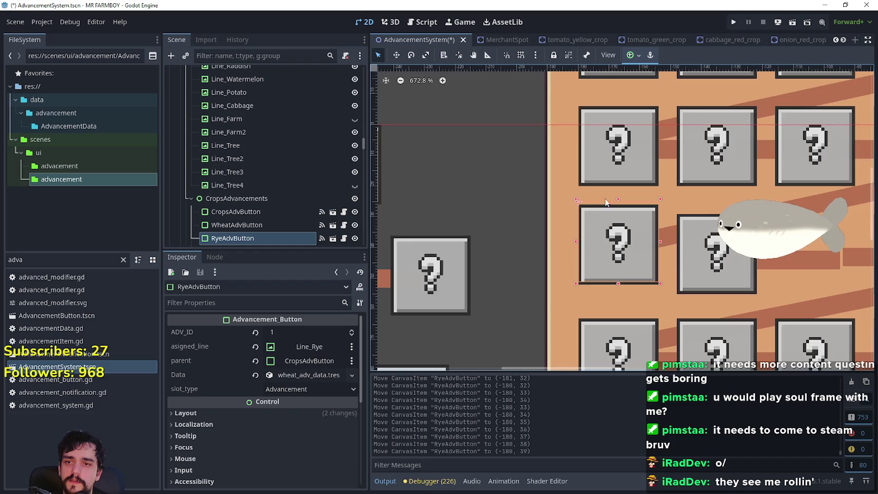
Step: Make RyeAdvButton's data unique, set adv_item to Rye, and rename it tr_crops_rye
{"action": "scroll", "coordinate": [605, 203], "scroll_direction": "down", "scroll_amount": 4}
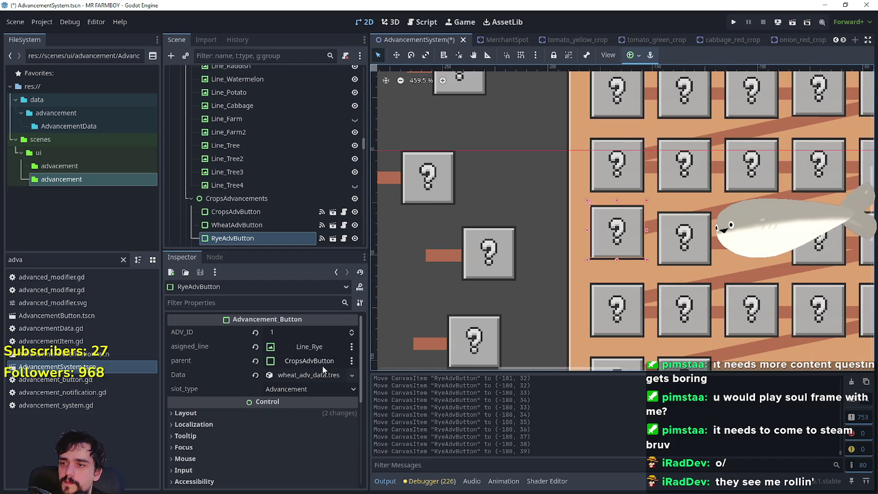
{"action": "left_click", "coordinate": [308, 375]}
{"action": "right_click", "coordinate": [305, 377]}
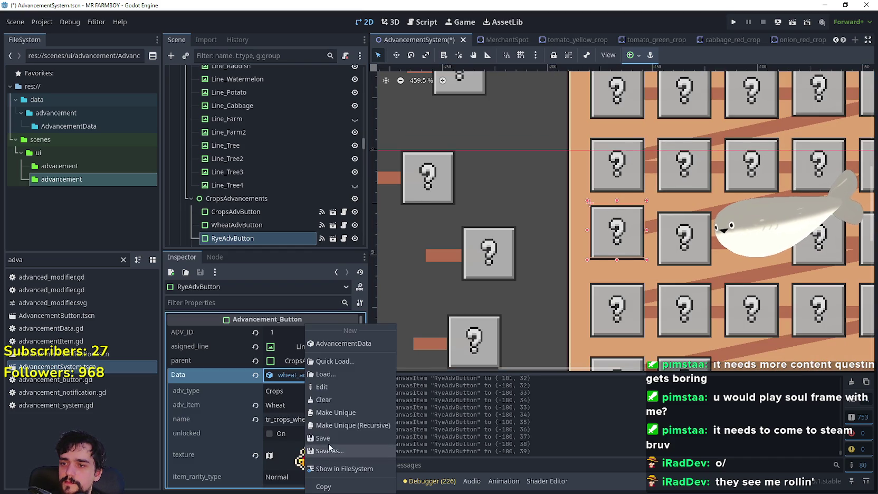
{"action": "left_click", "coordinate": [337, 411]}
{"action": "left_click", "coordinate": [297, 403]}
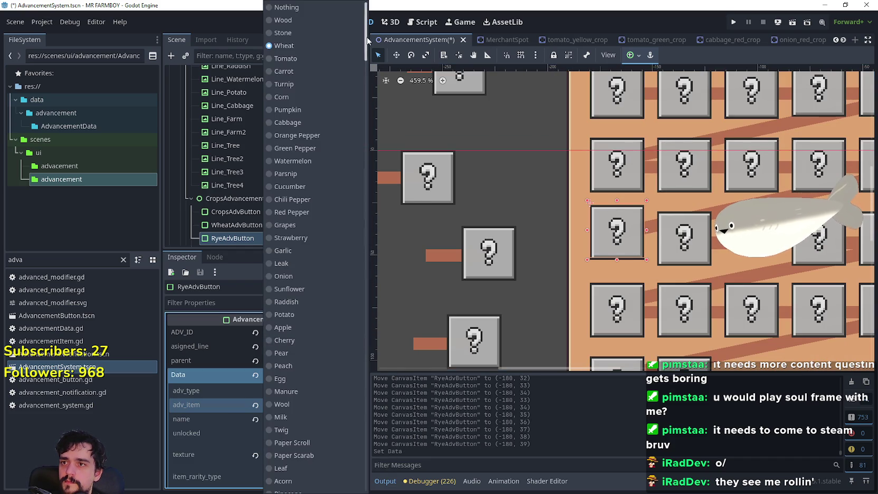
{"action": "scroll", "coordinate": [317, 211], "scroll_direction": "down", "scroll_amount": 10}
{"action": "left_click", "coordinate": [307, 248]}
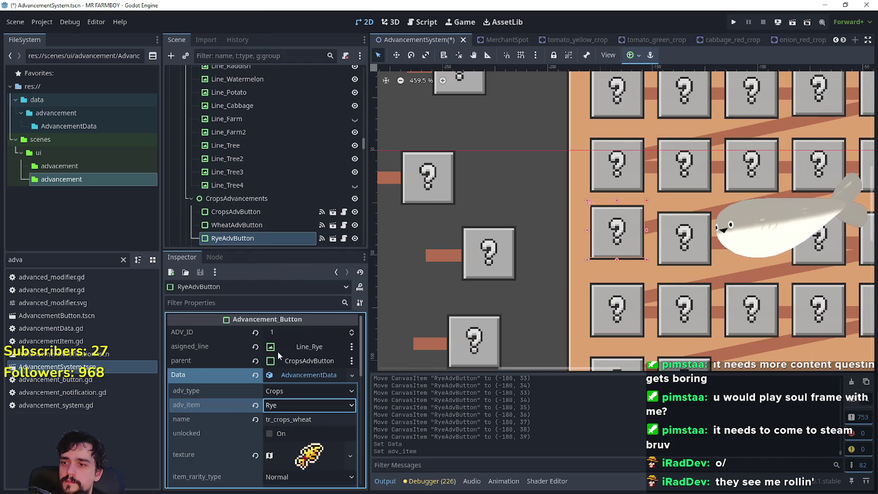
{"action": "left_click", "coordinate": [334, 411]}
{"action": "key", "text": "BackSpace"}
{"action": "key", "text": "BackSpace"}
{"action": "key", "text": "BackSpace"}
{"action": "type", "text": "r"}
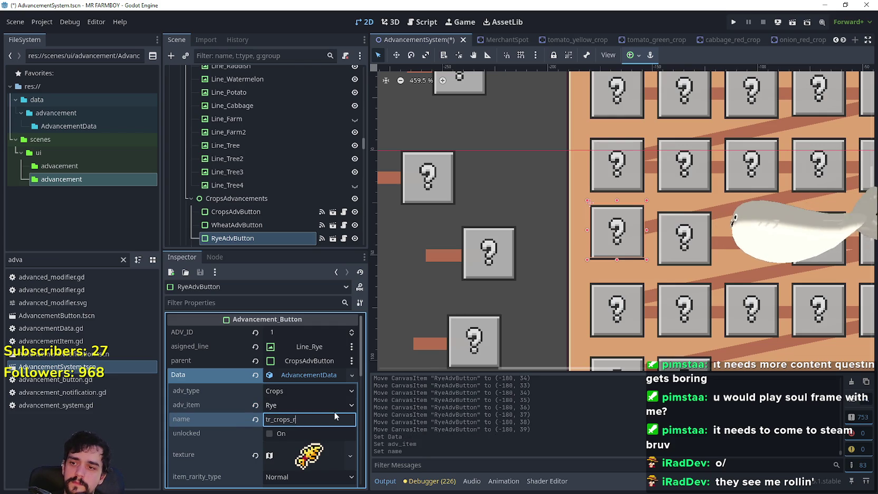
{"action": "type", "text": "ye"}
Step: Make the button's texture unique and choose the rye sprite as its atlas region
{"action": "scroll", "coordinate": [318, 391], "scroll_direction": "down", "scroll_amount": 3}
{"action": "left_click", "coordinate": [302, 338]}
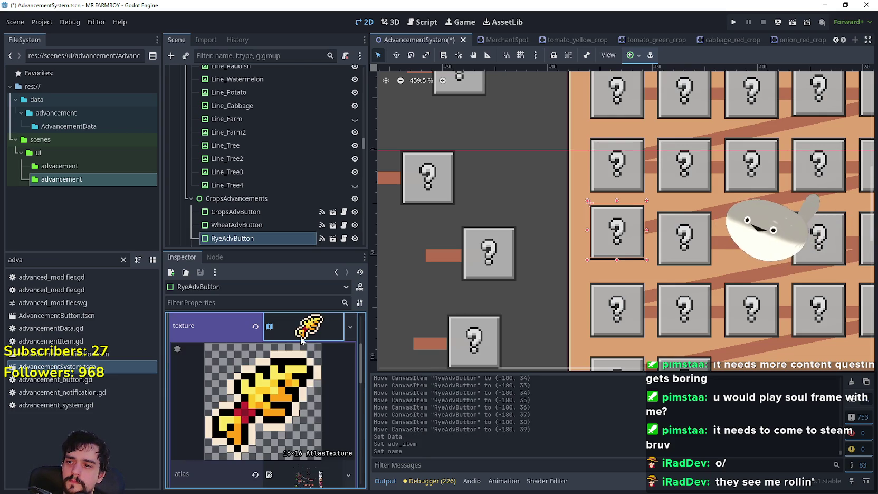
{"action": "right_click", "coordinate": [302, 340]}
{"action": "left_click", "coordinate": [336, 411]}
{"action": "scroll", "coordinate": [288, 422], "scroll_direction": "down", "scroll_amount": 2}
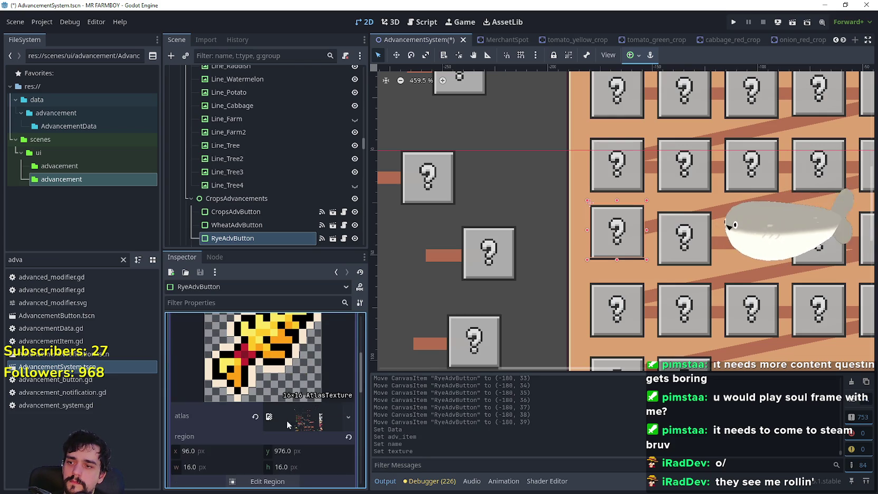
{"action": "left_click", "coordinate": [267, 481]}
{"action": "scroll", "coordinate": [352, 210], "scroll_direction": "down", "scroll_amount": 2}
{"action": "scroll", "coordinate": [352, 210], "scroll_direction": "down", "scroll_amount": 4}
{"action": "scroll", "coordinate": [401, 238], "scroll_direction": "up", "scroll_amount": 2}
{"action": "scroll", "coordinate": [484, 285], "scroll_direction": "up", "scroll_amount": 2}
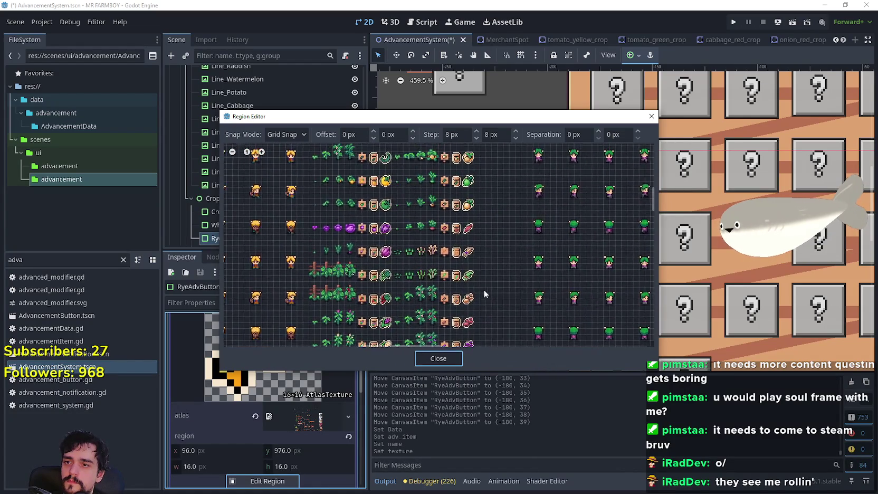
{"action": "left_click", "coordinate": [466, 246]}
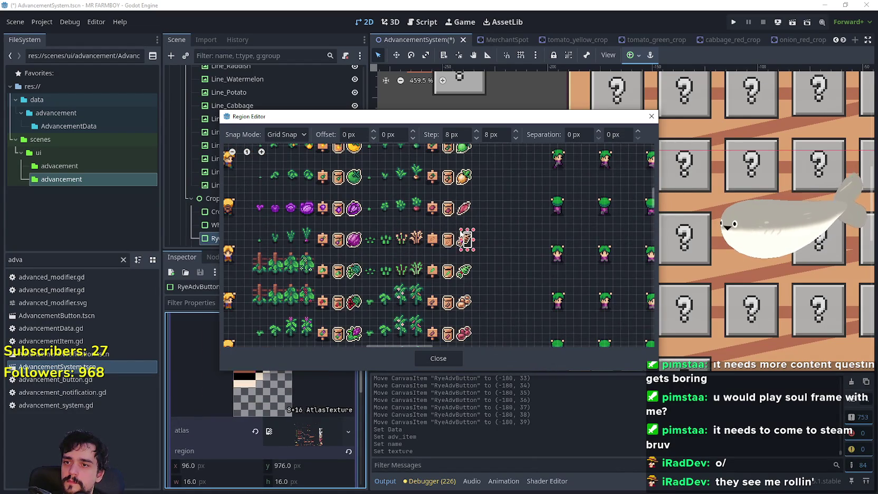
{"action": "left_click", "coordinate": [438, 358]}
{"action": "left_click", "coordinate": [310, 387]}
Step: Remove the only requirement so the requirements array is empty, then save the scene
{"action": "scroll", "coordinate": [311, 388], "scroll_direction": "up", "scroll_amount": 3}
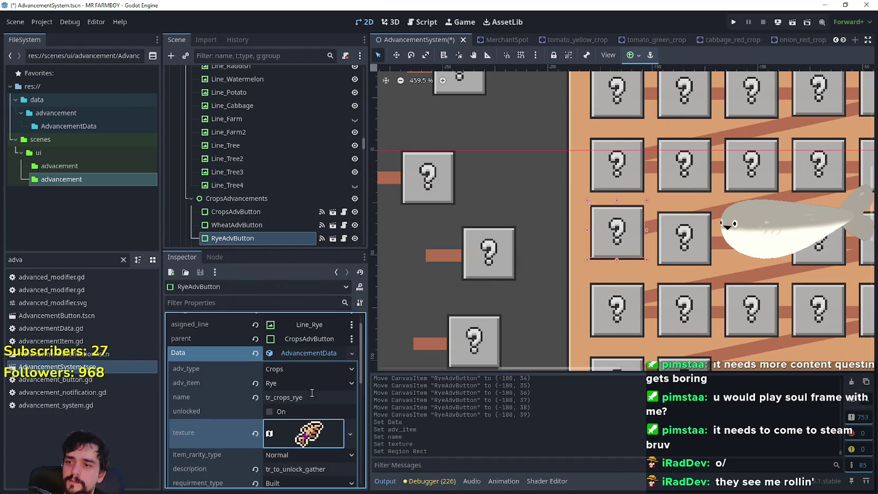
{"action": "scroll", "coordinate": [309, 402], "scroll_direction": "down", "scroll_amount": 5}
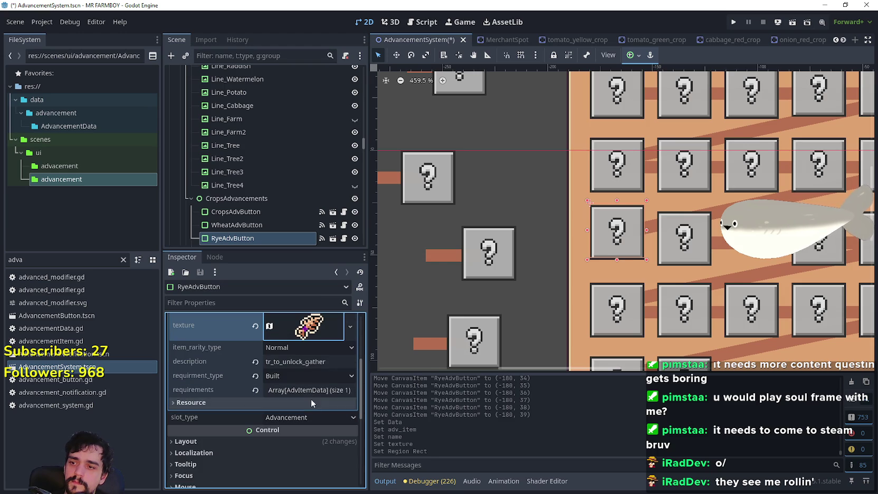
{"action": "left_click", "coordinate": [308, 390]}
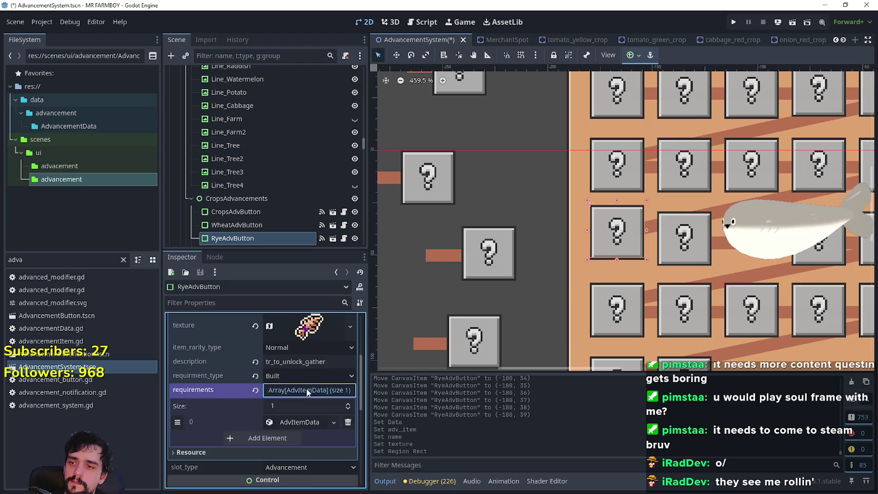
{"action": "left_click", "coordinate": [299, 424]}
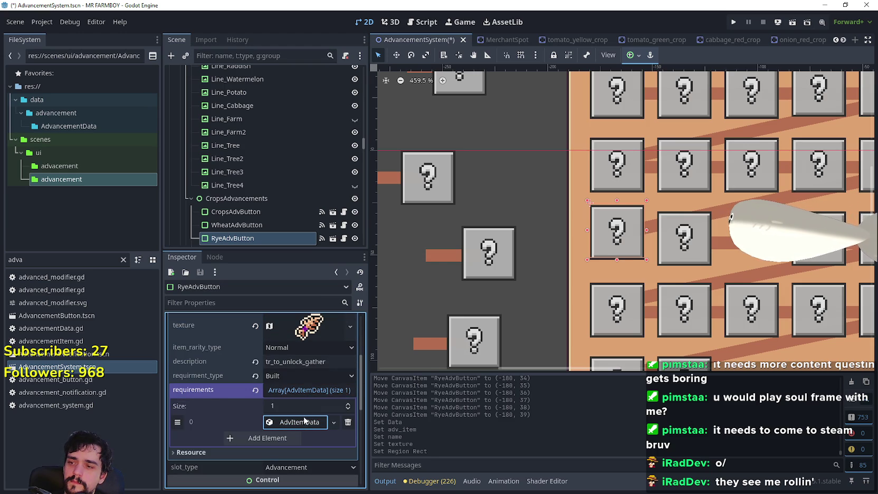
{"action": "left_click", "coordinate": [344, 423]}
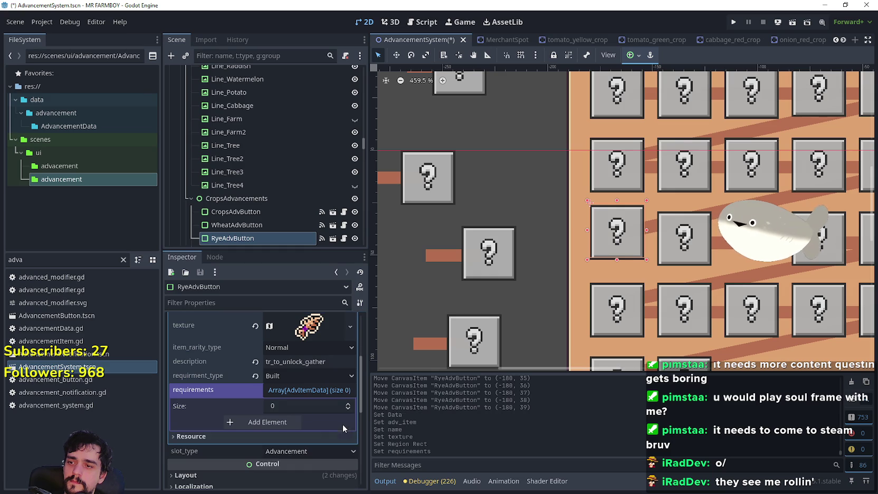
{"action": "key", "text": "ctrl+s"}
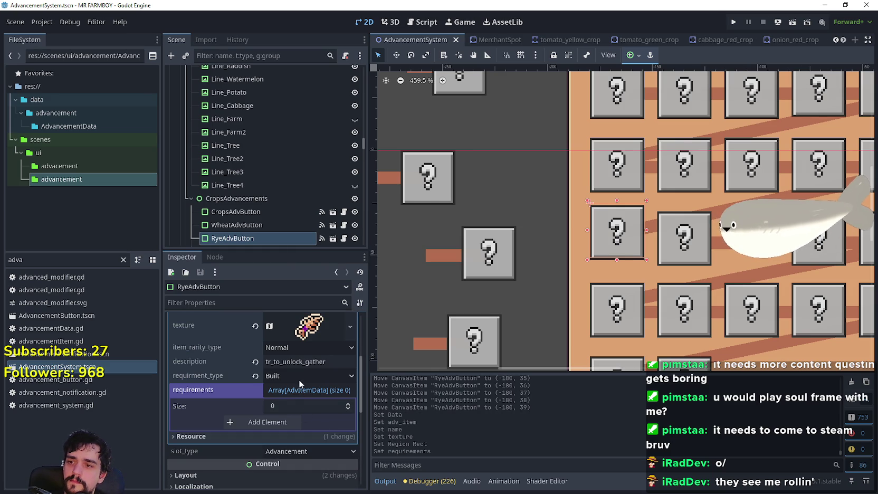
Step: Reorder RyeAdvButton to sit right after TurnipAdvButton in the scene tree
{"action": "scroll", "coordinate": [658, 226], "scroll_direction": "up", "scroll_amount": 5}
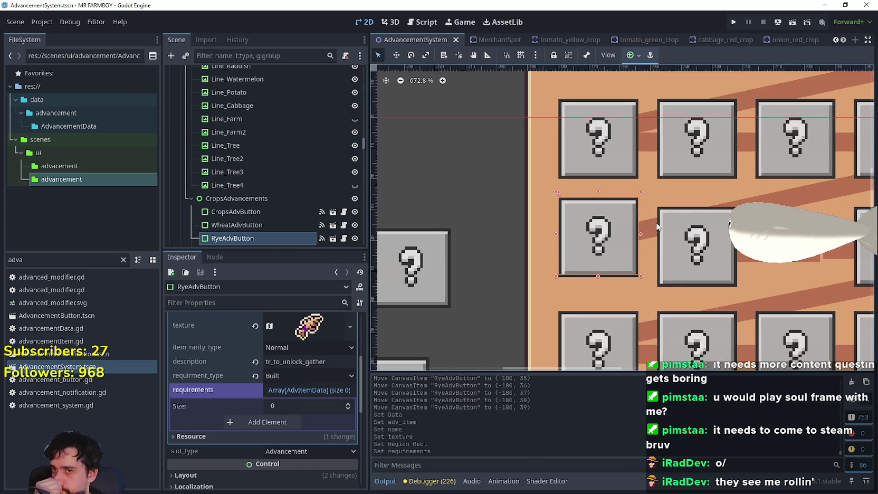
{"action": "scroll", "coordinate": [658, 227], "scroll_direction": "down", "scroll_amount": 5}
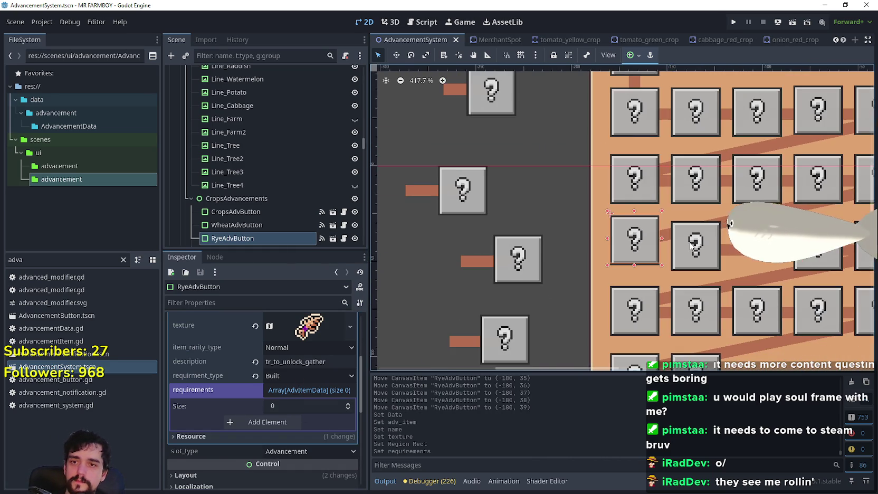
{"action": "left_click", "coordinate": [690, 245]}
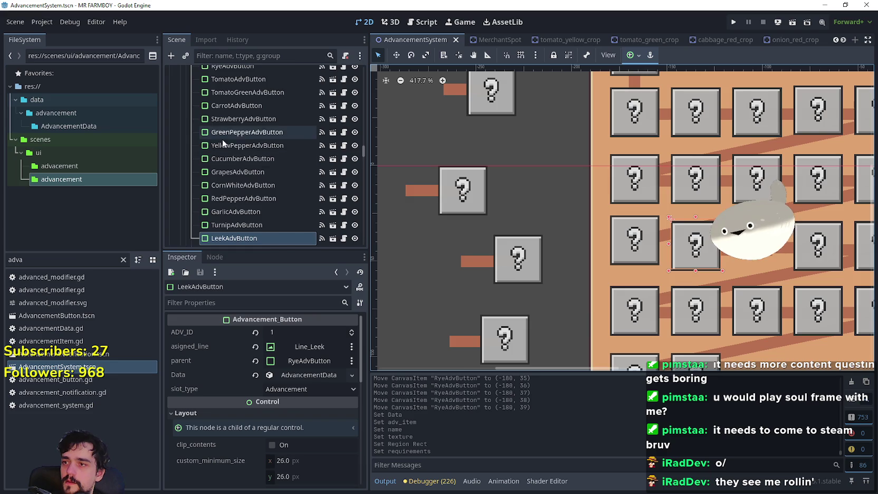
{"action": "scroll", "coordinate": [253, 175], "scroll_direction": "down", "scroll_amount": 2}
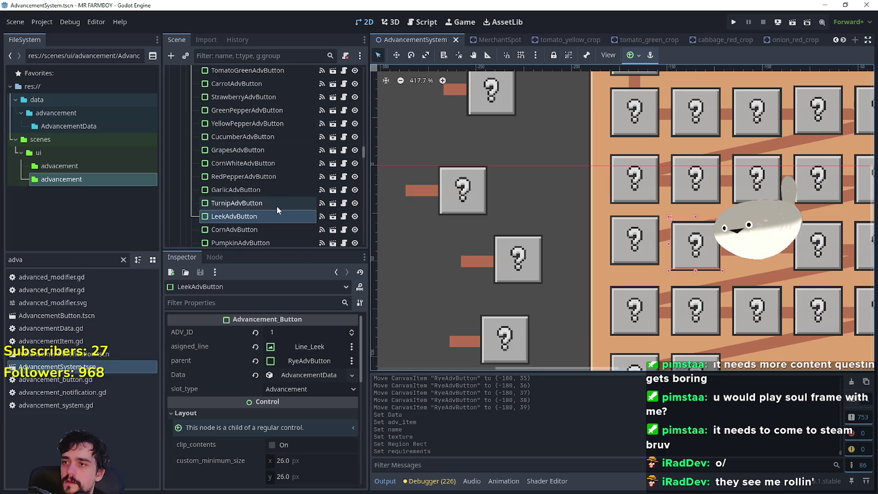
{"action": "left_click", "coordinate": [624, 246]}
{"action": "mouse_move", "coordinate": [222, 69]}
{"action": "left_mouse_down"}
{"action": "mouse_move", "coordinate": [244, 212]}
{"action": "mouse_move", "coordinate": [308, 248]}
{"action": "left_mouse_up"}
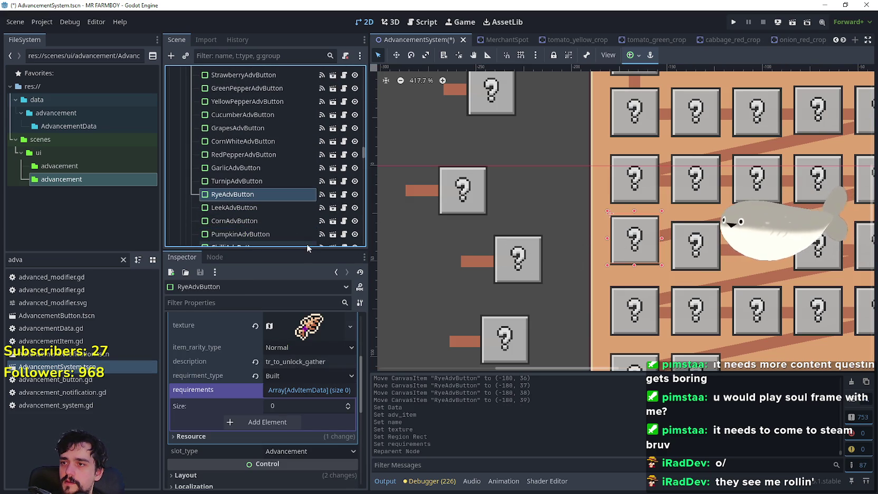
Step: Nudge LeekAdvButton up into the crop grid at (-148, 39)
{"action": "scroll", "coordinate": [706, 256], "scroll_direction": "up", "scroll_amount": 2}
{"action": "left_click", "coordinate": [686, 244]}
{"action": "scroll", "coordinate": [662, 232], "scroll_direction": "up", "scroll_amount": 1}
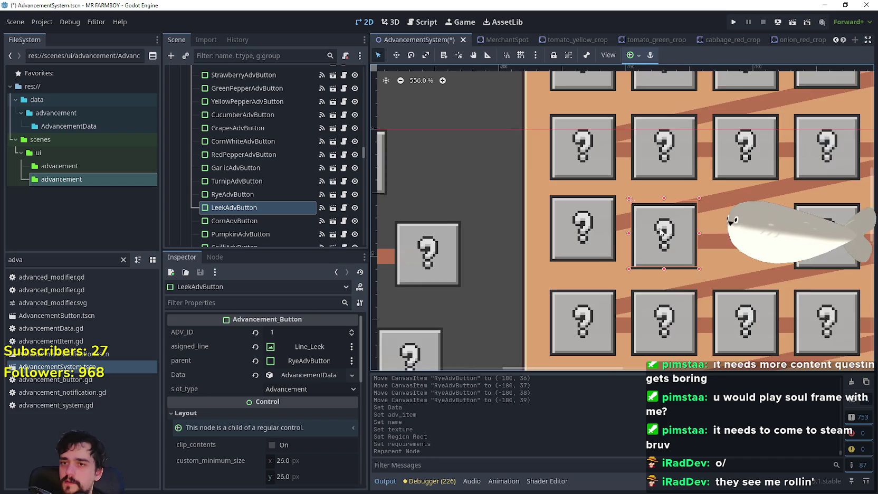
{"action": "scroll", "coordinate": [661, 231], "scroll_direction": "up", "scroll_amount": 1}
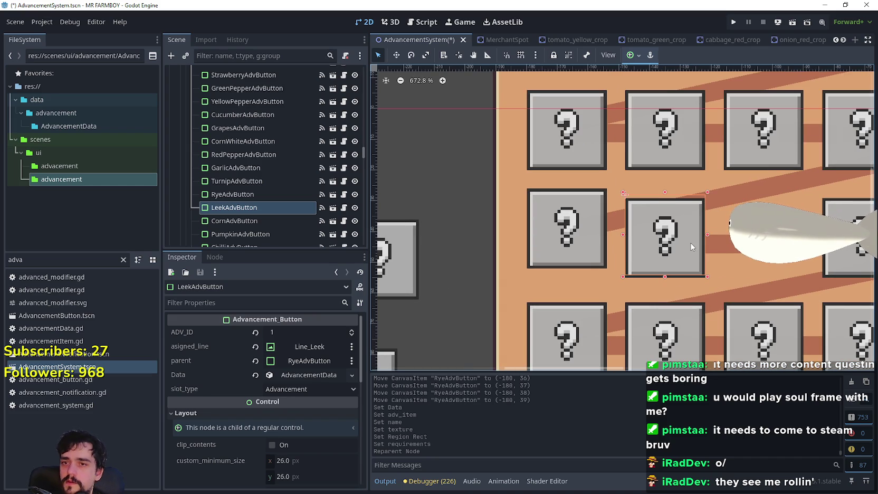
{"action": "key", "text": "Up"}
{"action": "key", "text": "Up"}
{"action": "key", "text": "Up"}
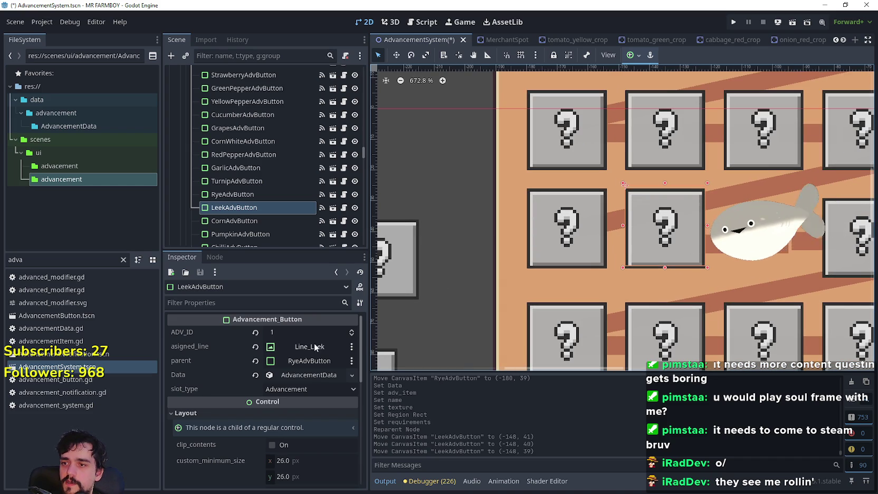
{"action": "left_click", "coordinate": [303, 375]}
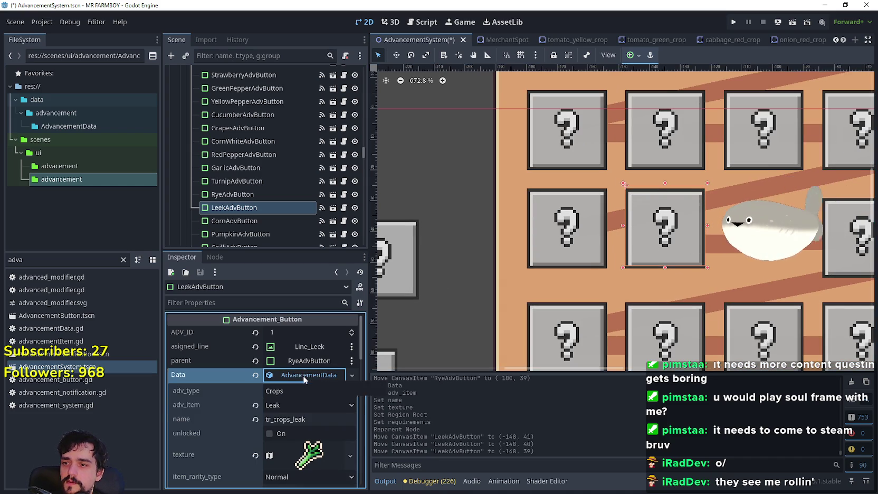
{"action": "left_click", "coordinate": [304, 376]}
{"action": "scroll", "coordinate": [668, 217], "scroll_direction": "up", "scroll_amount": 2}
{"action": "scroll", "coordinate": [668, 216], "scroll_direction": "down", "scroll_amount": 2}
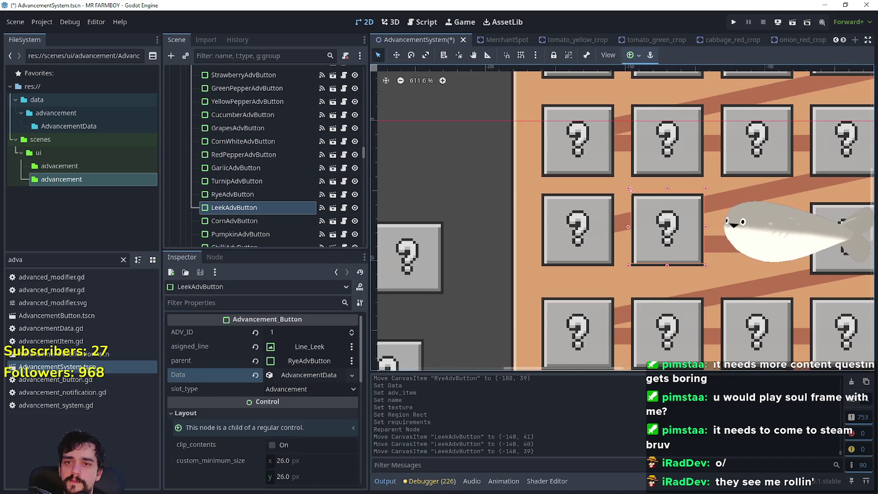
Step: Move the Line_Leek connector left to (-151, 9) beside the Leek button
{"action": "left_click", "coordinate": [703, 232]}
{"action": "left_click_drag", "start_coordinate": [703, 232], "coordinate": [589, 221]}
{"action": "scroll", "coordinate": [639, 237], "scroll_direction": "up", "scroll_amount": 1}
{"action": "scroll", "coordinate": [638, 238], "scroll_direction": "up", "scroll_amount": 4}
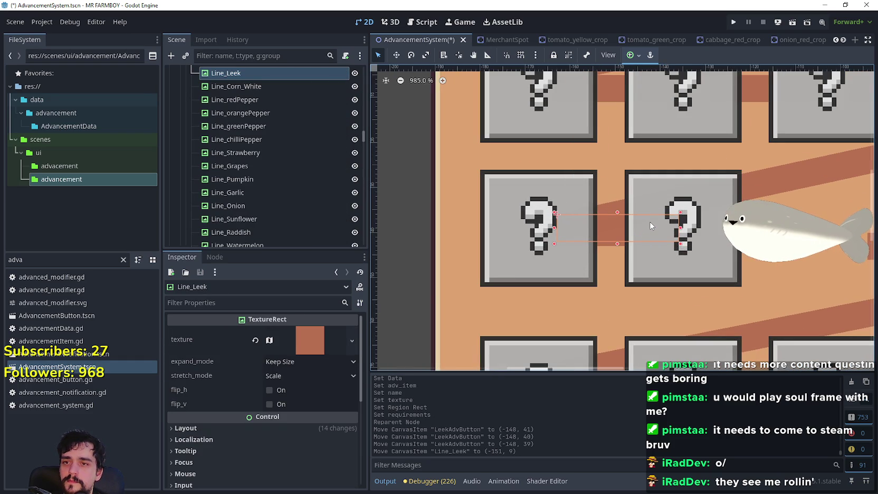
{"action": "scroll", "coordinate": [651, 226], "scroll_direction": "down", "scroll_amount": 10}
{"action": "left_click", "coordinate": [683, 248]}
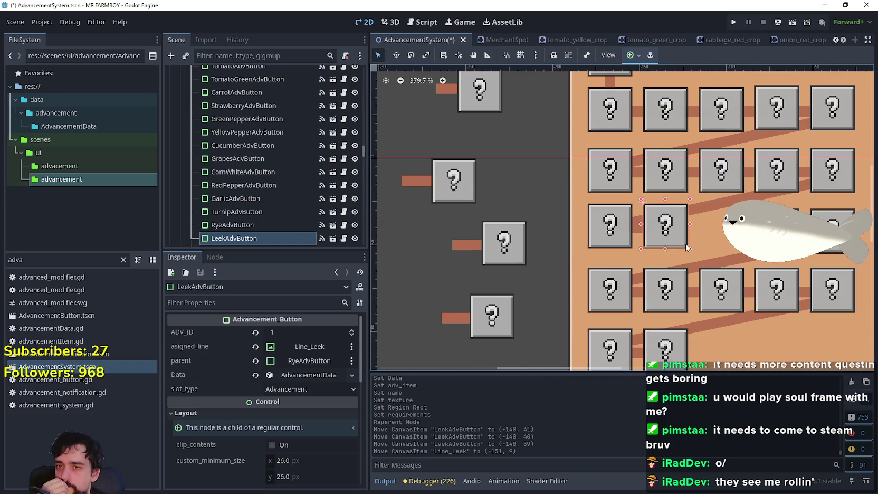
{"action": "scroll", "coordinate": [717, 248], "scroll_direction": "right", "scroll_amount": 3}
{"action": "scroll", "coordinate": [679, 238], "scroll_direction": "up", "scroll_amount": 1}
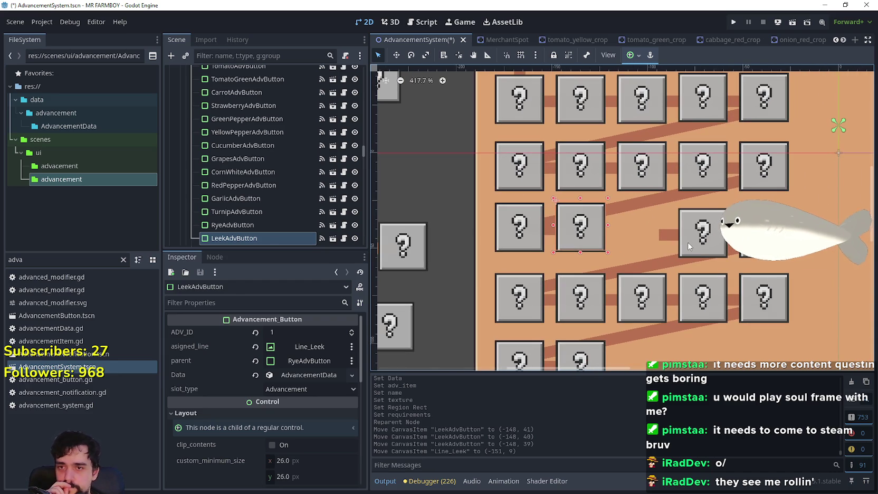
Step: Select YellowPepperAdvButton together with its Line_orangePepper connector
{"action": "left_click", "coordinate": [689, 246]}
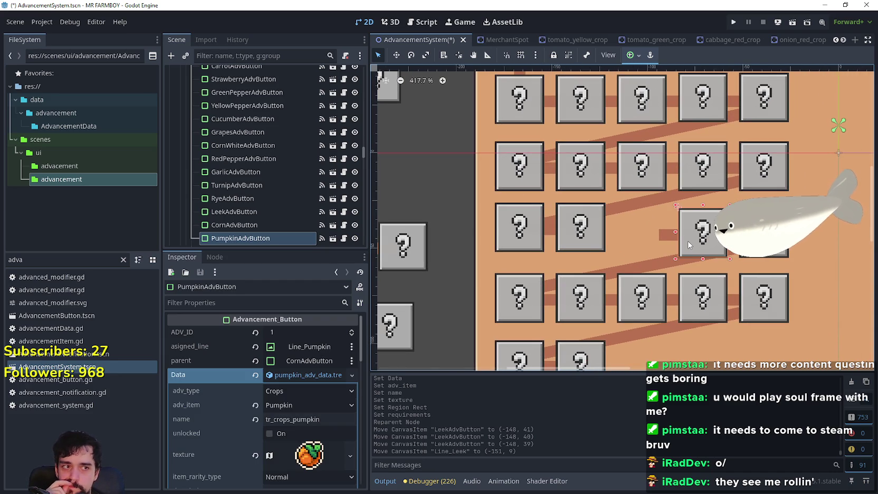
{"action": "left_click", "coordinate": [669, 244]}
{"action": "scroll", "coordinate": [669, 243], "scroll_direction": "down", "scroll_amount": 3}
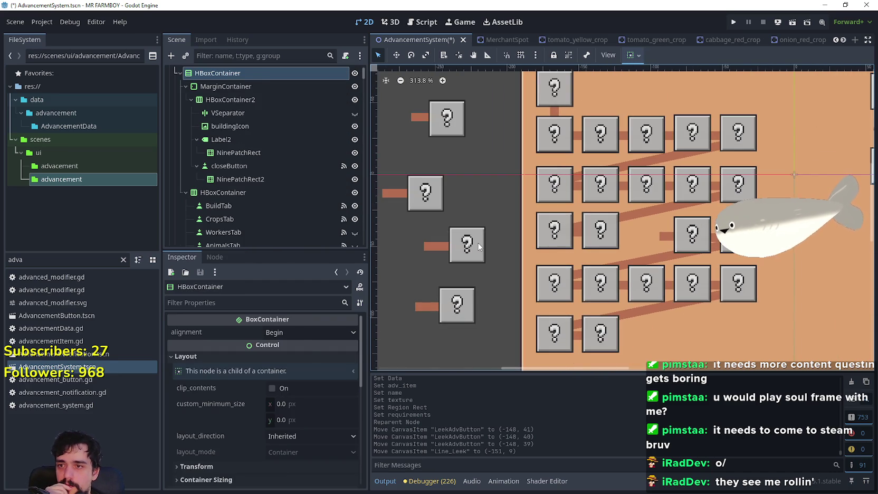
{"action": "left_click", "coordinate": [477, 242]}
{"action": "left_click", "coordinate": [444, 133]}
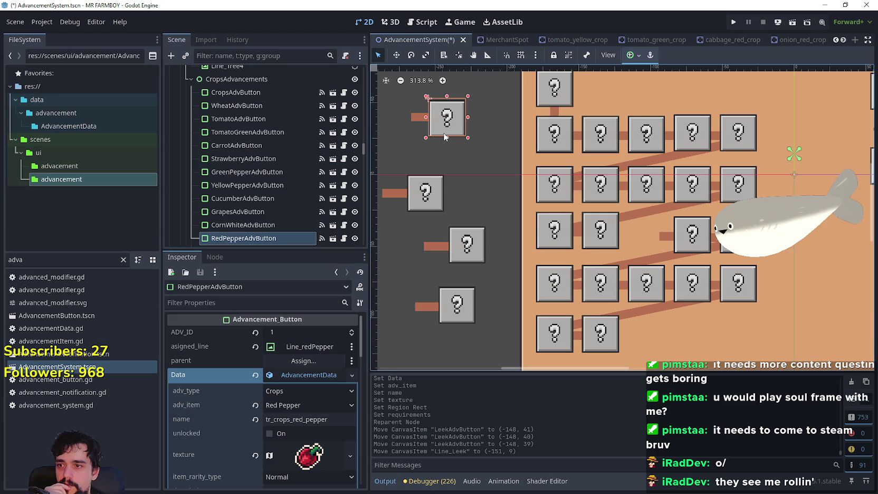
{"action": "left_click", "coordinate": [422, 206]}
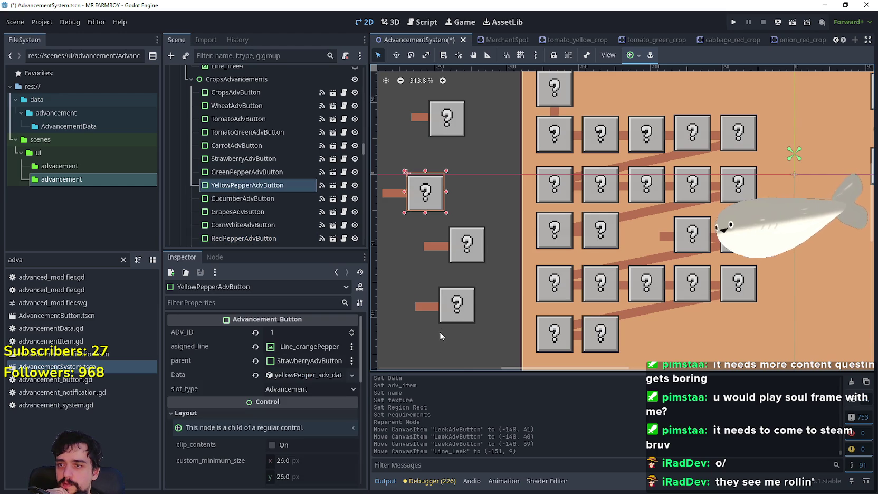
{"action": "left_click", "coordinate": [295, 378]}
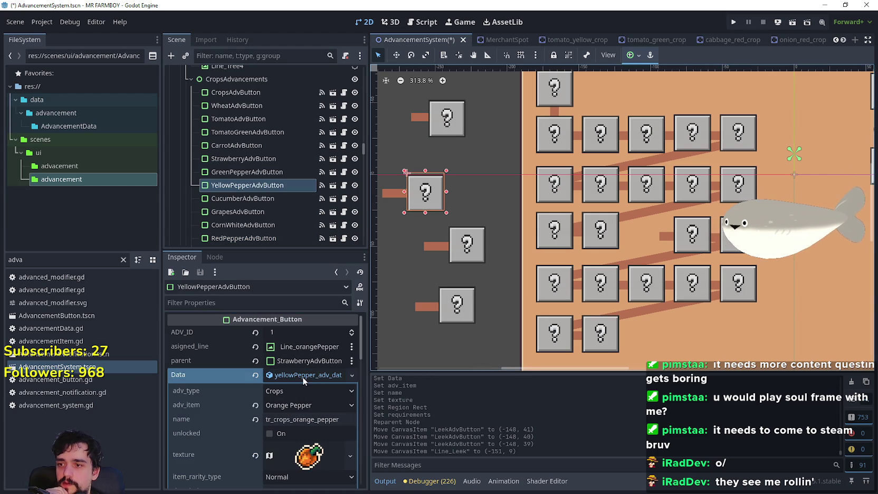
{"action": "left_click", "coordinate": [302, 376]}
{"action": "scroll", "coordinate": [395, 195], "scroll_direction": "up", "scroll_amount": 2}
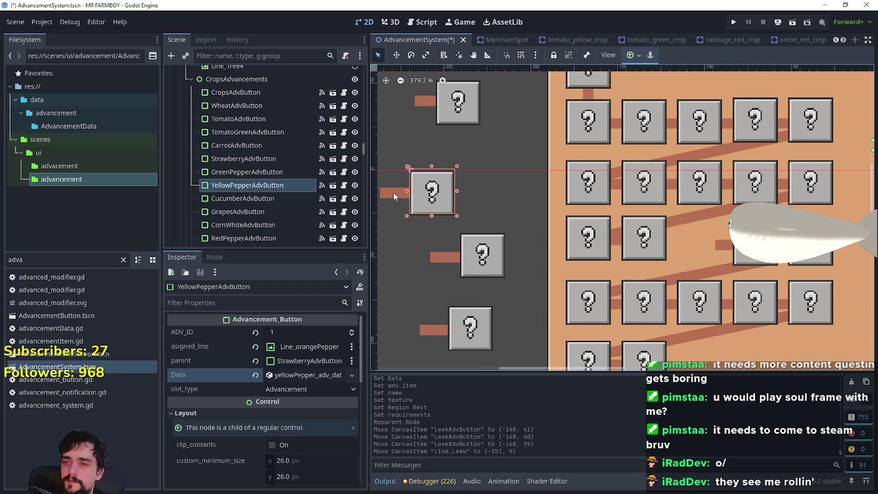
{"action": "scroll", "coordinate": [393, 192], "scroll_direction": "up", "scroll_amount": 1}
{"action": "left_click", "coordinate": [395, 197], "text": "shift"}
Step: Drag the yellow pepper button and line into the grid after Leek, nudging right and down
{"action": "left_click", "coordinate": [396, 55]}
{"action": "mouse_move", "coordinate": [437, 196]}
{"action": "left_mouse_down"}
{"action": "mouse_move", "coordinate": [653, 222]}
{"action": "mouse_move", "coordinate": [721, 242]}
{"action": "left_mouse_up"}
{"action": "scroll", "coordinate": [722, 243], "scroll_direction": "up", "scroll_amount": 5}
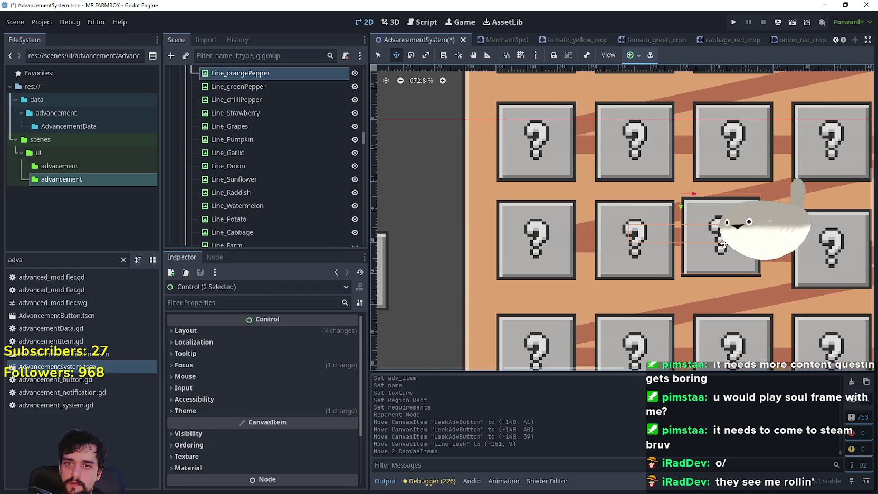
{"action": "scroll", "coordinate": [714, 245], "scroll_direction": "down", "scroll_amount": 2}
{"action": "key", "text": "Right"}
{"action": "key", "text": "Right"}
{"action": "key", "text": "Right"}
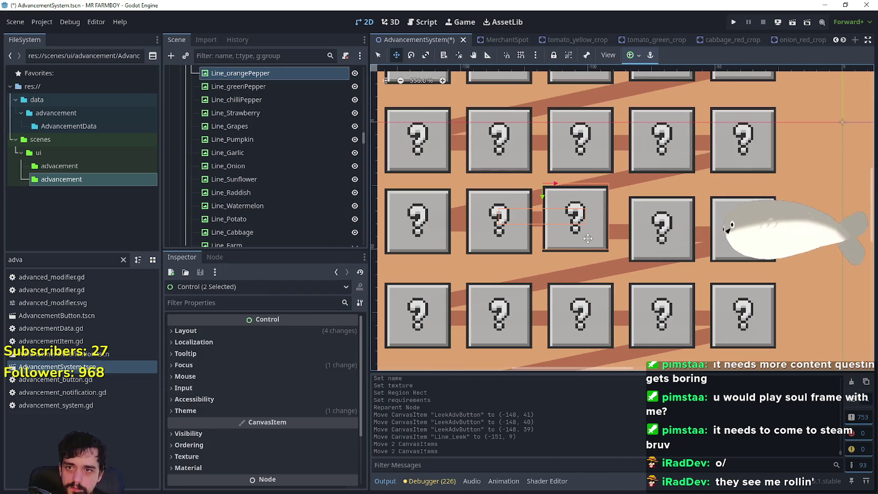
{"action": "key", "text": "Down"}
{"action": "key", "text": "Down"}
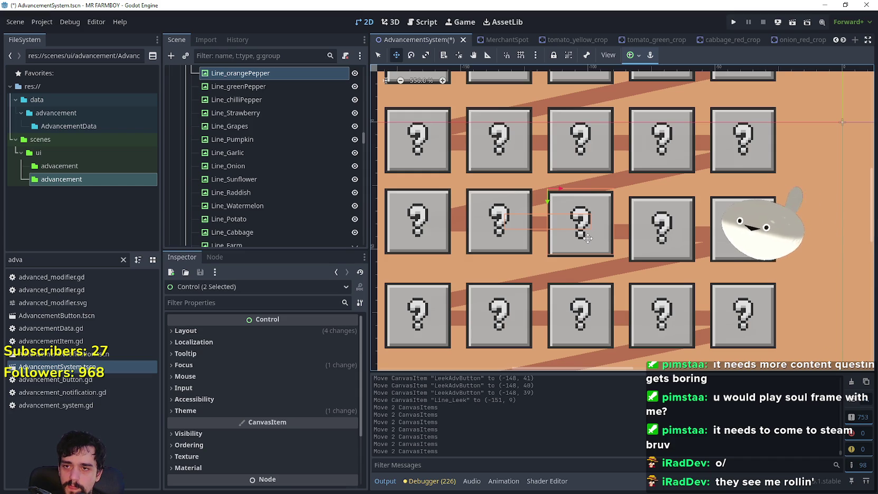
{"action": "key", "text": "Down"}
{"action": "key", "text": "Down"}
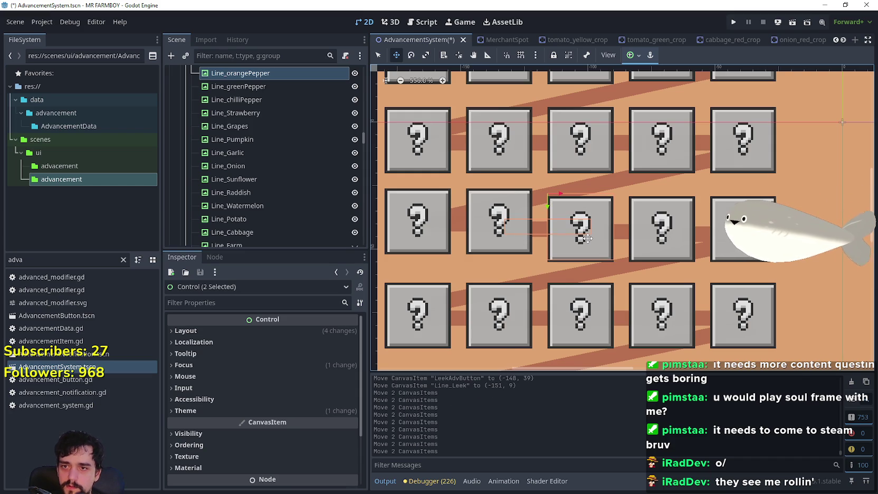
{"action": "scroll", "coordinate": [577, 241], "scroll_direction": "up", "scroll_amount": 4}
{"action": "scroll", "coordinate": [576, 241], "scroll_direction": "down", "scroll_amount": 3}
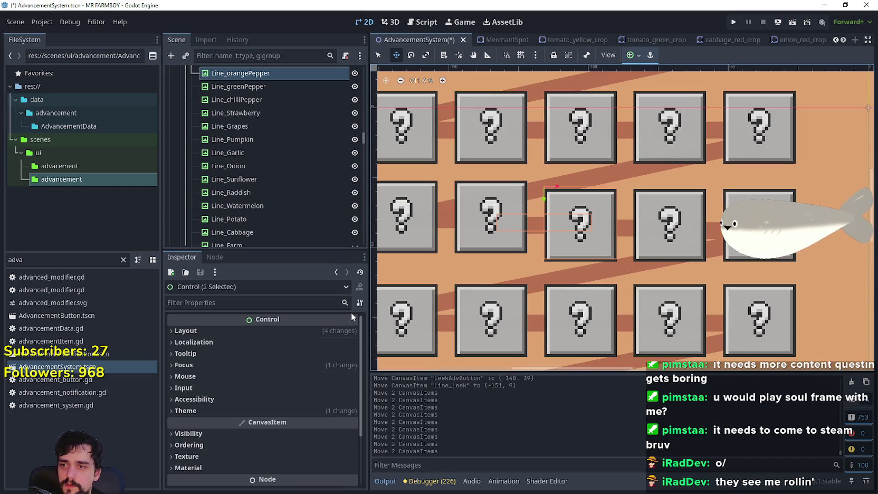
Step: Return to Select mode and compare the yellow pepper button's alignment with the Leek button
{"action": "left_click", "coordinate": [380, 54]}
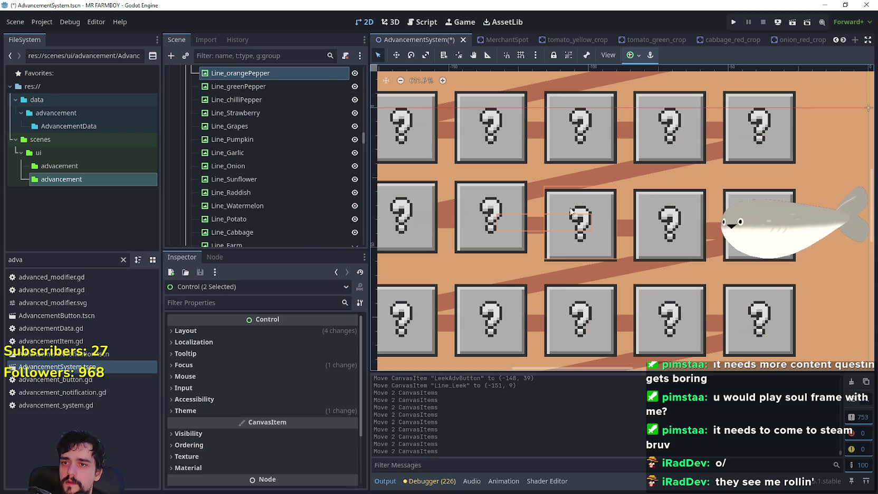
{"action": "left_click", "coordinate": [491, 207]}
{"action": "left_click", "coordinate": [572, 255]}
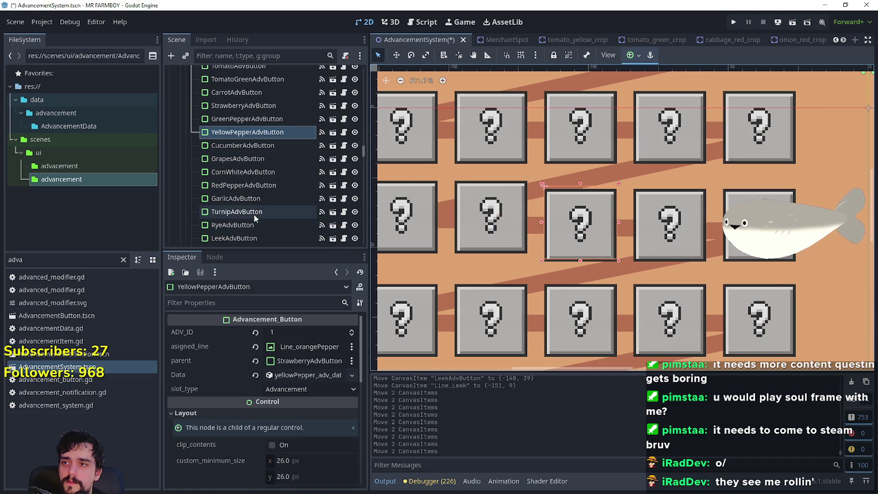
Step: Reorder the scene tree: YellowPepperAdvButton after LeekAdvButton, then PumpkinAdvButton after YellowPepperAdvButton
{"action": "mouse_move", "coordinate": [231, 133]}
{"action": "left_mouse_down"}
{"action": "mouse_move", "coordinate": [247, 213]}
{"action": "mouse_move", "coordinate": [239, 238]}
{"action": "mouse_move", "coordinate": [243, 217]}
{"action": "left_mouse_up"}
{"action": "mouse_move", "coordinate": [243, 239]}
{"action": "left_mouse_down"}
{"action": "mouse_move", "coordinate": [243, 161]}
{"action": "mouse_move", "coordinate": [248, 184]}
{"action": "left_mouse_up"}
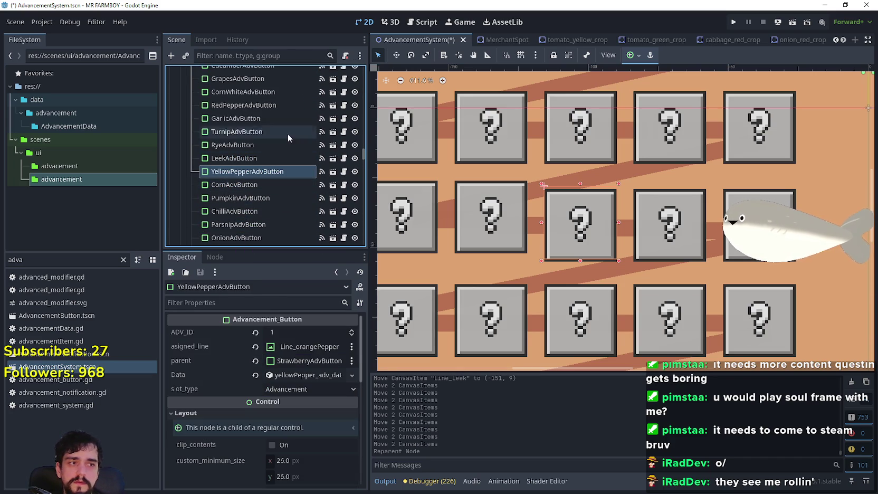
{"action": "left_click", "coordinate": [244, 199]}
{"action": "left_click_drag", "start_coordinate": [245, 204], "coordinate": [242, 180]}
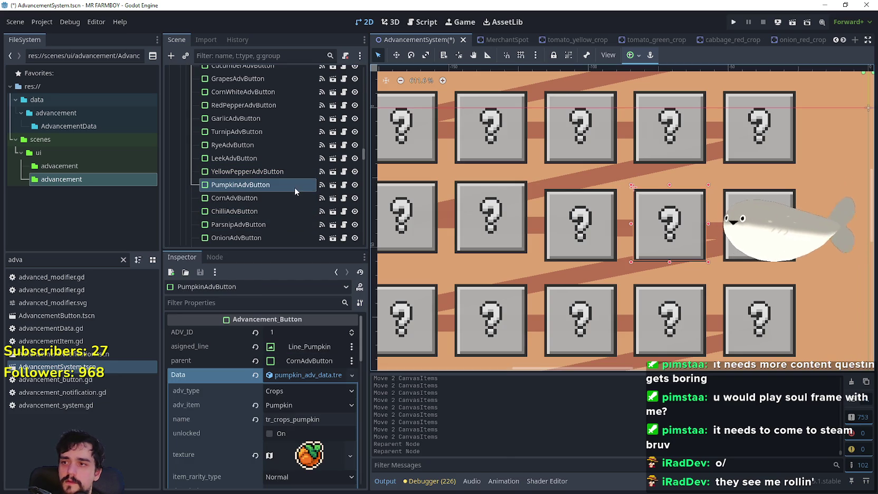
Step: Nudge the Leek button down and resize Line_Leek thinner to 27 × 6 at (-151, 11)
{"action": "left_click", "coordinate": [500, 223]}
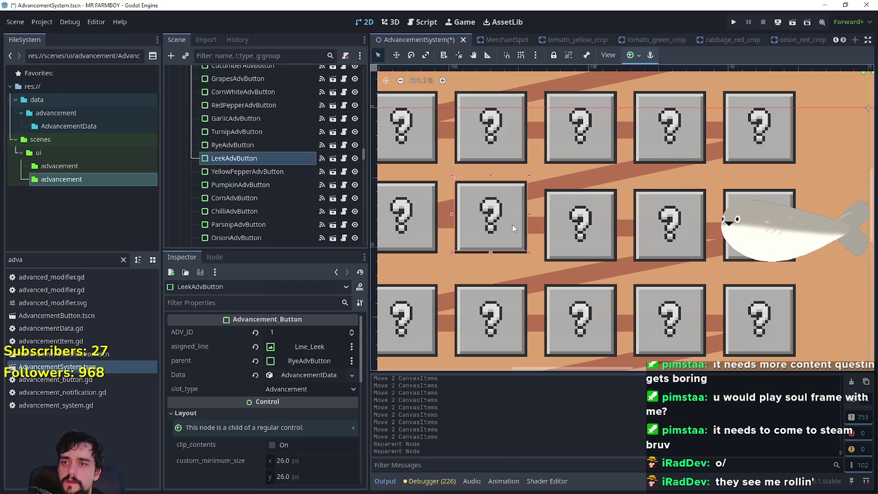
{"action": "key", "text": "Down"}
{"action": "key", "text": "Down"}
{"action": "key", "text": "Down"}
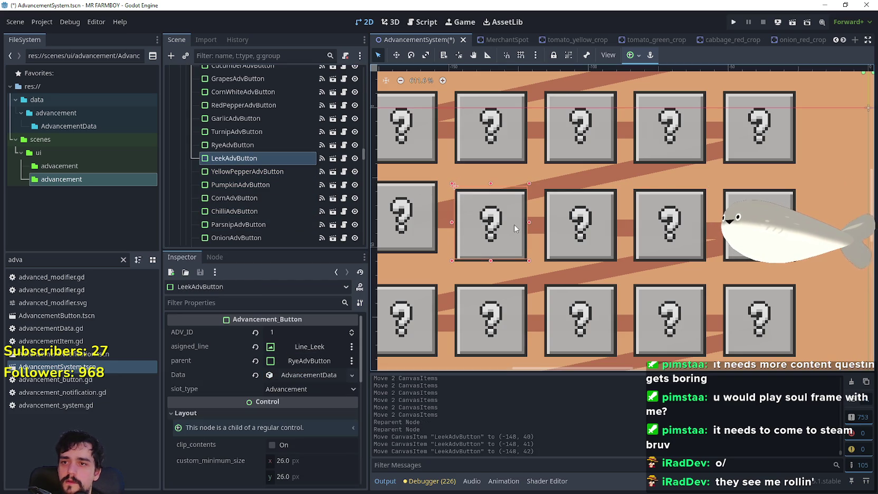
{"action": "left_click", "coordinate": [446, 224]}
{"action": "key", "text": "Down"}
{"action": "key", "text": "Down"}
{"action": "key", "text": "Down"}
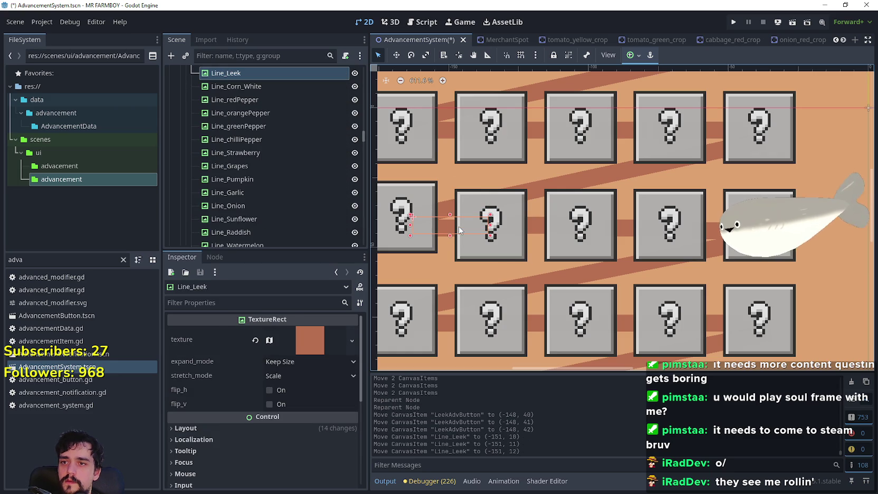
{"action": "scroll", "coordinate": [457, 229], "scroll_direction": "up", "scroll_amount": 3}
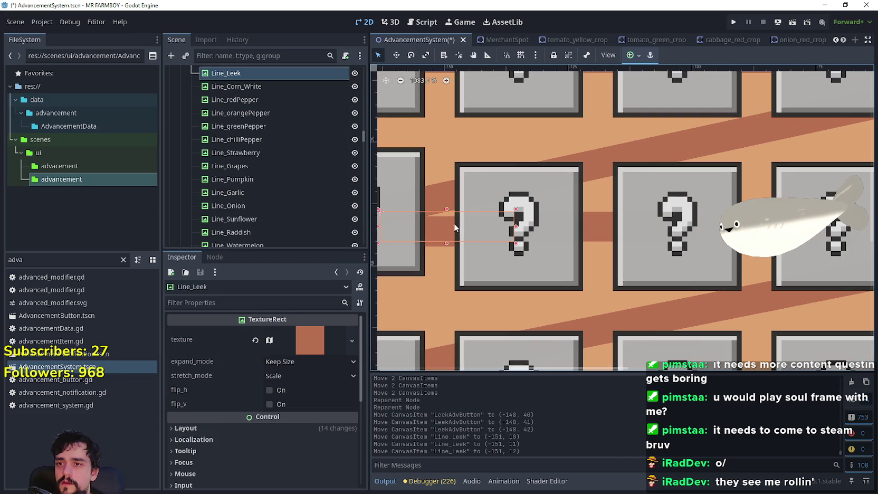
{"action": "scroll", "coordinate": [453, 225], "scroll_direction": "up", "scroll_amount": 2}
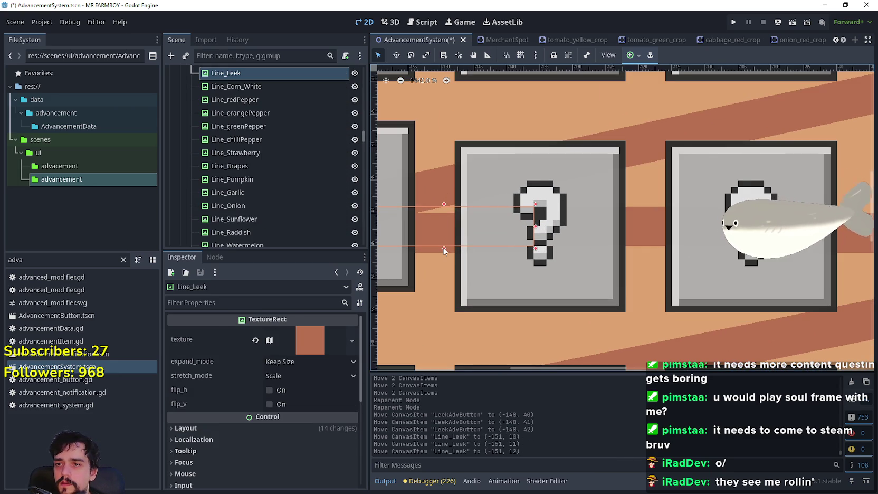
{"action": "scroll", "coordinate": [445, 251], "scroll_direction": "up", "scroll_amount": 1}
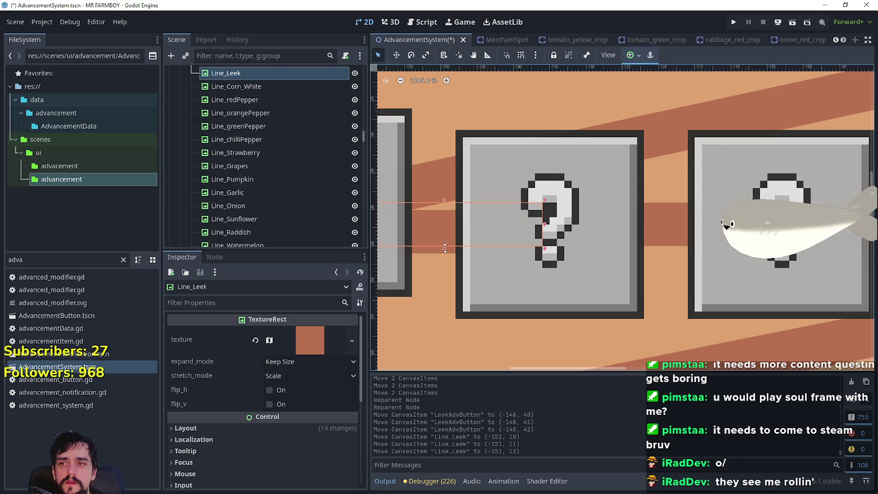
{"action": "left_click_drag", "start_coordinate": [447, 245], "coordinate": [451, 248]}
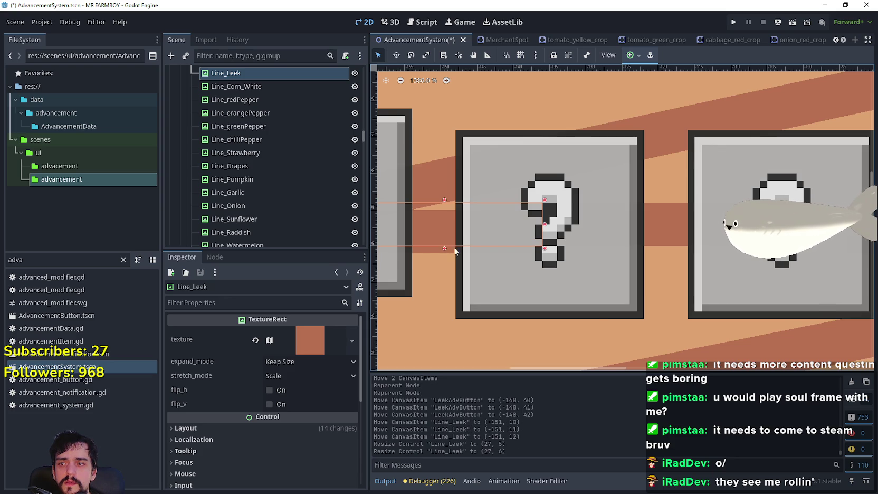
{"action": "key", "text": "Up"}
Step: Shift RyeAdvButton down to (-180, 42)
{"action": "scroll", "coordinate": [552, 248], "scroll_direction": "down", "scroll_amount": 2}
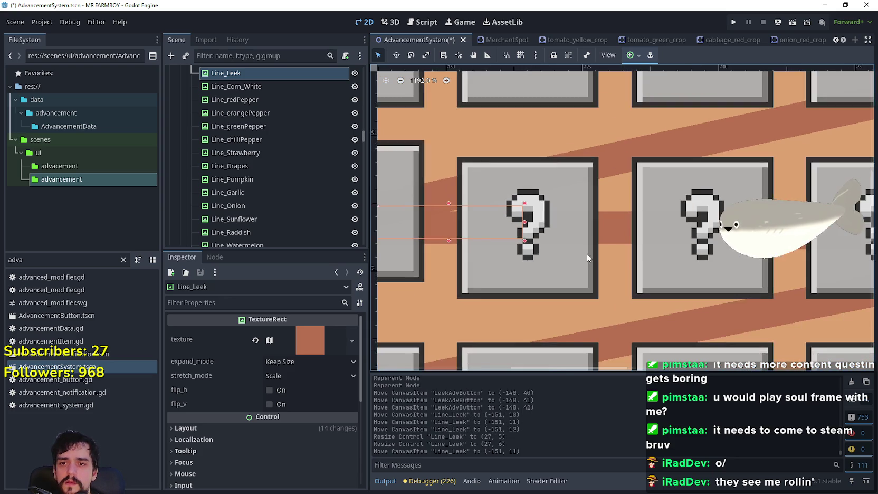
{"action": "scroll", "coordinate": [643, 275], "scroll_direction": "down", "scroll_amount": 2}
{"action": "scroll", "coordinate": [639, 275], "scroll_direction": "down", "scroll_amount": 2}
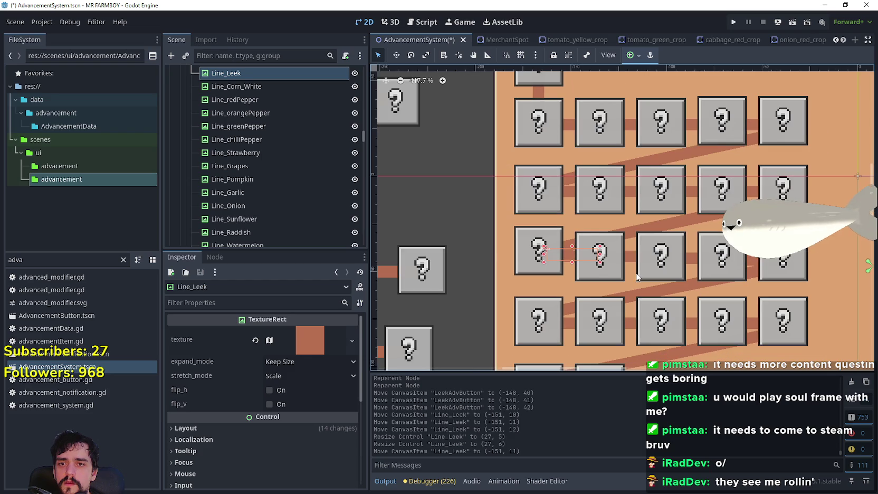
{"action": "left_click", "coordinate": [636, 235]}
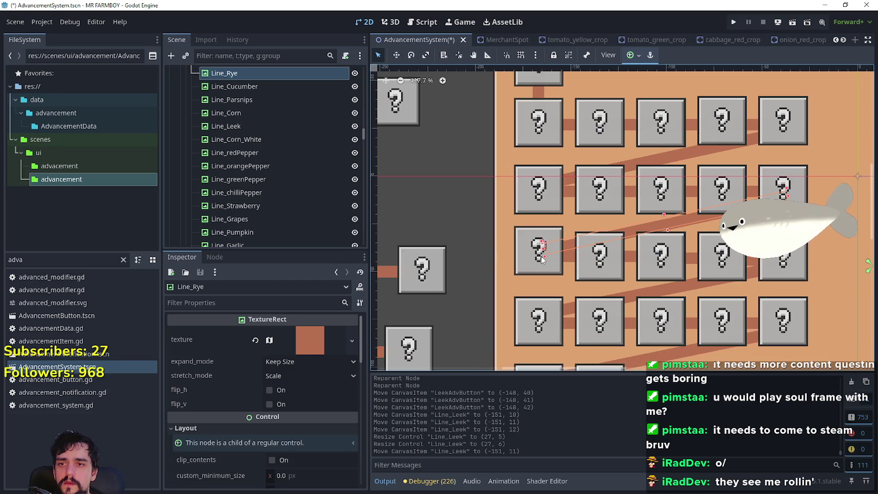
{"action": "left_click", "coordinate": [535, 274]}
{"action": "scroll", "coordinate": [511, 252], "scroll_direction": "up", "scroll_amount": 2}
{"action": "key", "text": "Down"}
{"action": "key", "text": "Down"}
{"action": "key", "text": "Down"}
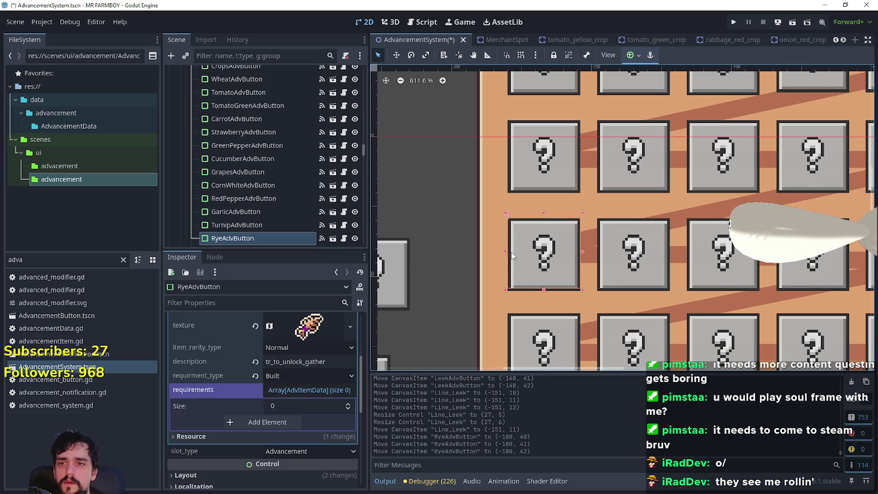
Step: Clear the selection, reposition the view, and select the Rye crop button
{"action": "scroll", "coordinate": [511, 251], "scroll_direction": "down", "scroll_amount": 3}
{"action": "left_click", "coordinate": [466, 258]}
{"action": "scroll", "coordinate": [544, 250], "scroll_direction": "up", "scroll_amount": 3}
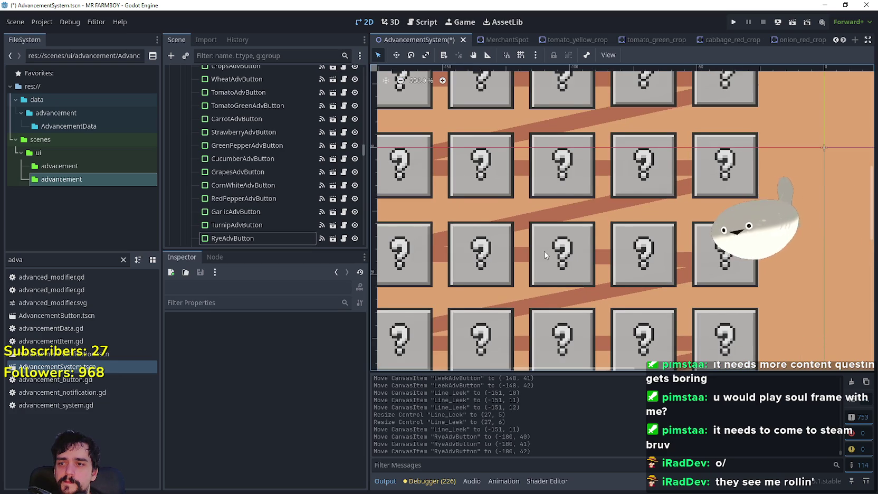
{"action": "scroll", "coordinate": [496, 253], "scroll_direction": "left", "scroll_amount": 2}
{"action": "scroll", "coordinate": [451, 257], "scroll_direction": "up", "scroll_amount": 1}
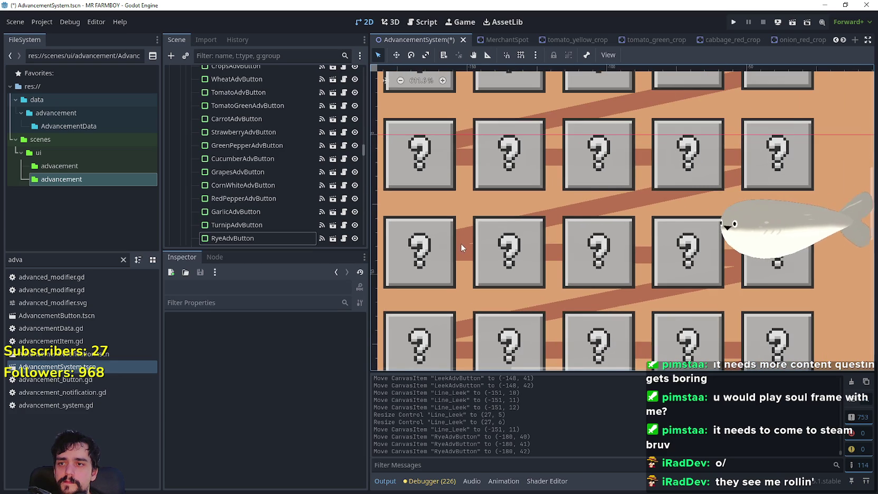
{"action": "scroll", "coordinate": [461, 244], "scroll_direction": "up", "scroll_amount": 1}
{"action": "scroll", "coordinate": [462, 238], "scroll_direction": "down", "scroll_amount": 2}
{"action": "scroll", "coordinate": [513, 246], "scroll_direction": "down", "scroll_amount": 1}
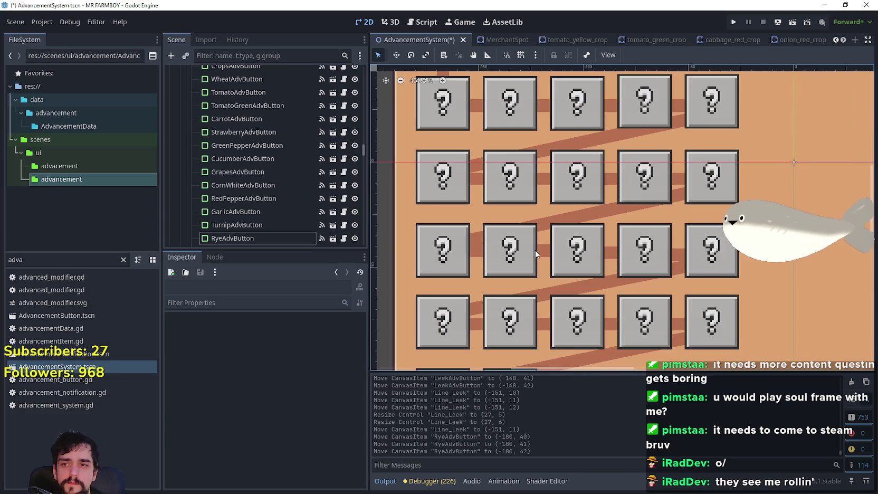
{"action": "scroll", "coordinate": [510, 244], "scroll_direction": "up", "scroll_amount": 2}
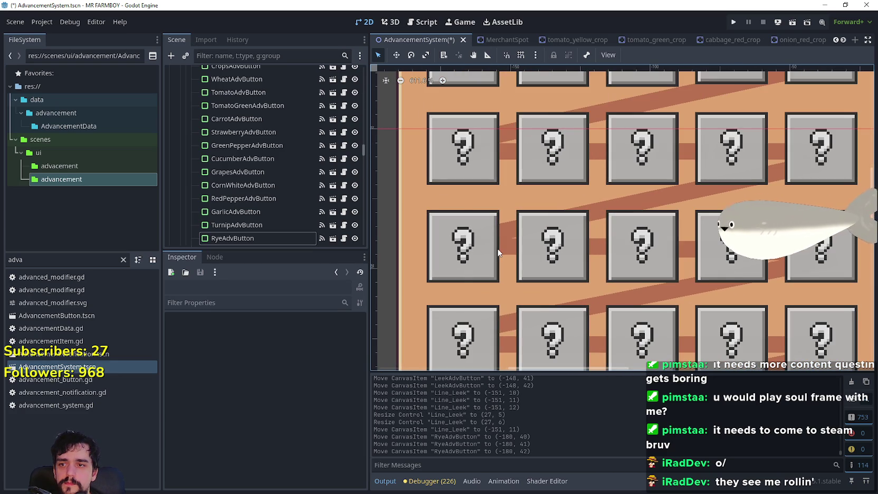
{"action": "left_click", "coordinate": [510, 242]}
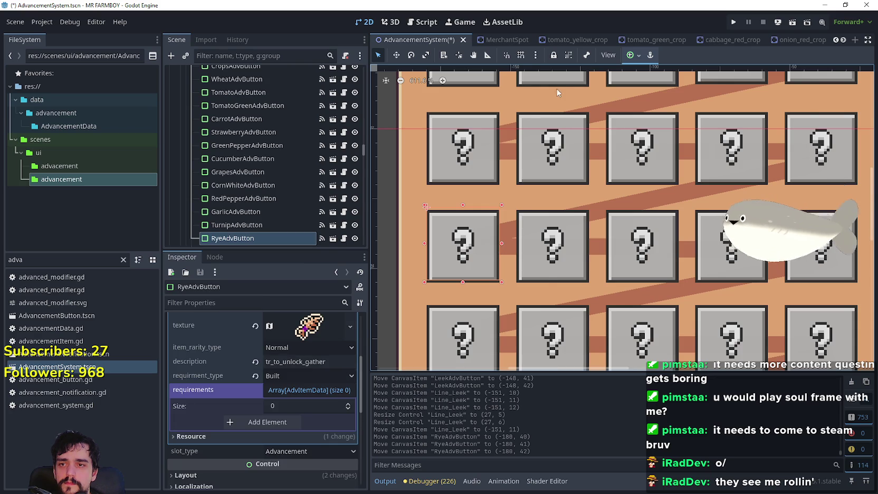
{"action": "scroll", "coordinate": [555, 91], "scroll_direction": "up", "scroll_amount": 2}
Step: Nudge Line_Leek down to (-151, 12) and Line_orangePepper down to (-121, 12)
{"action": "left_click", "coordinate": [504, 281]}
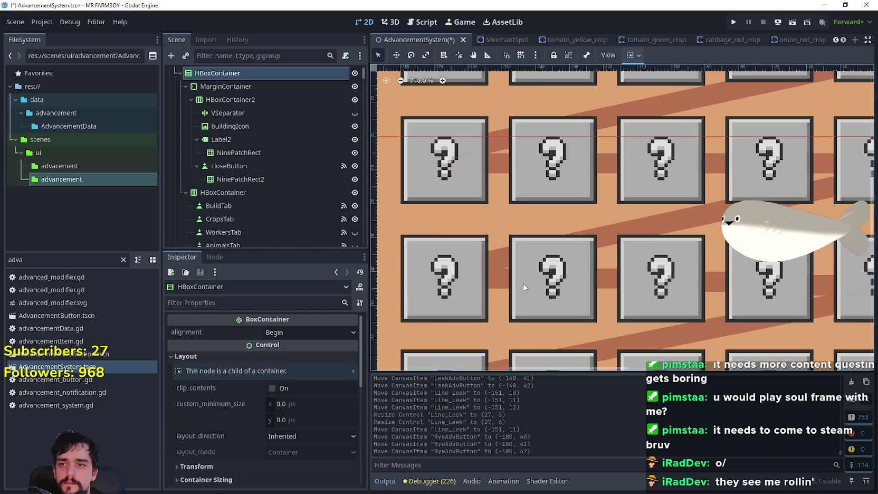
{"action": "key", "text": "Down"}
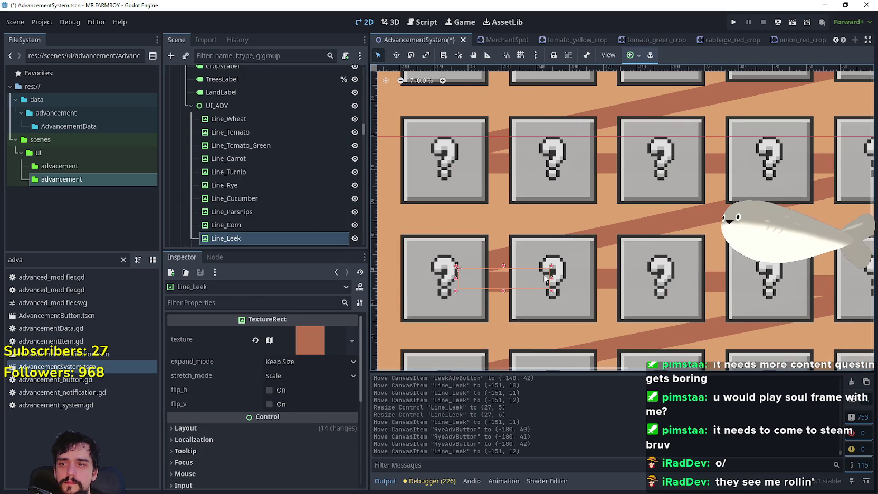
{"action": "left_click", "coordinate": [600, 277]}
{"action": "key", "text": "Down"}
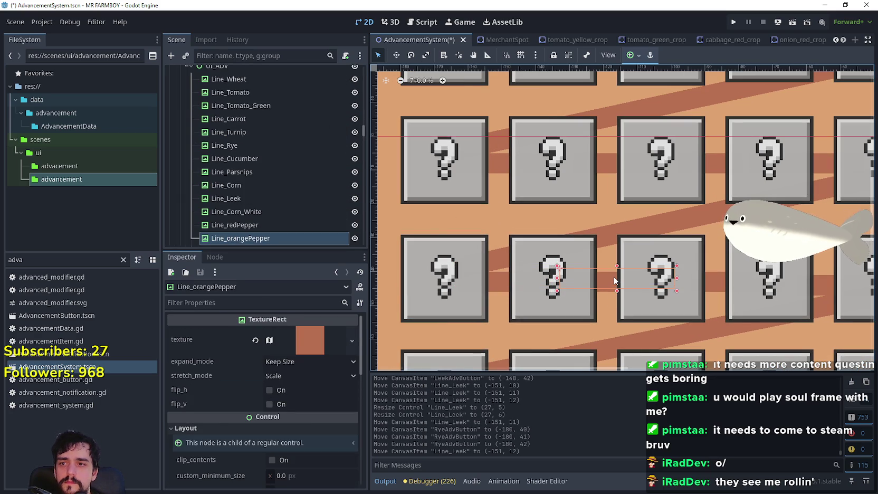
Step: Select YellowPepperAdvButton and open the Inspector's node picker for its parent
{"action": "left_click", "coordinate": [716, 280]}
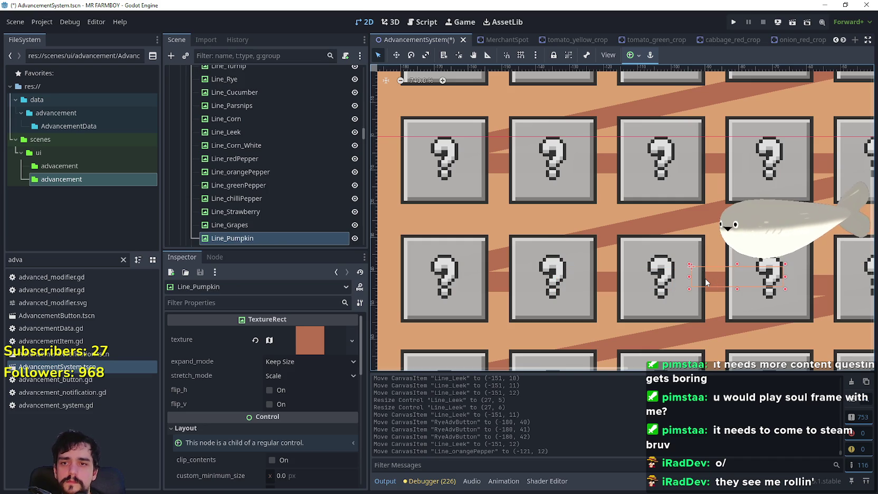
{"action": "scroll", "coordinate": [706, 282], "scroll_direction": "down", "scroll_amount": 1}
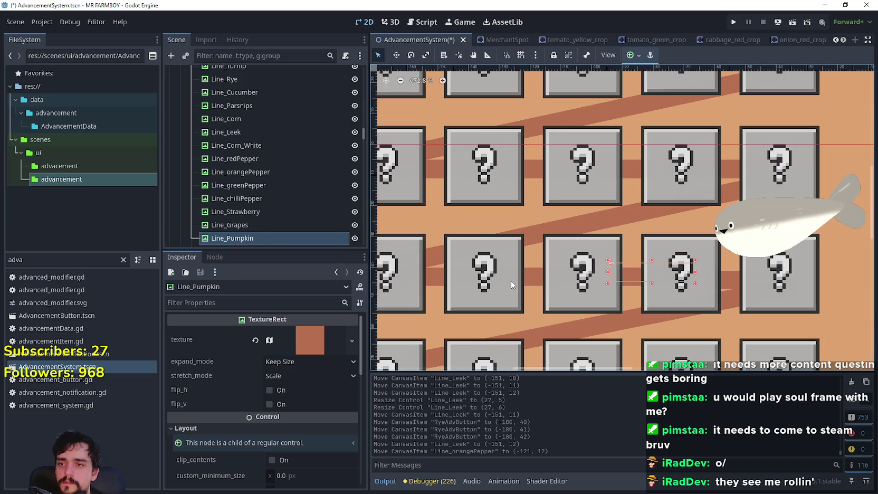
{"action": "left_click", "coordinate": [517, 284]}
{"action": "scroll", "coordinate": [528, 289], "scroll_direction": "left", "scroll_amount": 3}
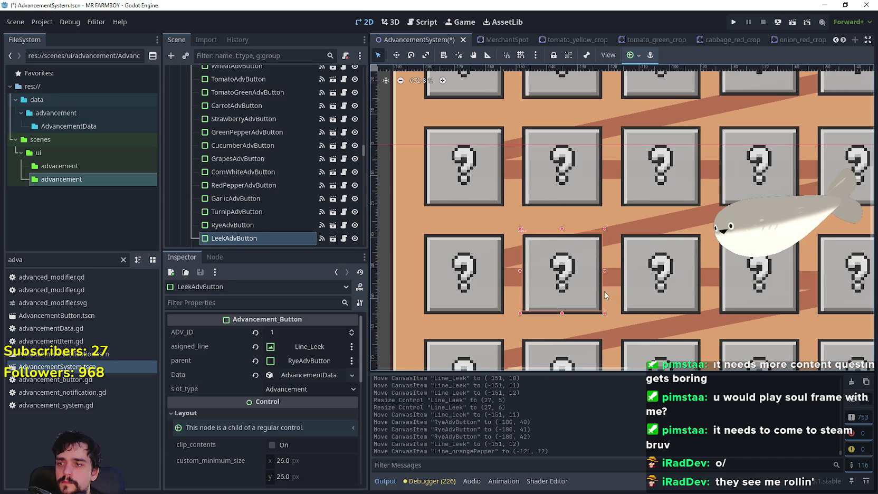
{"action": "left_click", "coordinate": [664, 288]}
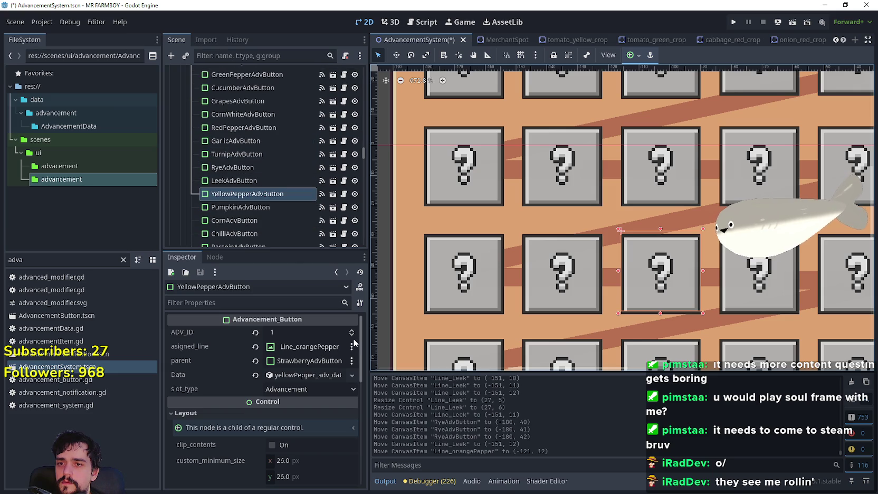
{"action": "left_click", "coordinate": [317, 361]}
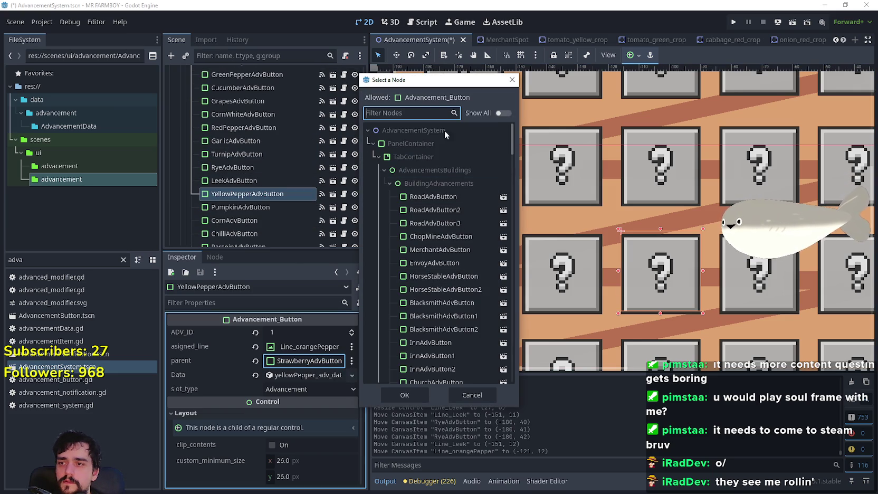
Step: Set LeekAdvButton as the yellow pepper button's parent
{"action": "type", "text": "lea"}
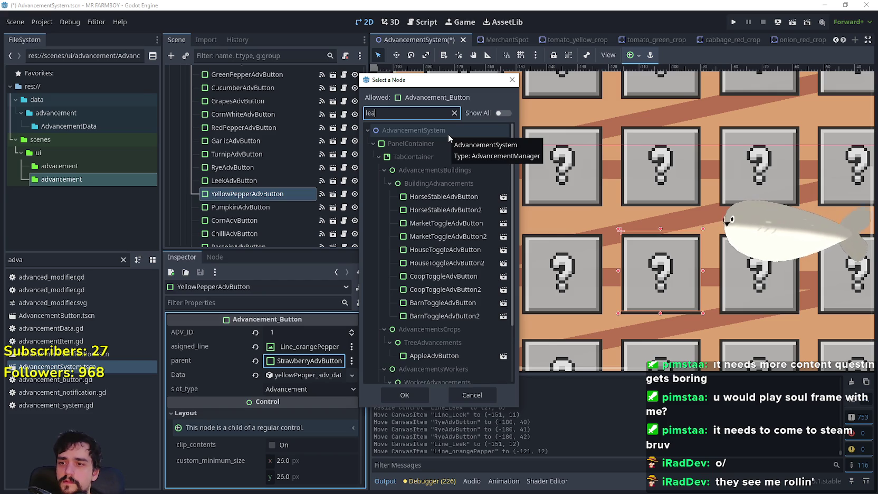
{"action": "key", "text": "BackSpace"}
{"action": "type", "text": "e"}
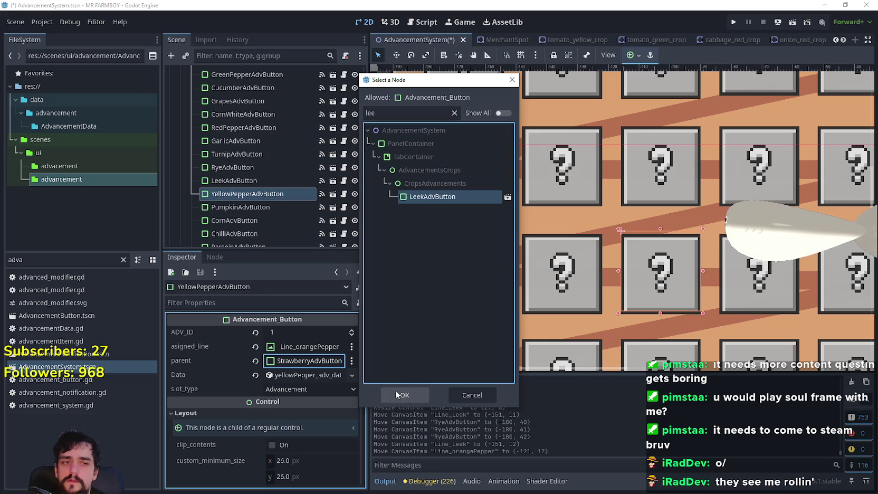
{"action": "left_click", "coordinate": [401, 395]}
{"action": "left_click", "coordinate": [298, 375]}
{"action": "left_click", "coordinate": [298, 374]}
{"action": "scroll", "coordinate": [606, 279], "scroll_direction": "down", "scroll_amount": 2}
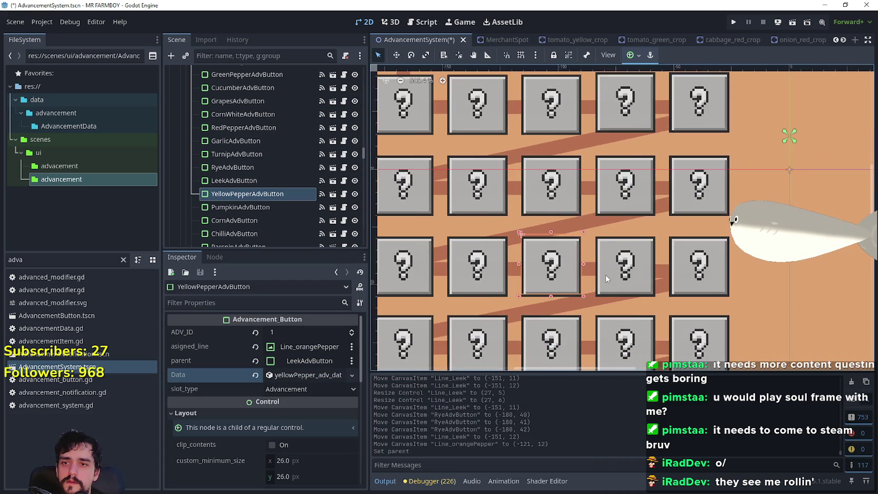
{"action": "scroll", "coordinate": [605, 279], "scroll_direction": "up", "scroll_amount": 1}
Step: Set YellowPepperAdvButton as the parent of PumpkinAdvButton
{"action": "left_click", "coordinate": [614, 277]}
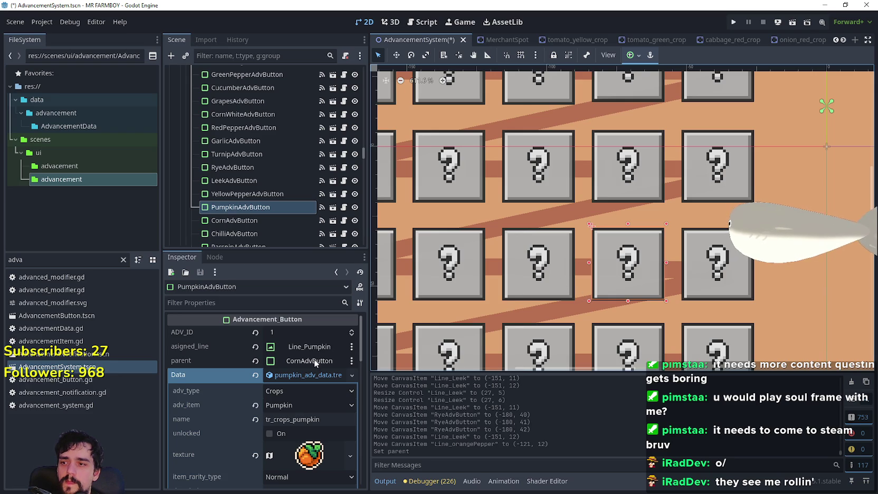
{"action": "left_click", "coordinate": [315, 362]}
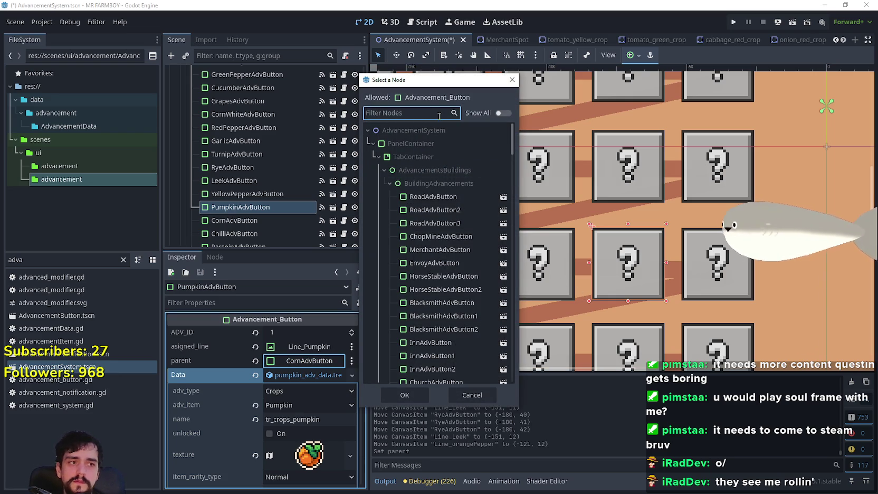
{"action": "type", "text": "ora"}
{"action": "key", "text": "BackSpace"}
{"action": "key", "text": "BackSpace"}
{"action": "key", "text": "BackSpace"}
{"action": "type", "text": "yel"}
{"action": "left_click", "coordinate": [445, 196]}
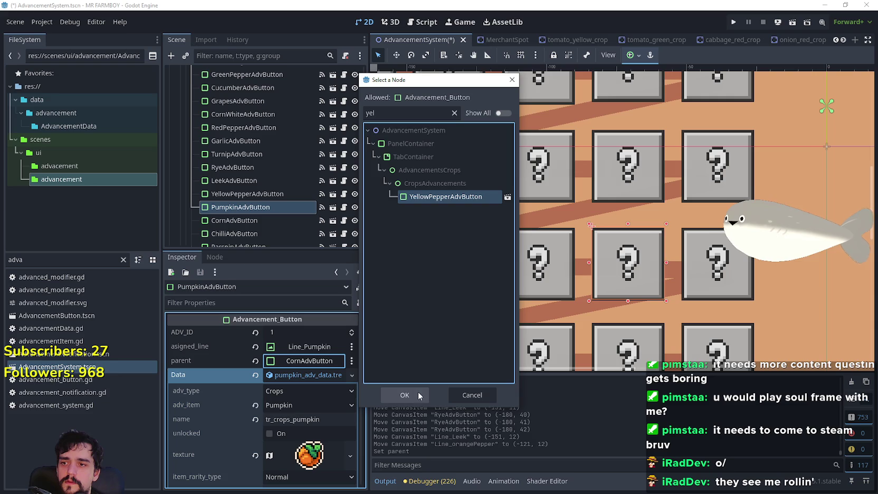
{"action": "left_click", "coordinate": [405, 394]}
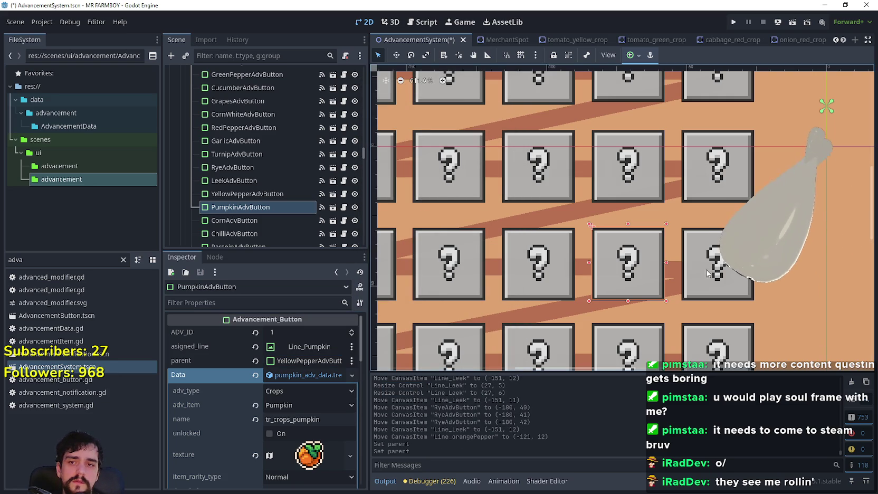
Step: Select the chilli pepper crop button together with its connector line
{"action": "left_click", "coordinate": [726, 278]}
{"action": "scroll", "coordinate": [726, 278], "scroll_direction": "down", "scroll_amount": 4}
{"action": "scroll", "coordinate": [658, 203], "scroll_direction": "down", "scroll_amount": 2}
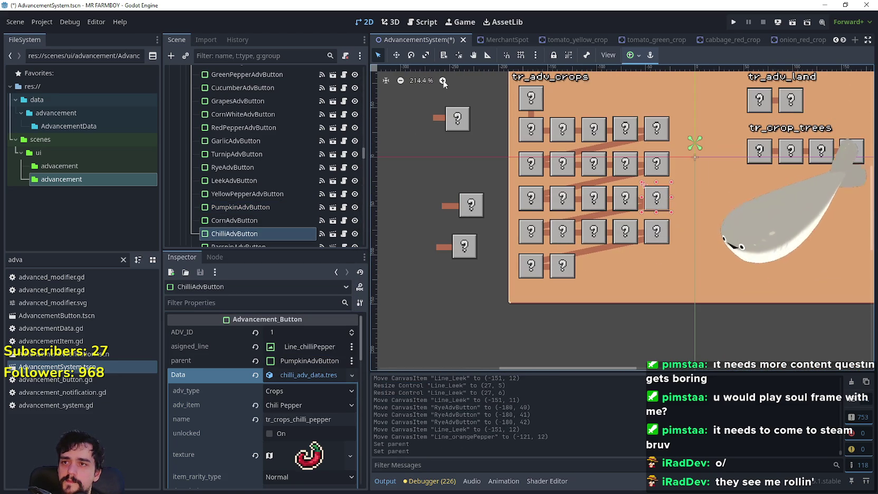
{"action": "scroll", "coordinate": [593, 195], "scroll_direction": "up", "scroll_amount": 5}
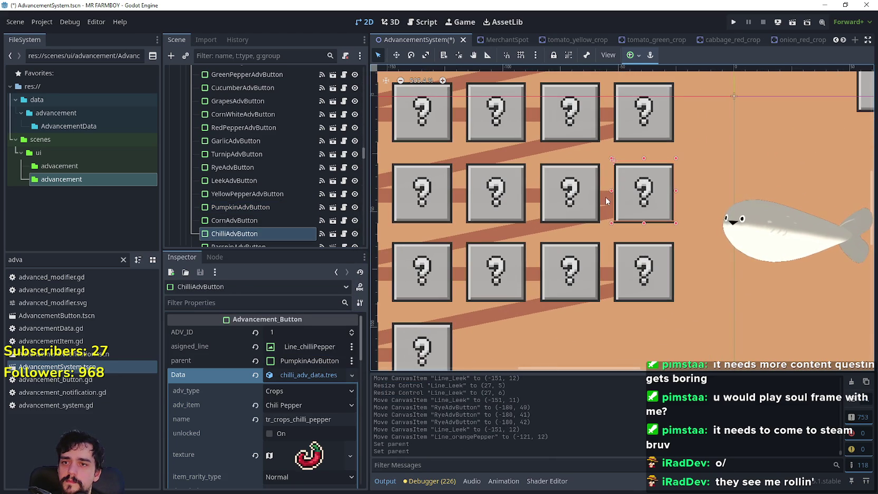
{"action": "left_click", "coordinate": [606, 201], "text": "shift"}
{"action": "scroll", "coordinate": [606, 201], "scroll_direction": "down", "scroll_amount": 1}
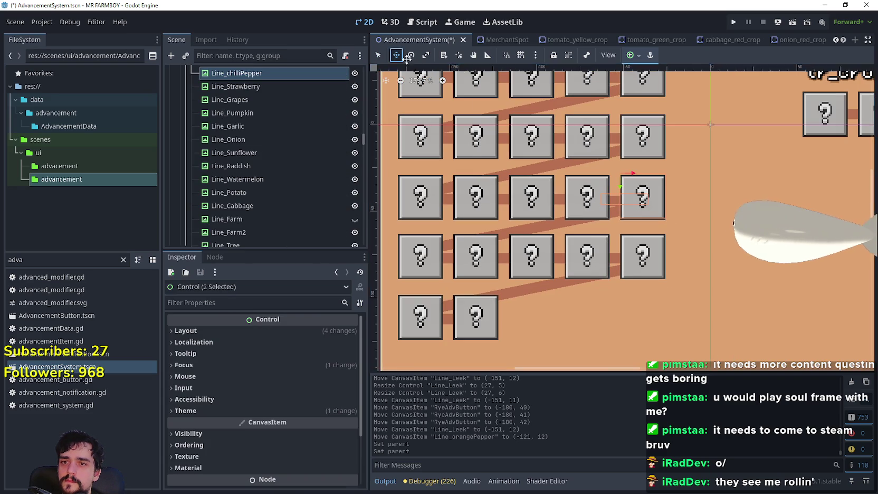